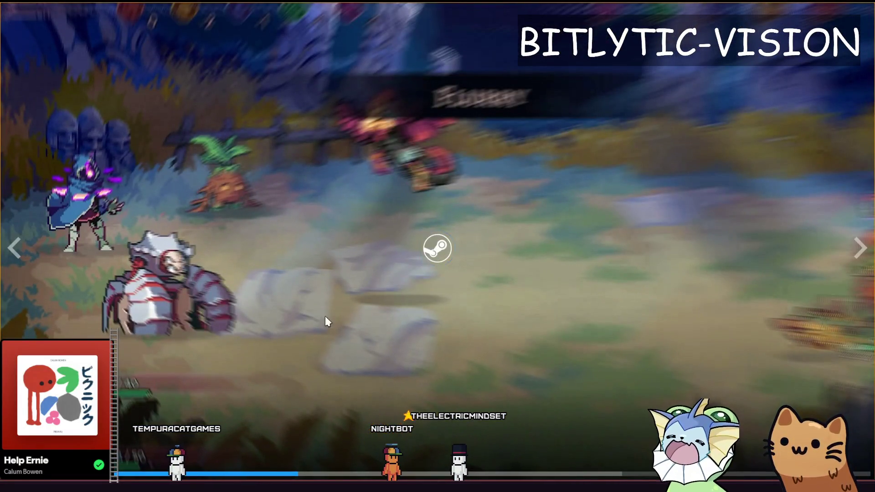
# Leave the full-screen Steam trailer and return to the gatos.aseprite item sheet in Aseprite
pyautogui.hotkey('alt', 'Tab')
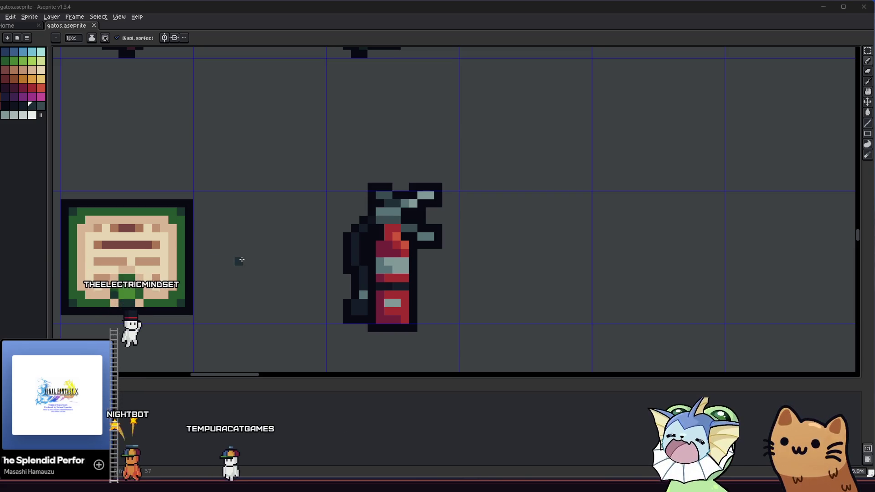
pyautogui.moveTo(337, 255); pyautogui.dragTo(303, 232)
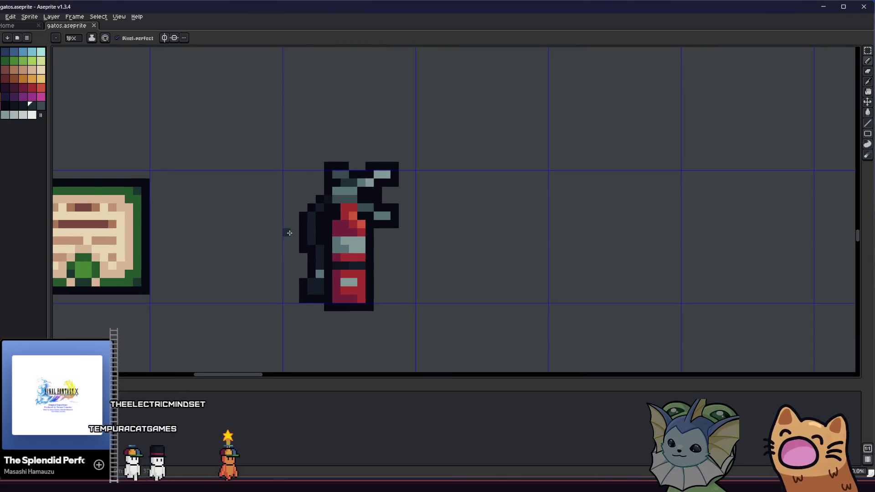
pyautogui.scroll(-4, 292, 231)
pyautogui.scroll(2, 296, 241)
pyautogui.scroll(4, 296, 237)
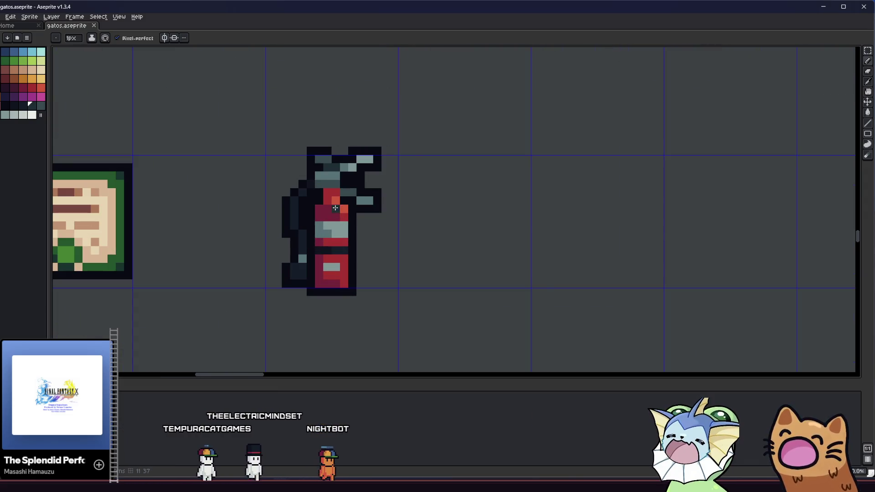
pyautogui.scroll(-3, 287, 210)
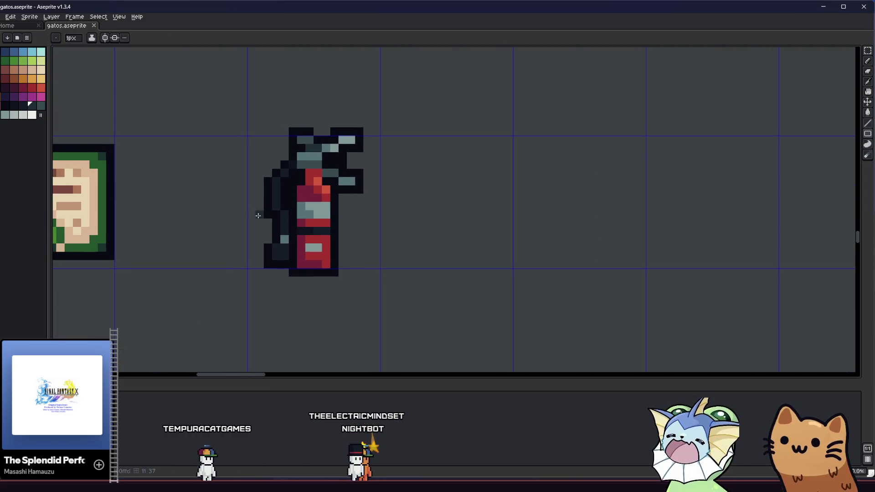
pyautogui.press('i')
pyautogui.hscroll(-2, 230, 226)
pyautogui.scroll(3, 146, 210)
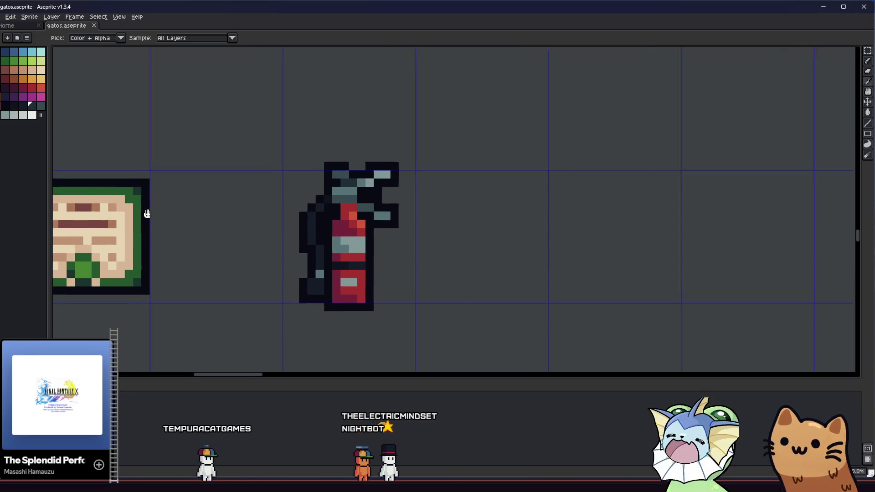
pyautogui.scroll(-1, 157, 240)
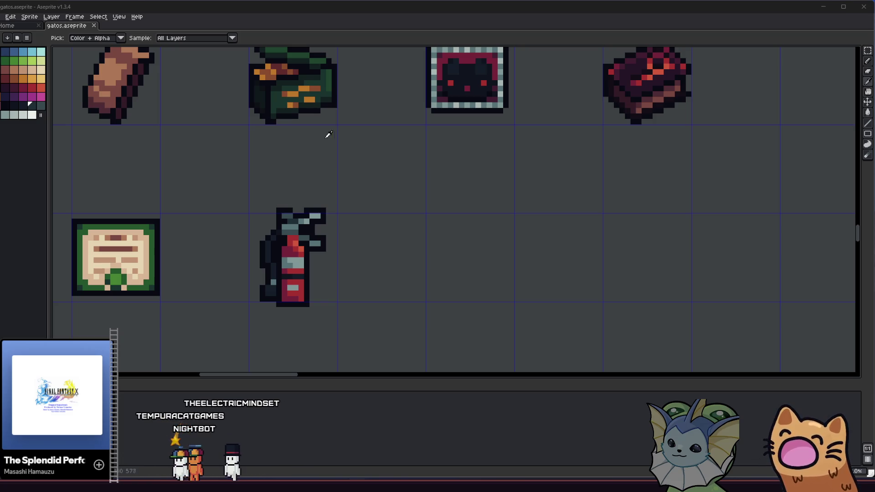
pyautogui.moveTo(404, 187); pyautogui.dragTo(390, 186)
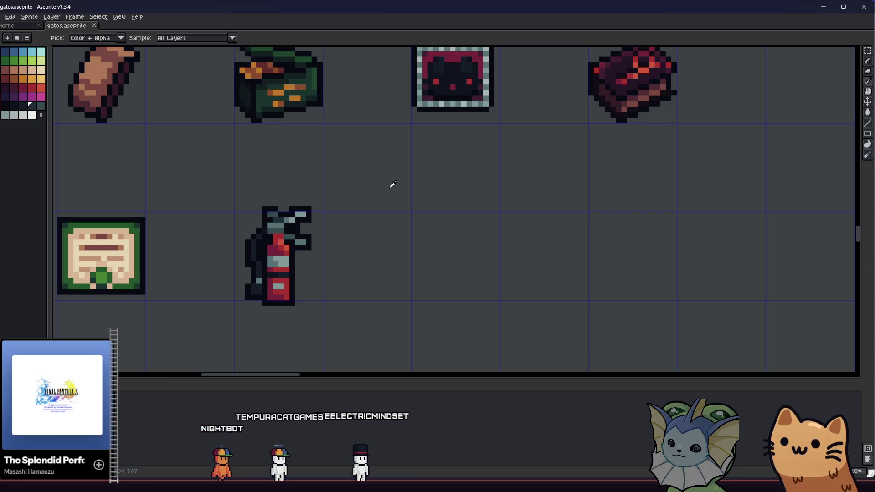
pyautogui.moveTo(355, 187); pyautogui.dragTo(295, 215)
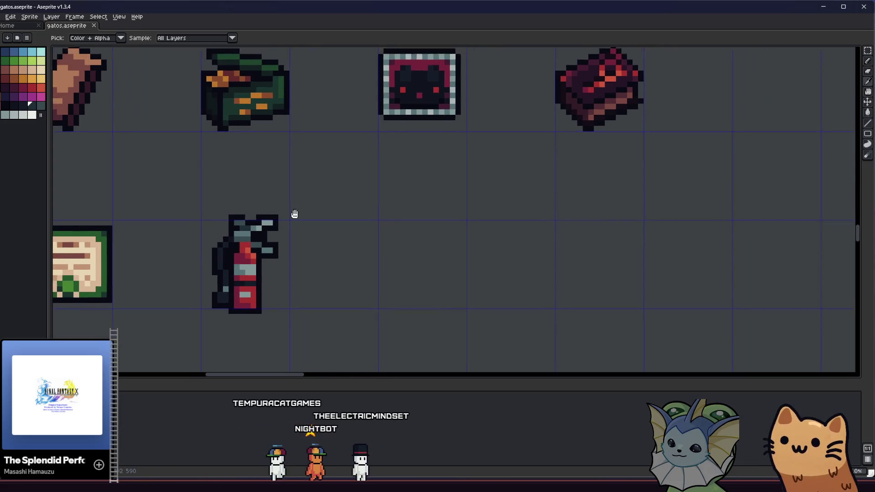
# Eyedrop the extinguisher's crimson and pencil a small red cross in the empty cell beside it
pyautogui.scroll(2, 317, 244)
pyautogui.moveTo(317, 245); pyautogui.dragTo(377, 217)
pyautogui.hscroll(3, 373, 217)
pyautogui.click(221, 255)
pyautogui.scroll(1, 356, 241)
pyautogui.scroll(1, 344, 244)
pyautogui.moveTo(285, 240)
pyautogui.mouseDown()
pyautogui.moveTo(302, 240)
pyautogui.moveTo(306, 227)
pyautogui.moveTo(336, 240)
pyautogui.moveTo(298, 259)
pyautogui.mouseUp()
# Copy the red cross up and right, repainting its middle row in darker maroon
pyautogui.press('m')
pyautogui.moveTo(260, 208); pyautogui.dragTo(377, 288)
pyautogui.moveTo(328, 265)
pyautogui.mouseDown()
pyautogui.moveTo(389, 240)
pyautogui.moveTo(377, 244)
pyautogui.moveTo(375, 225)
pyautogui.mouseUp()
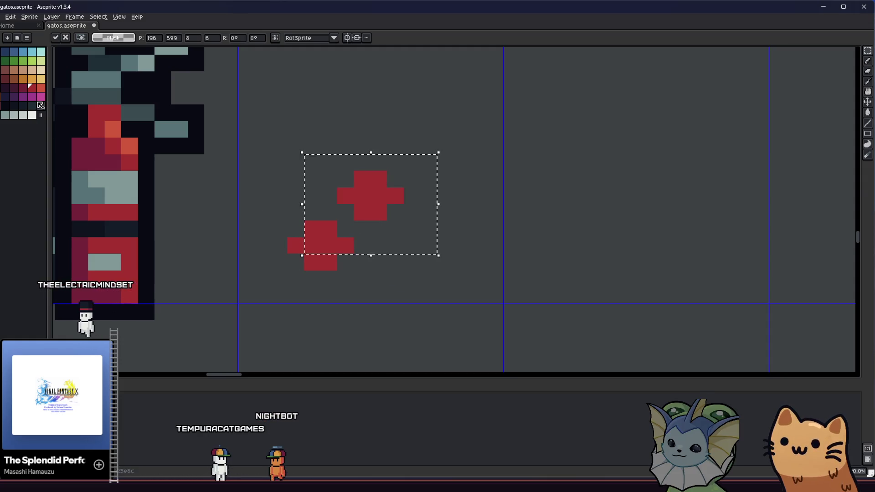
pyautogui.press('b')
pyautogui.press('[')
pyautogui.moveTo(346, 196)
pyautogui.mouseDown()
pyautogui.moveTo(388, 197)
pyautogui.moveTo(383, 180)
pyautogui.mouseUp()
pyautogui.press('m')
# Select both red test crosses, delete them and return to the pencil
pyautogui.hotkey('ctrl', 'd')
pyautogui.scroll(-1, 308, 202)
pyautogui.scroll(-1, 307, 202)
pyautogui.moveTo(294, 182)
pyautogui.mouseDown()
pyautogui.moveTo(369, 228)
pyautogui.moveTo(378, 271)
pyautogui.moveTo(341, 280)
pyautogui.moveTo(297, 273)
pyautogui.mouseUp()
pyautogui.scroll(1, 375, 254)
pyautogui.press('Delete')
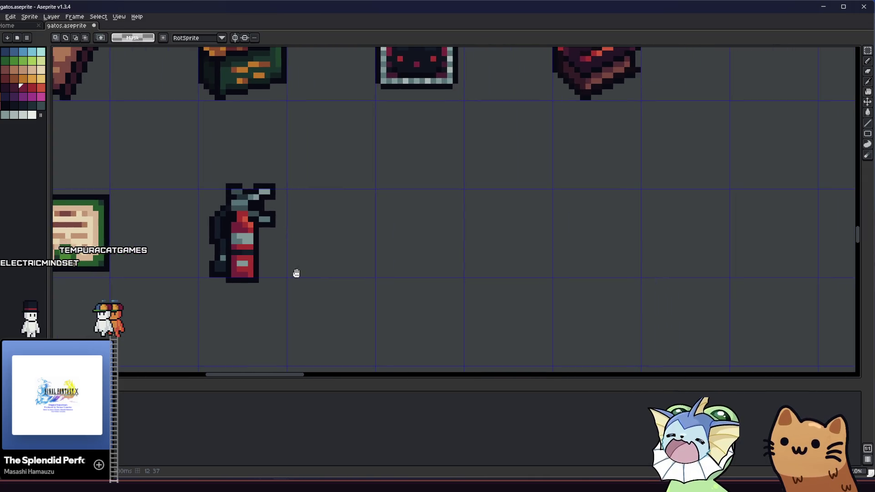
pyautogui.scroll(2, 301, 274)
pyautogui.press('b')
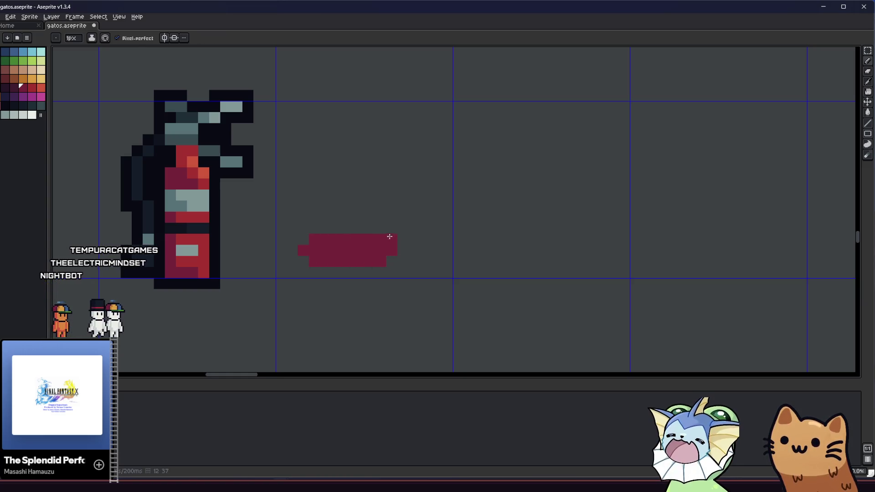
# Give the selected maroon bar a dark outline with the Outline effect
pyautogui.press('m')
pyautogui.moveTo(287, 223); pyautogui.dragTo(409, 278)
pyautogui.hotkey('shift', 'o')
pyautogui.click(551, 175)
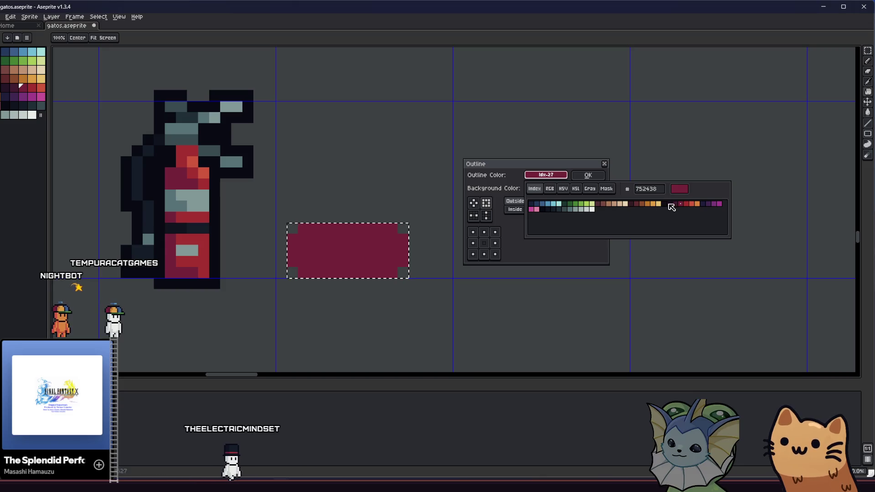
pyautogui.click(673, 209)
pyautogui.click(588, 175)
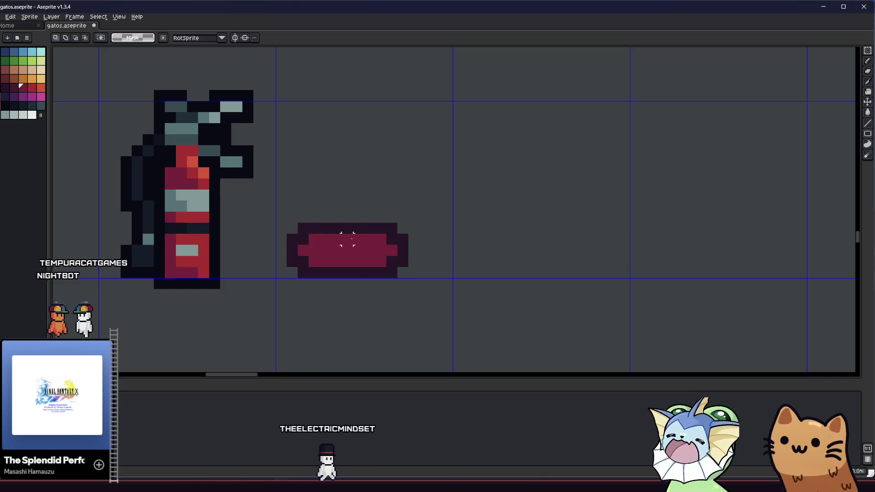
# Select the outlined maroon bar and move a copy of it up and right
pyautogui.scroll(1, 290, 239)
pyautogui.scroll(-3, 291, 238)
pyautogui.scroll(2, 302, 231)
pyautogui.press('i')
pyautogui.press('m')
pyautogui.moveTo(274, 201); pyautogui.dragTo(439, 279)
pyautogui.moveTo(384, 261)
pyautogui.mouseDown()
pyautogui.moveTo(385, 229)
pyautogui.moveTo(360, 199)
pyautogui.moveTo(354, 158)
pyautogui.moveTo(387, 161)
pyautogui.mouseUp()
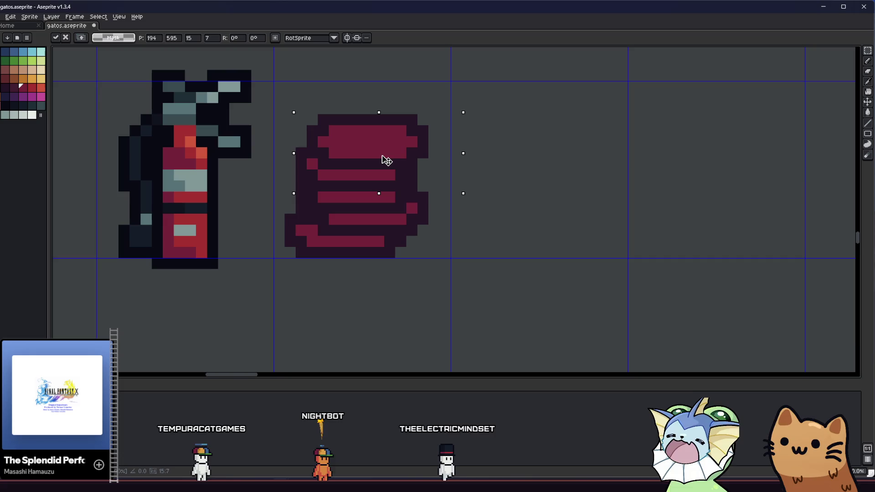
# Drop the moved bar copy and paint the stack's top-left corner pixel dark
pyautogui.click(311, 297)
pyautogui.scroll(-4, 310, 297)
pyautogui.scroll(6, 293, 297)
pyautogui.press('i')
pyautogui.scroll(-3, 274, 289)
pyautogui.hscroll(-3, 209, 271)
pyautogui.press('b')
pyautogui.scroll(3, 351, 250)
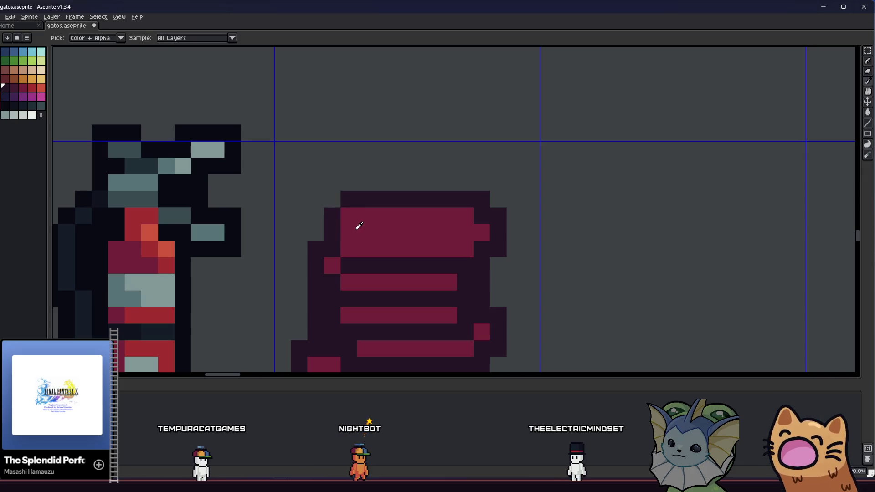
pyautogui.click(336, 220)
pyautogui.keyDown('alt'); pyautogui.click(337, 212); pyautogui.keyUp('alt')
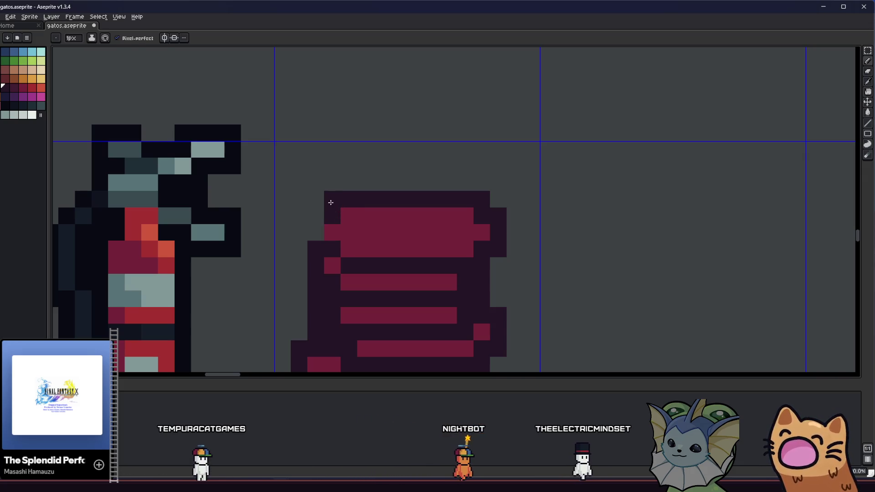
# Tidy the remaining outline pixels of the red stack with eyedropper and pencil
pyautogui.press('i')
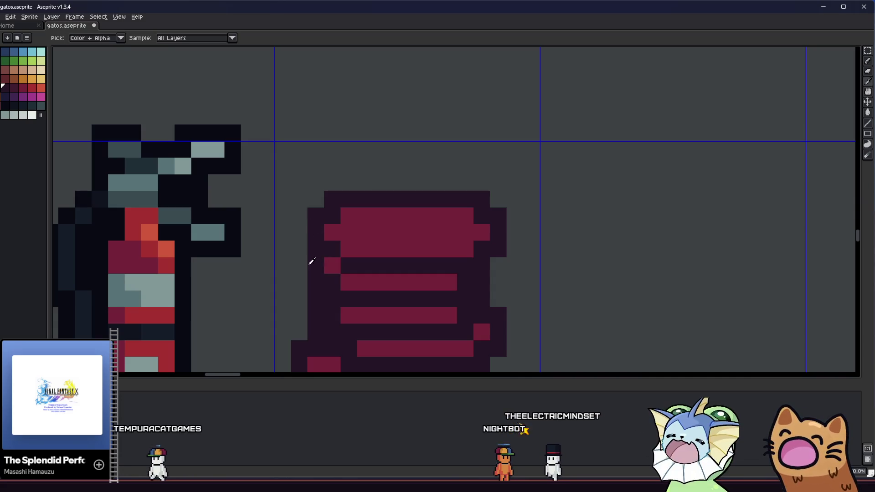
pyautogui.scroll(1, 333, 280)
pyautogui.hscroll(-2, 333, 280)
pyautogui.press('b')
pyautogui.scroll(-5, 319, 279)
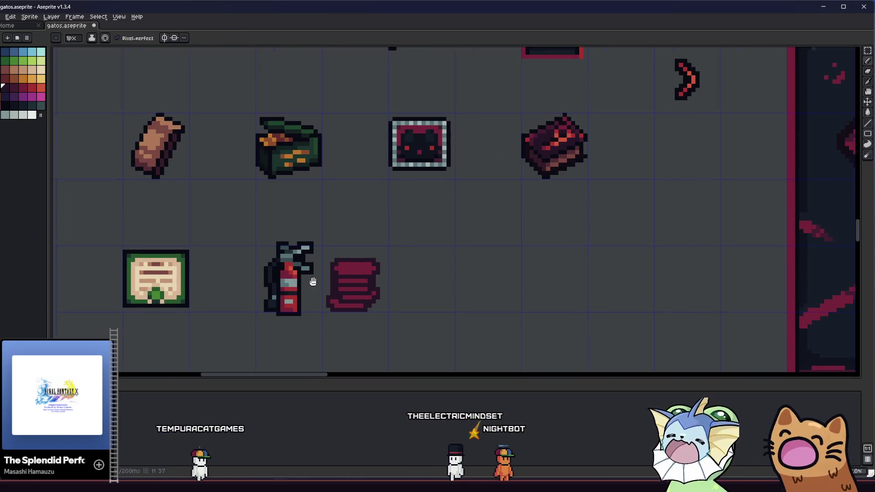
pyautogui.scroll(5, 311, 278)
pyautogui.press('i')
pyautogui.press('b')
pyautogui.scroll(-4, 319, 264)
pyautogui.scroll(1, 269, 280)
pyautogui.scroll(3, 279, 280)
pyautogui.press('i')
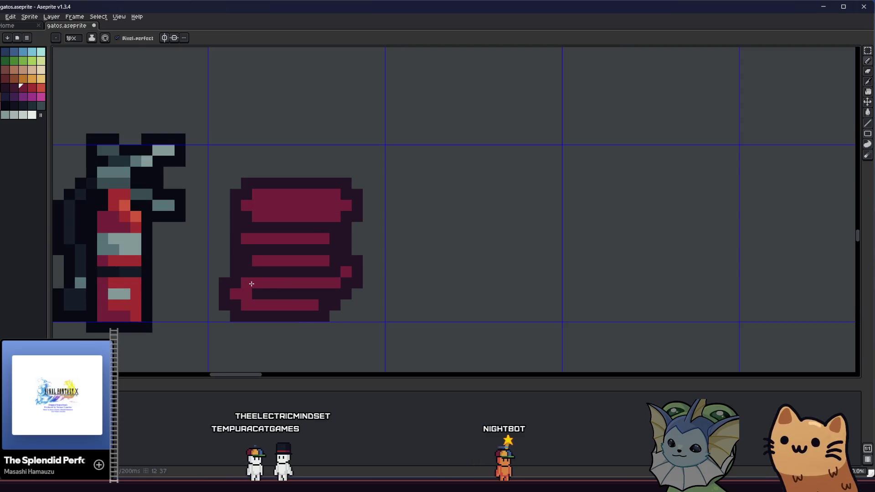
pyautogui.scroll(-4, 236, 296)
pyautogui.scroll(1, 246, 292)
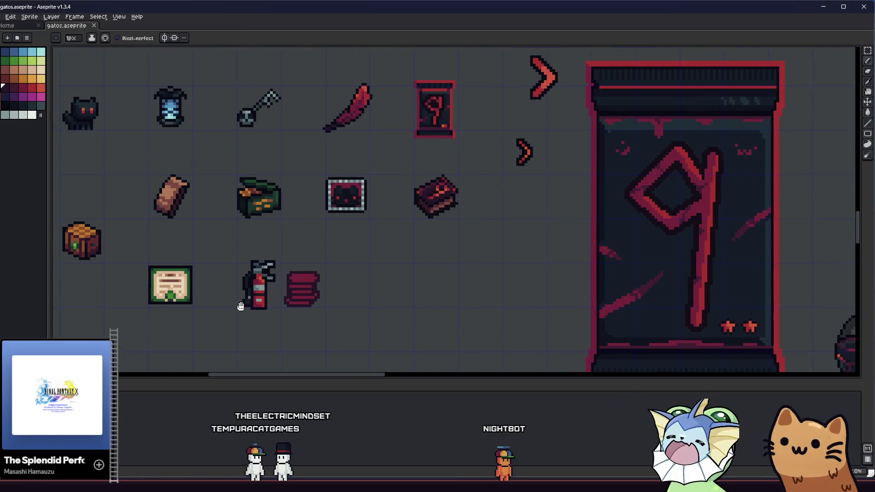
pyautogui.scroll(-1, 350, 294)
pyautogui.scroll(1, 475, 285)
pyautogui.scroll(2, 355, 228)
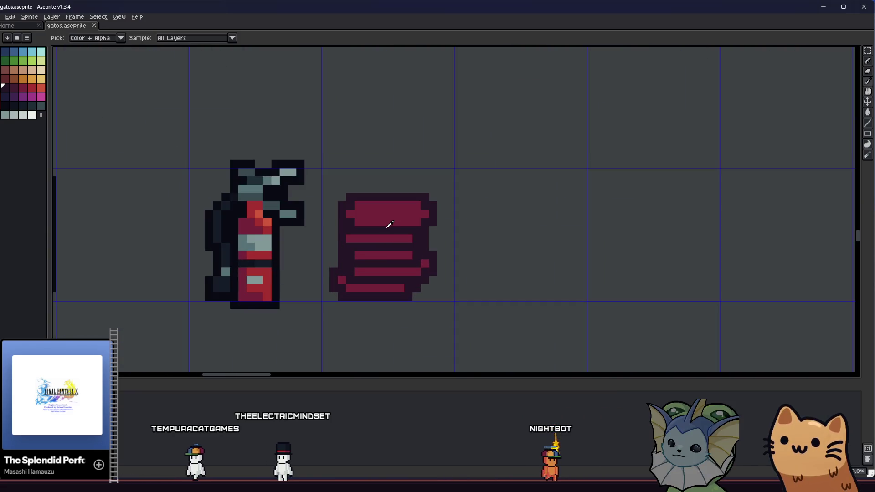
# Paint lighter-red highlight pixels along the top bars of the red stack
pyautogui.scroll(1, 360, 214)
pyautogui.click(32, 87)
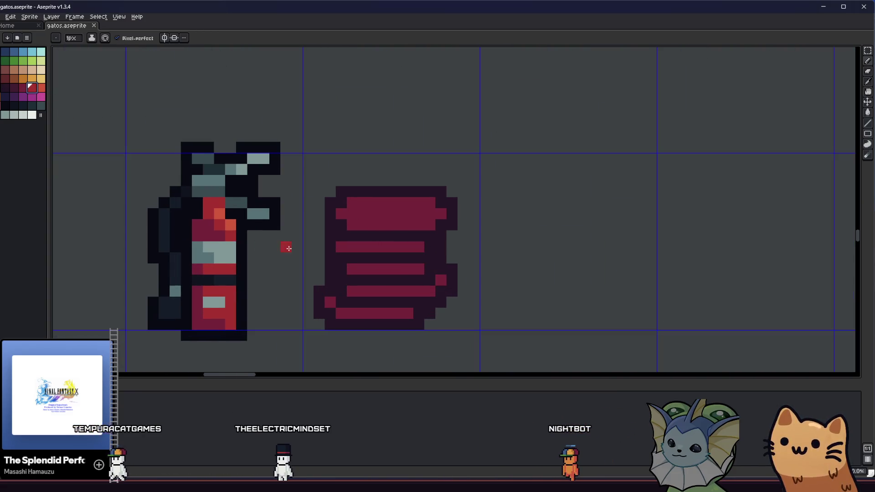
pyautogui.moveTo(357, 203); pyautogui.dragTo(384, 202)
pyautogui.scroll(1, 306, 254)
pyautogui.moveTo(306, 254); pyautogui.dragTo(310, 253)
pyautogui.click(346, 250)
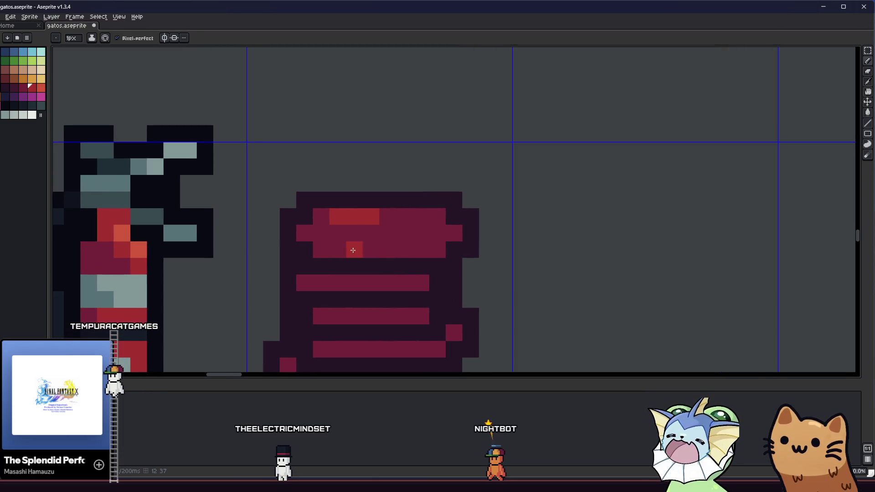
pyautogui.click(437, 250)
pyautogui.scroll(-3, 423, 248)
pyautogui.scroll(2, 346, 260)
pyautogui.click(340, 263)
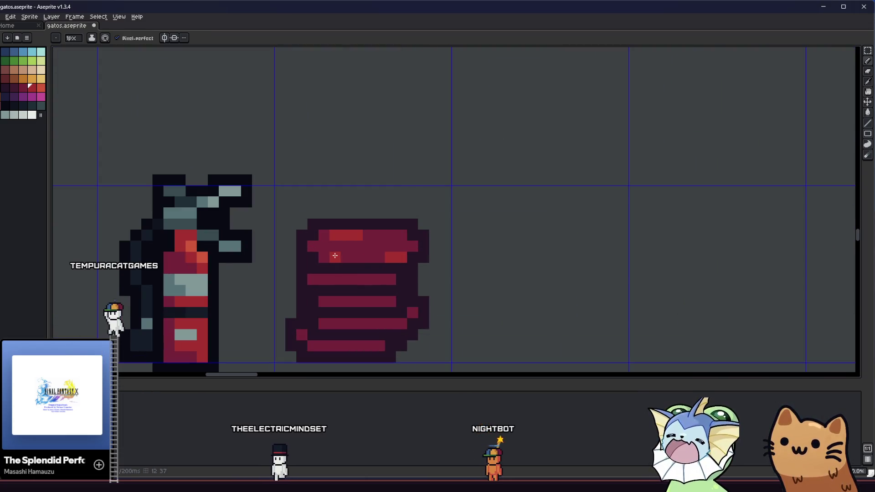
# Eyedrop the dark maroon and shade a pixel and the top bar's right edge
pyautogui.press('alt')
pyautogui.keyDown('alt'); pyautogui.click(333, 253); pyautogui.keyUp('alt')
pyautogui.click(312, 257)
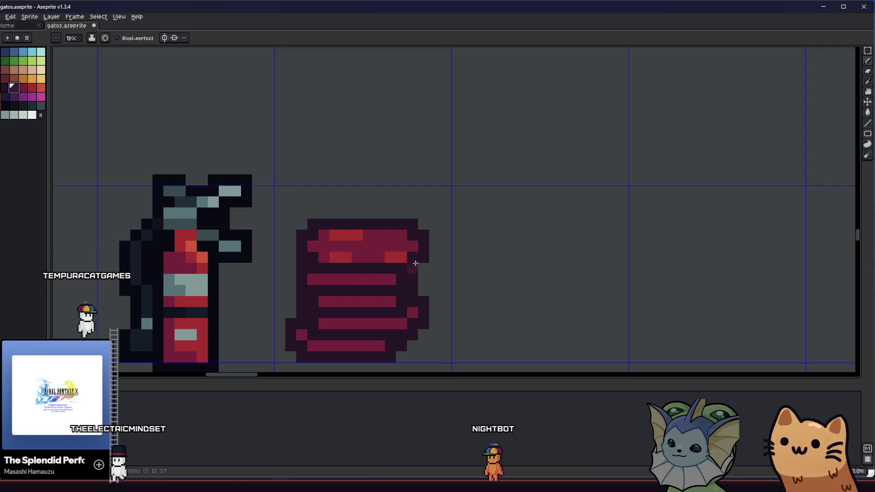
pyautogui.moveTo(408, 268); pyautogui.dragTo(393, 268)
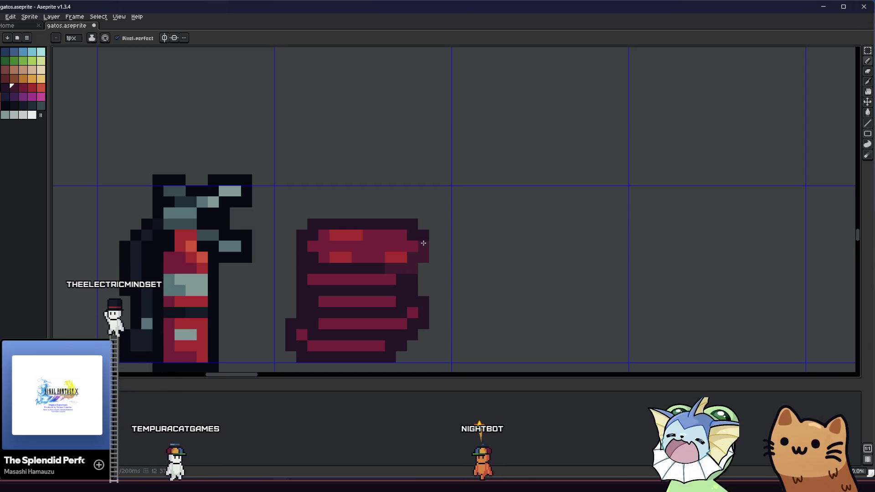
pyautogui.press('ctrl')
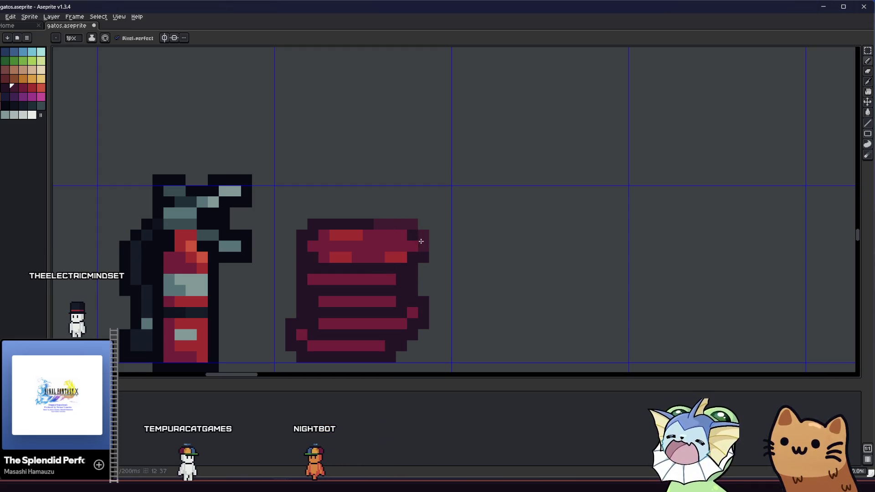
# Add a red pixel on the stack's right side, undoing a trial dark bottom-row pixel
pyautogui.hscroll(-1, 380, 241)
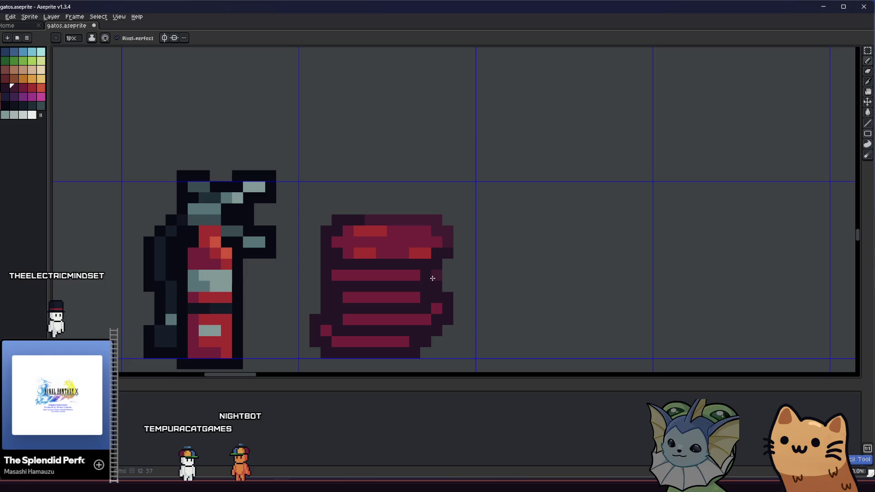
pyautogui.press('v')
pyautogui.press('b')
pyautogui.click(437, 308)
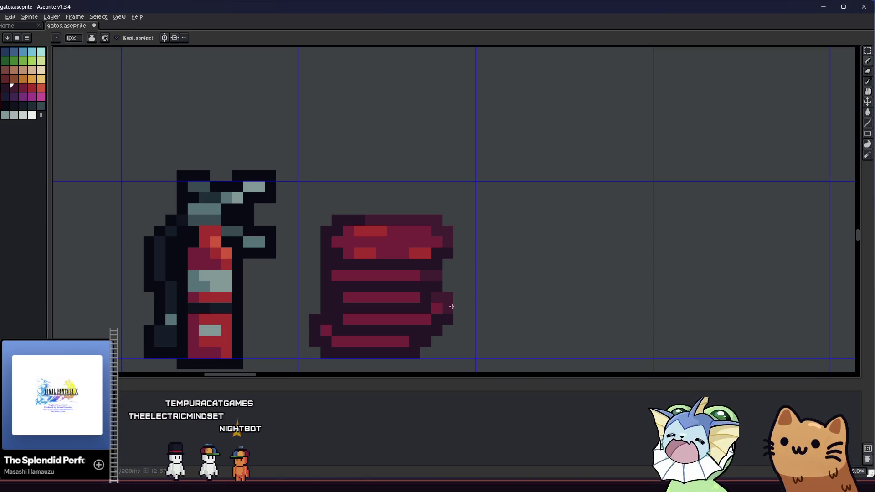
pyautogui.moveTo(430, 294)
pyautogui.mouseDown()
pyautogui.moveTo(419, 330)
pyautogui.moveTo(463, 328)
pyautogui.moveTo(486, 301)
pyautogui.mouseUp()
pyautogui.click(437, 344)
pyautogui.hotkey('ctrl', 'z')
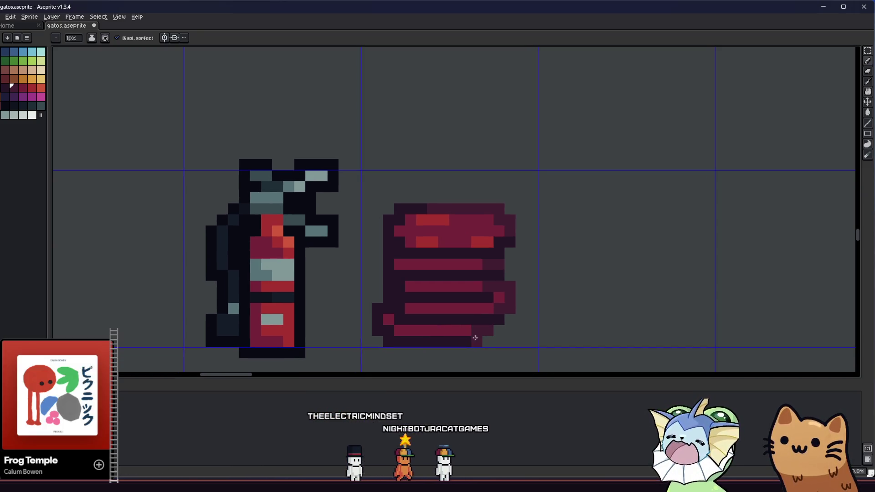
pyautogui.scroll(-4, 385, 342)
pyautogui.scroll(3, 377, 328)
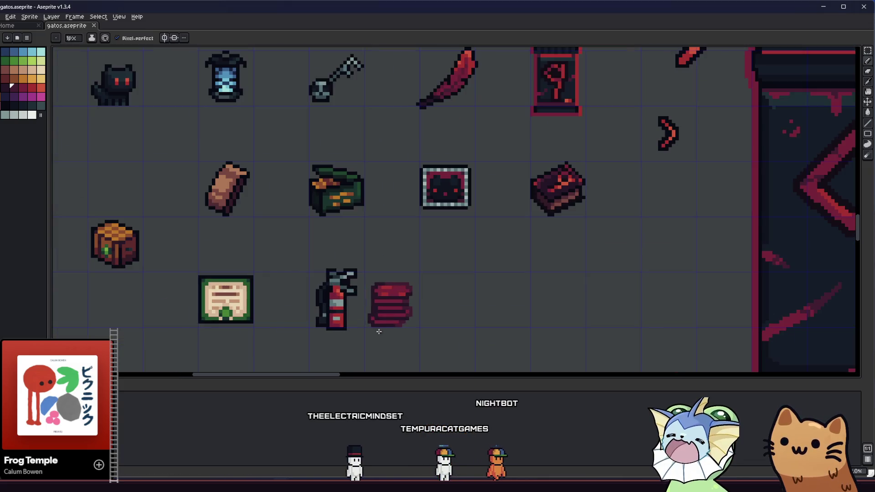
pyautogui.scroll(-5, 409, 311)
pyautogui.moveTo(324, 301); pyautogui.dragTo(314, 302)
pyautogui.scroll(5, 356, 287)
pyautogui.press('alt')
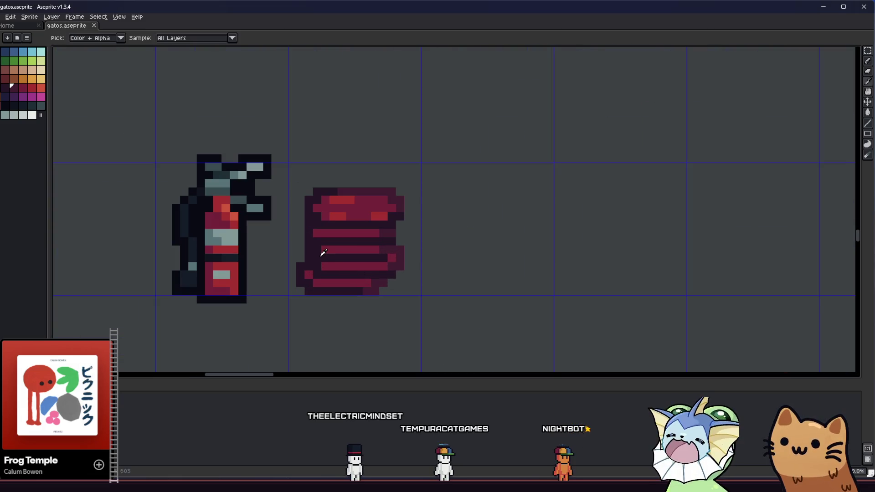
# Pick the dark colour and paint a dark pixel at the bundle's lower left
pyautogui.scroll(3, 323, 252)
pyautogui.click(4, 89)
pyautogui.click(240, 215)
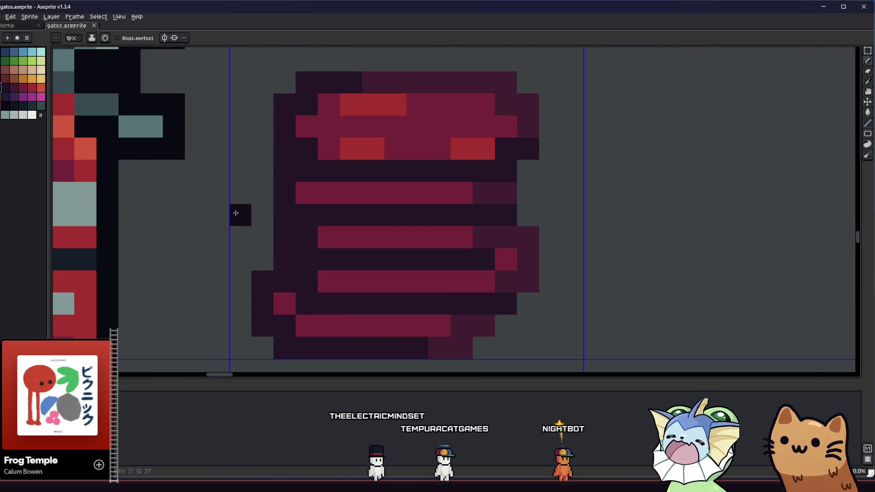
pyautogui.scroll(-5, 291, 256)
pyautogui.scroll(4, 301, 256)
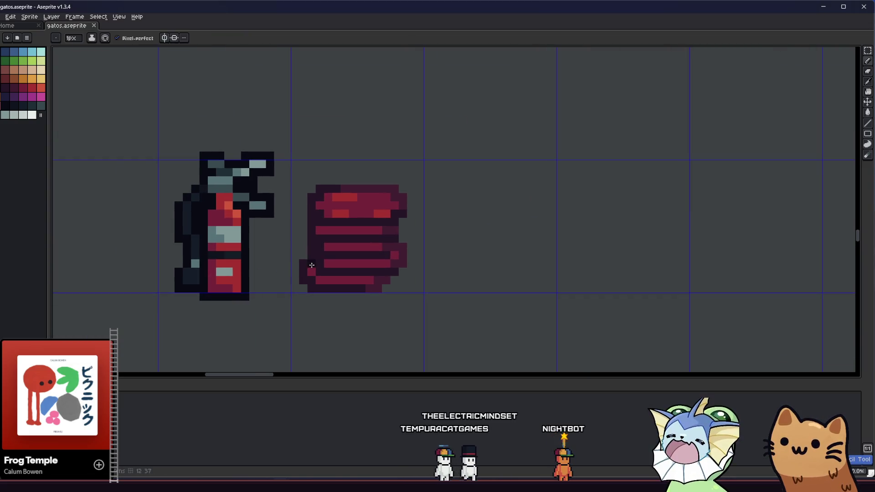
pyautogui.scroll(-1, 293, 212)
pyautogui.scroll(1, 353, 206)
pyautogui.scroll(-3, 369, 205)
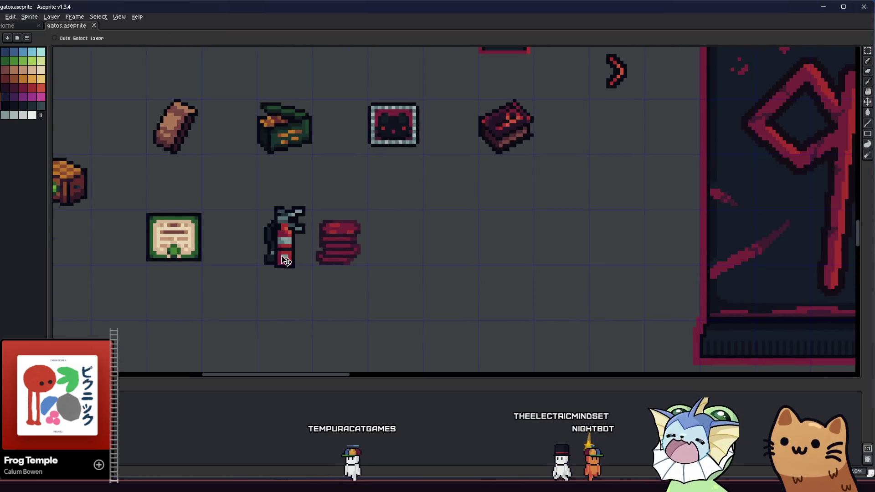
pyautogui.scroll(-1, 337, 282)
pyautogui.scroll(3, 351, 287)
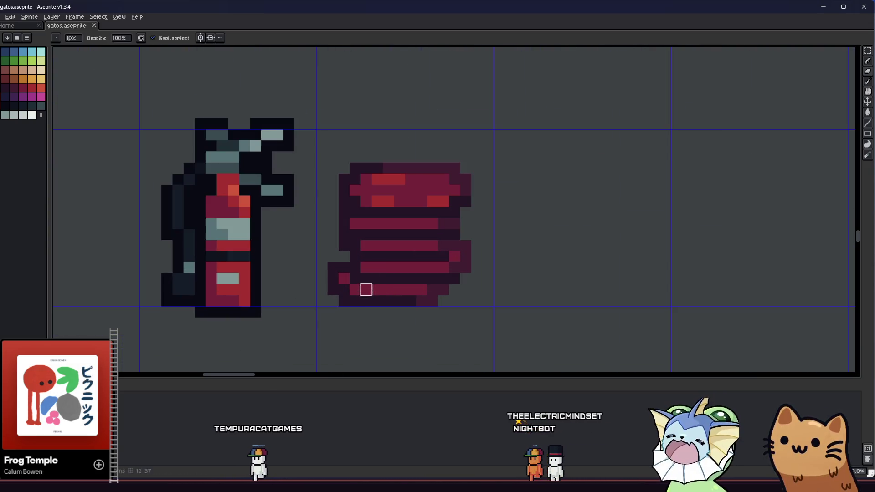
pyautogui.scroll(-1, 300, 283)
pyautogui.scroll(1, 307, 291)
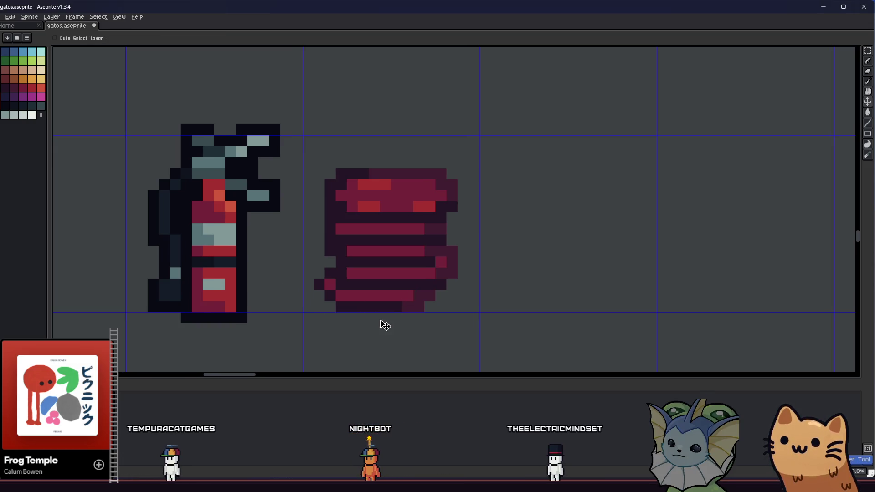
pyautogui.scroll(3, 419, 286)
# Repaint a crimson edge pixel dark, then eyedrop the bundle's crimson
pyautogui.press('alt')
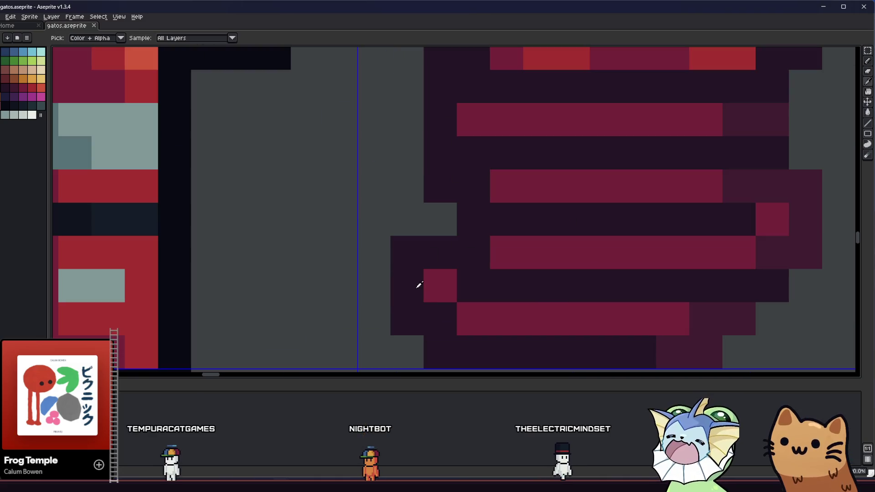
pyautogui.scroll(-4, 442, 247)
pyautogui.scroll(3, 455, 251)
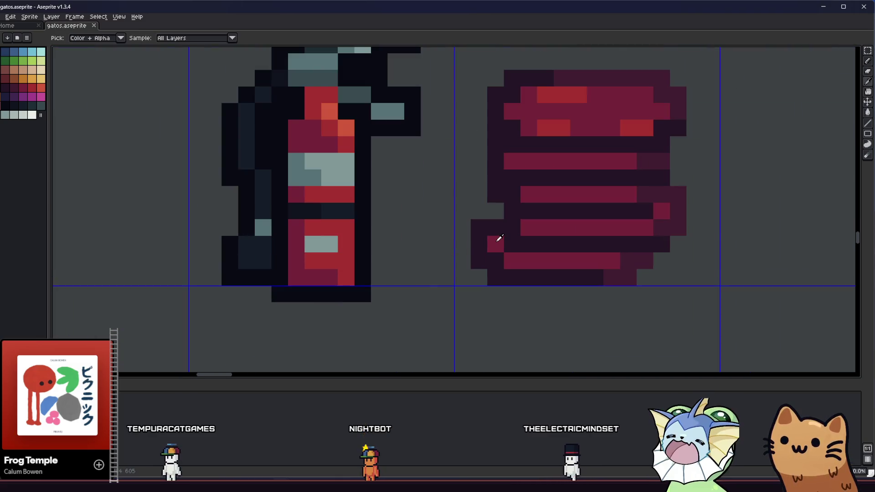
pyautogui.keyDown('alt'); pyautogui.click(499, 217); pyautogui.keyUp('alt')
pyautogui.click(497, 227)
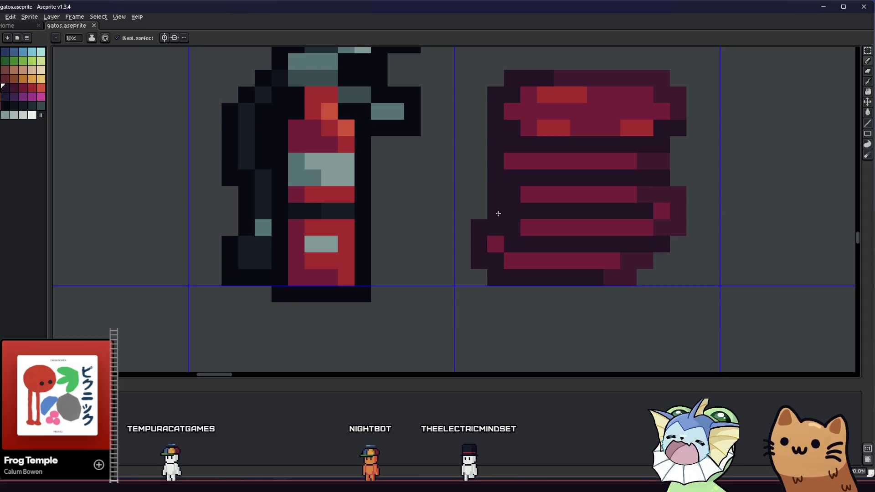
pyautogui.moveTo(492, 228); pyautogui.dragTo(408, 265)
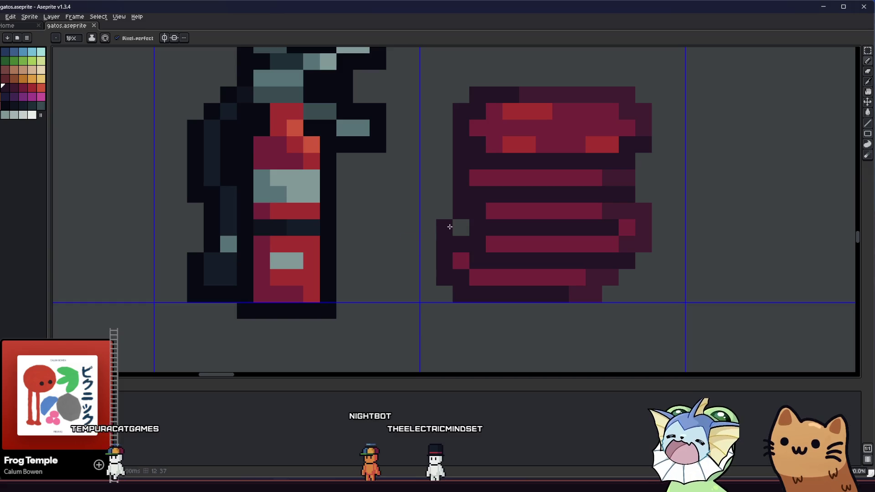
pyautogui.scroll(-4, 455, 225)
pyautogui.scroll(4, 302, 268)
pyautogui.keyDown('alt'); pyautogui.click(346, 246); pyautogui.keyUp('alt')
pyautogui.scroll(-5, 319, 258)
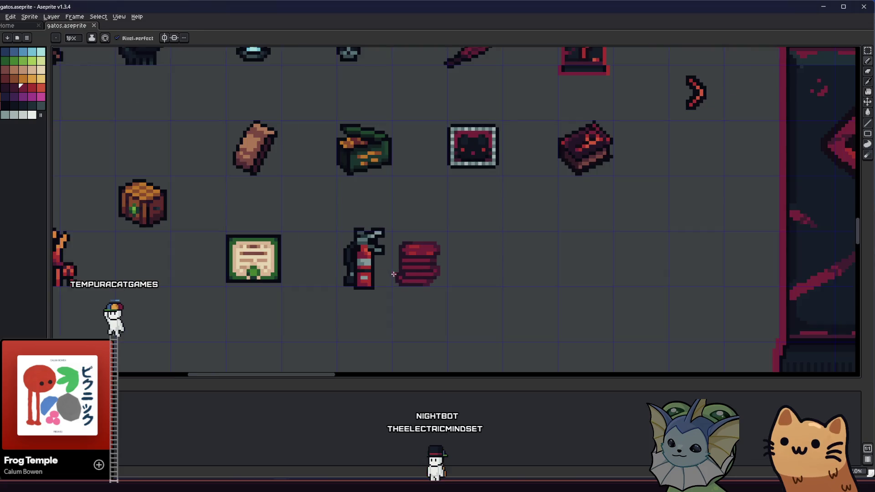
pyautogui.press('m')
pyautogui.scroll(-3, 319, 256)
pyautogui.scroll(4, 319, 255)
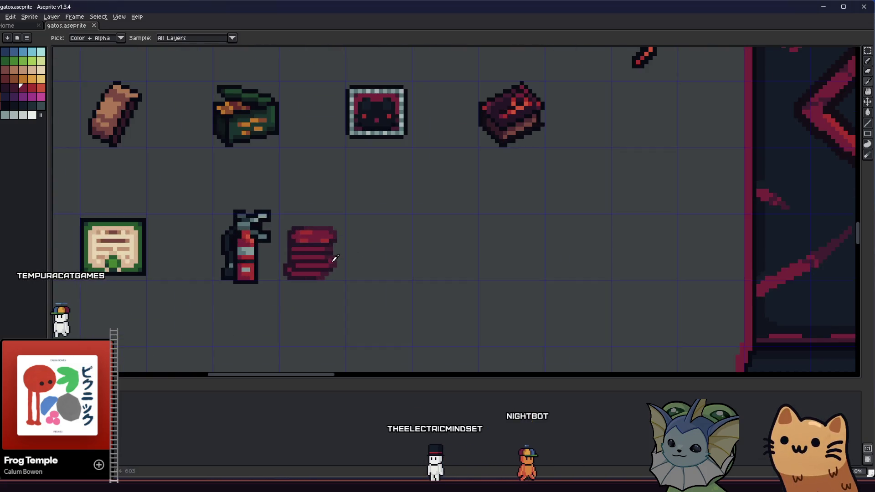
# Shift the red bundle slightly right and outline it using a dark palette swatch
pyautogui.moveTo(318, 247); pyautogui.dragTo(361, 307)
pyautogui.moveTo(324, 272); pyautogui.dragTo(333, 273)
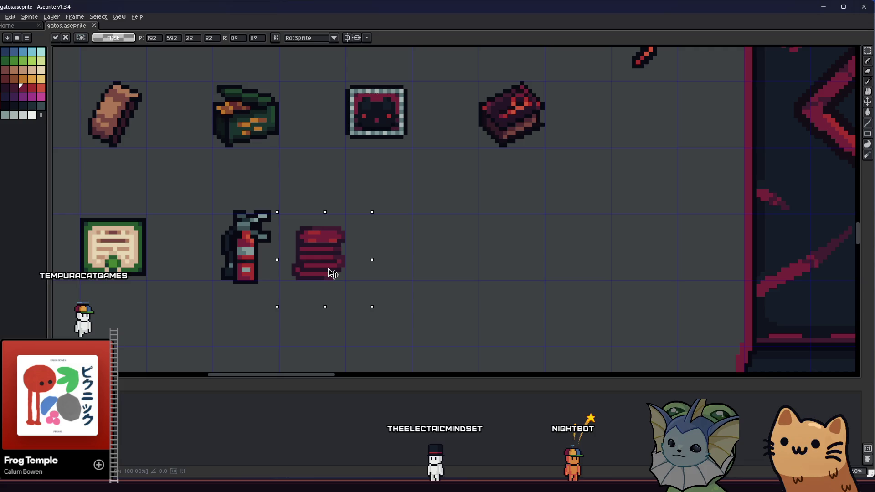
pyautogui.hotkey('shift', 'o')
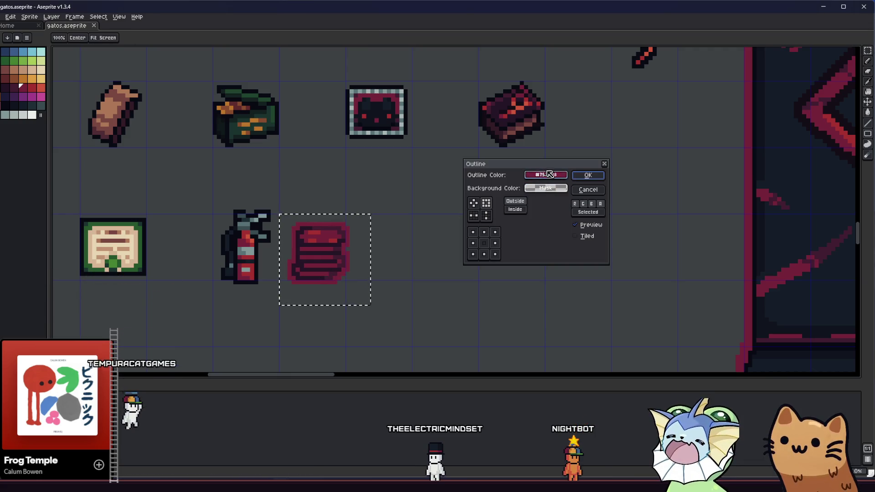
pyautogui.click(528, 188)
pyautogui.click(534, 188)
pyautogui.click(541, 209)
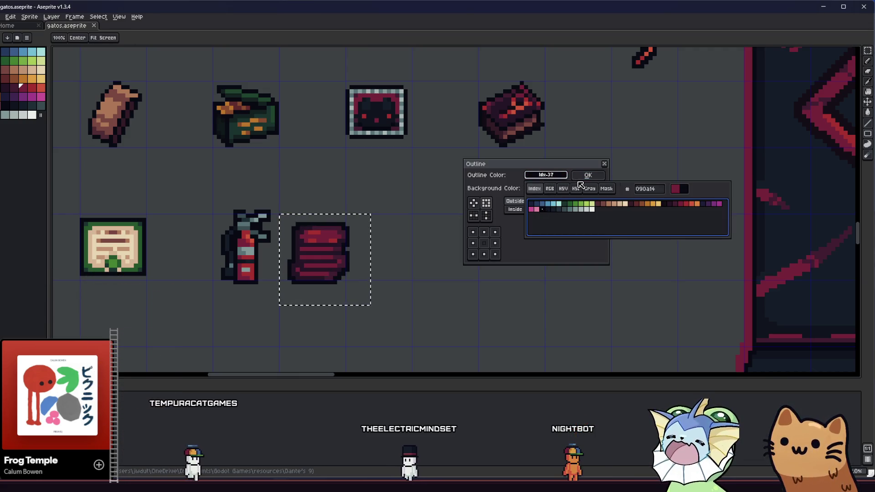
pyautogui.press('Return')
pyautogui.click(473, 250)
pyautogui.scroll(-3, 379, 275)
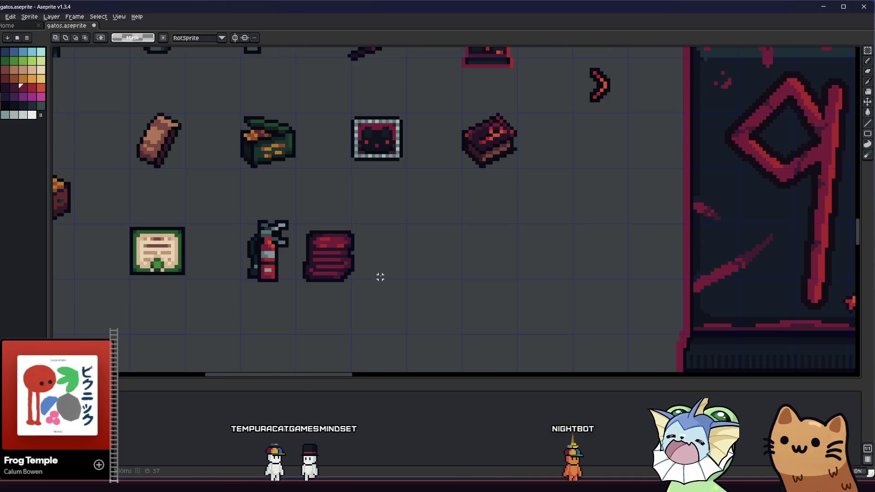
pyautogui.scroll(-2, 376, 278)
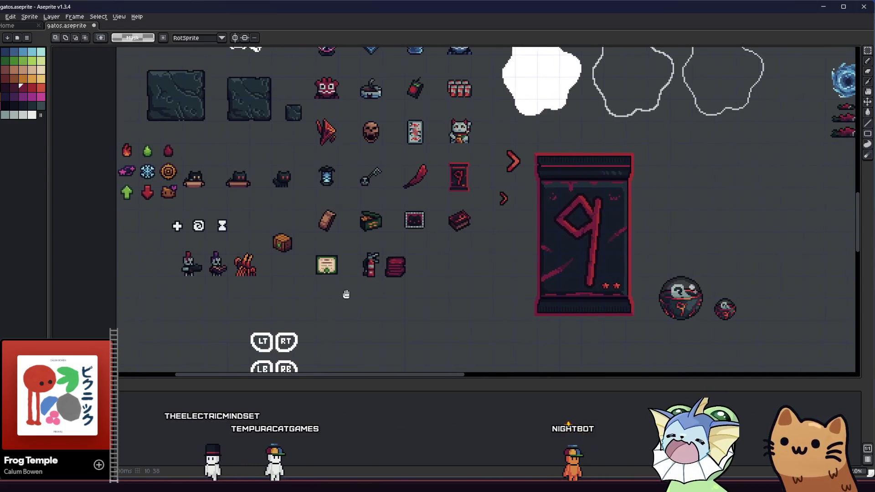
# Undo the bundle's dark outline and an earlier pixel edit, leaving Hue/Saturation unchanged
pyautogui.scroll(7, 397, 277)
pyautogui.press('v')
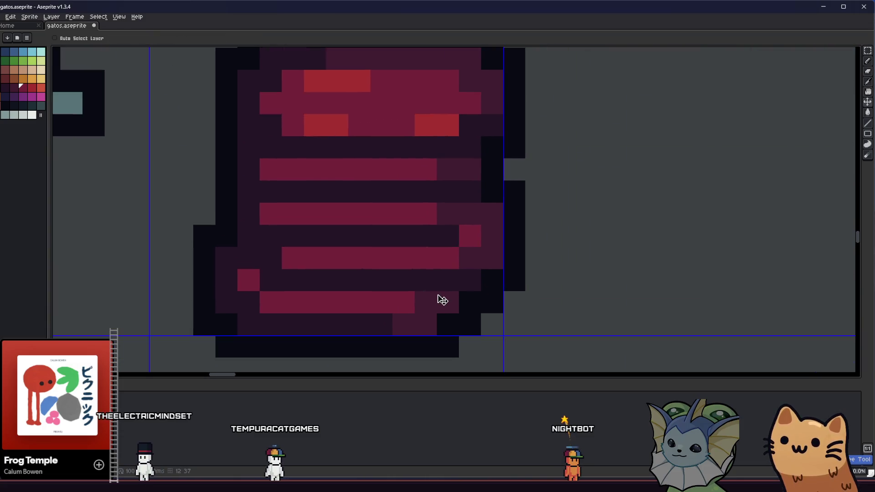
pyautogui.hotkey('ctrl', 'z')
pyautogui.hotkey('ctrl', 'u')
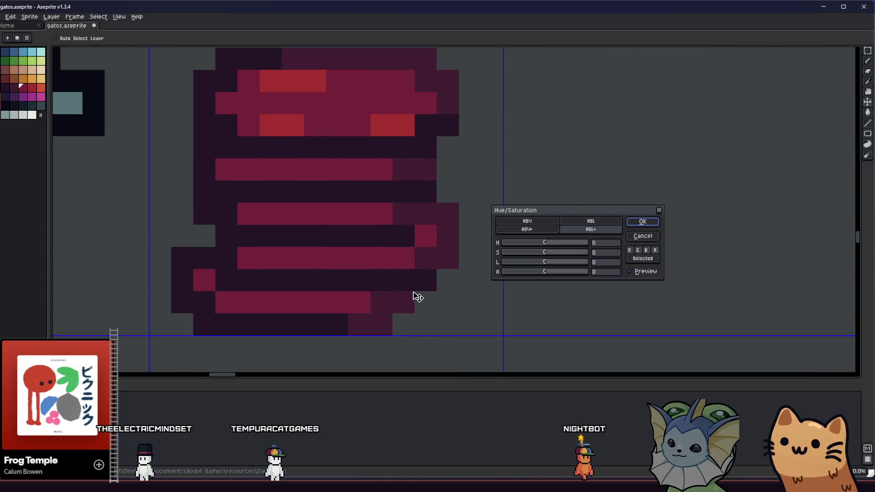
pyautogui.click(642, 236)
pyautogui.hotkey('ctrl', 'z')
# Shift the red bundle two pixels to the right and commit the move
pyautogui.press('Right')
pyautogui.press('Right')
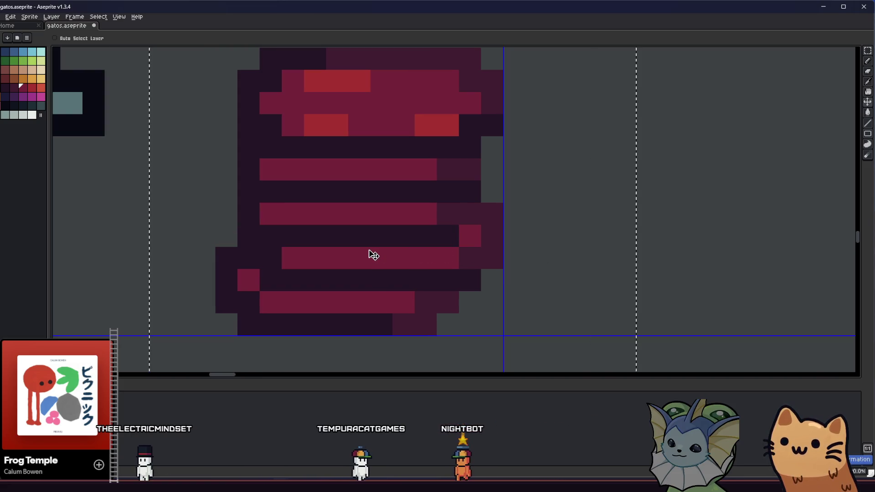
pyautogui.press('Return')
pyautogui.scroll(2, 236, 238)
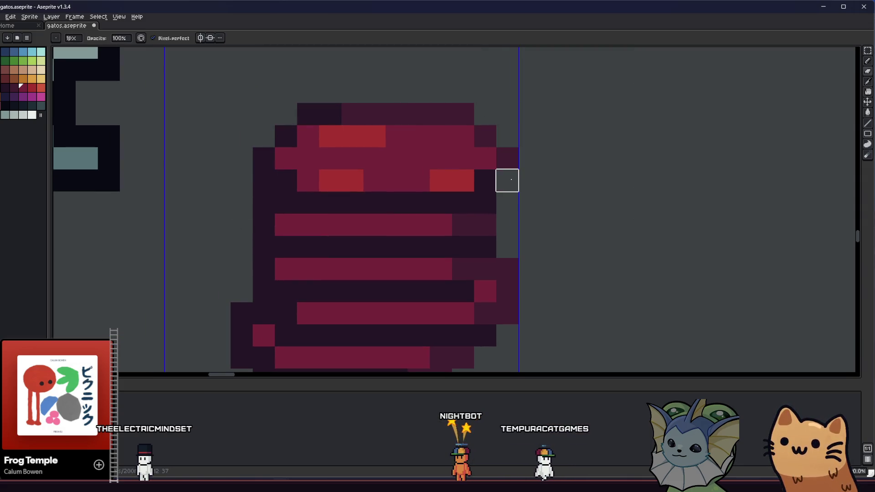
pyautogui.scroll(-2, 473, 218)
pyautogui.scroll(-2, 499, 205)
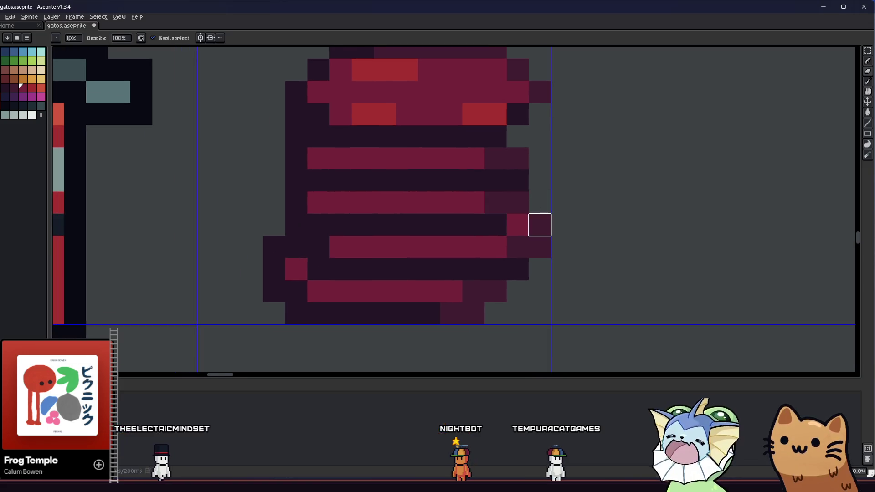
# Erase the stray pixels along the bundle's bottom edge
pyautogui.click(473, 314)
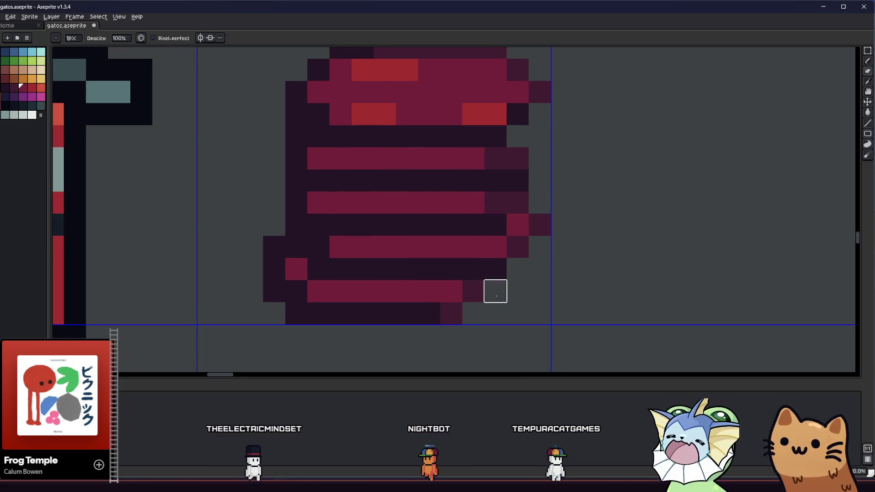
pyautogui.click(297, 314)
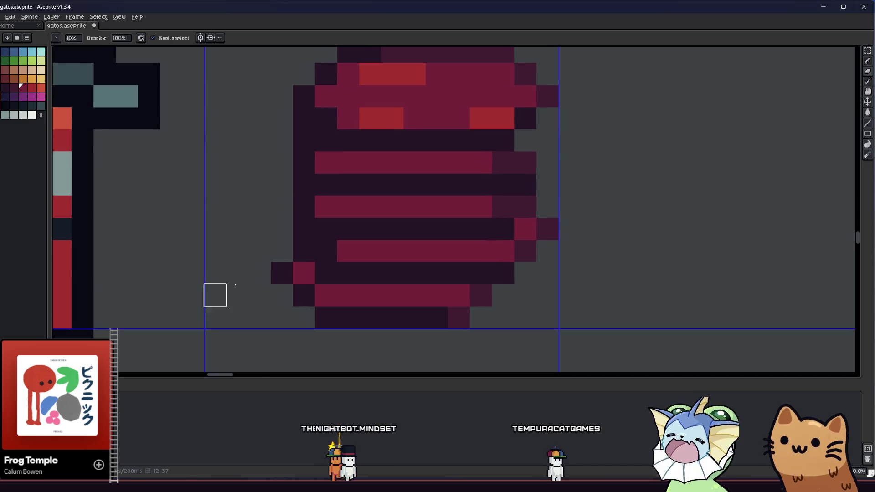
pyautogui.scroll(-3, 236, 272)
pyautogui.scroll(2, 252, 249)
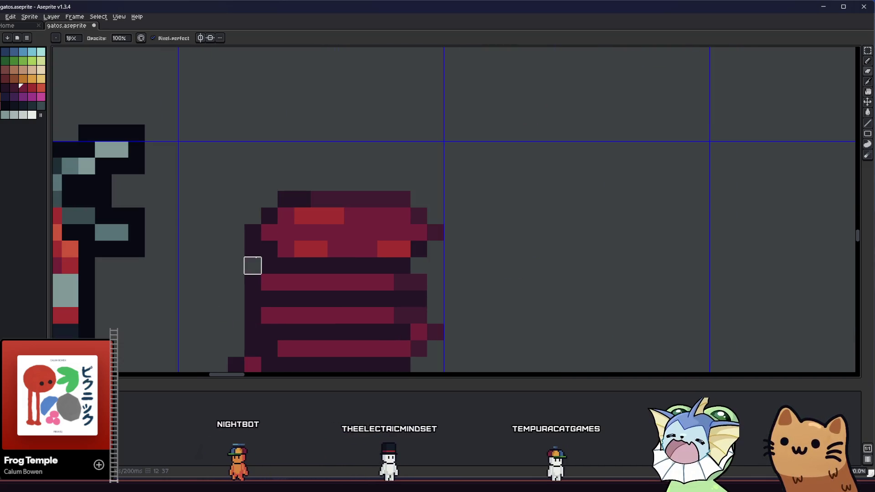
pyautogui.hscroll(-2, 255, 267)
pyautogui.hscroll(-1, 293, 236)
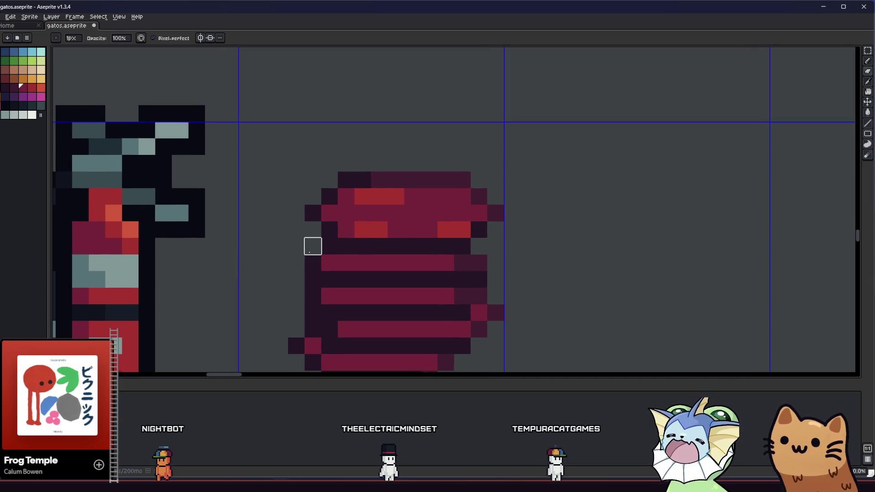
pyautogui.scroll(-4, 313, 313)
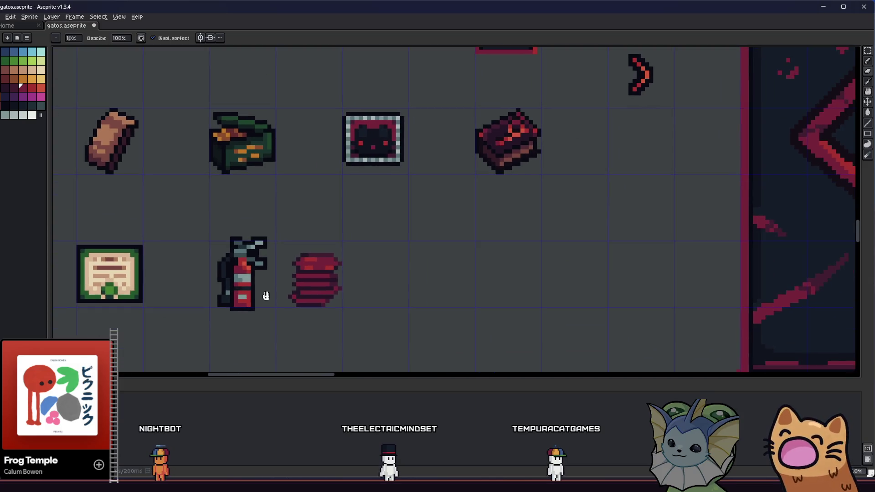
pyautogui.scroll(2, 286, 293)
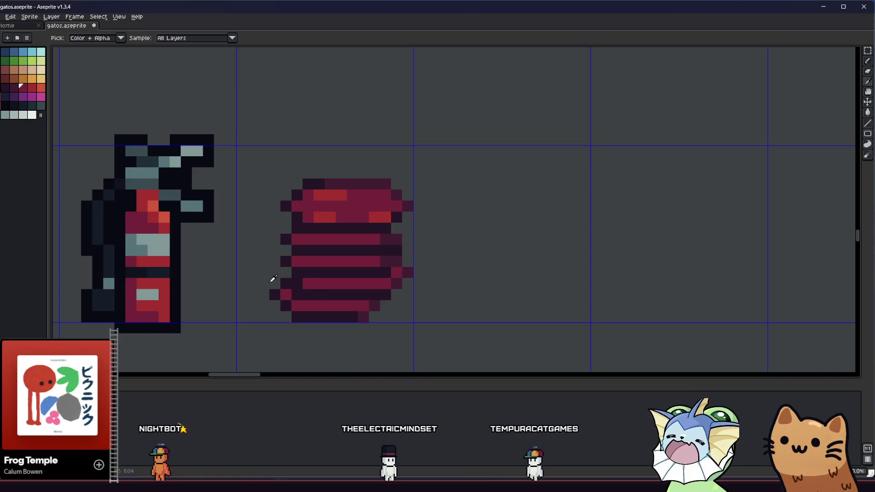
pyautogui.scroll(-1, 284, 256)
# Select the striped bundle, outline it with a darker palette swatch, and deselect
pyautogui.moveTo(261, 205); pyautogui.dragTo(374, 313)
pyautogui.hotkey('shift', 'o')
pyautogui.click(546, 175)
pyautogui.click(534, 189)
pyautogui.click(543, 210)
pyautogui.click(586, 173)
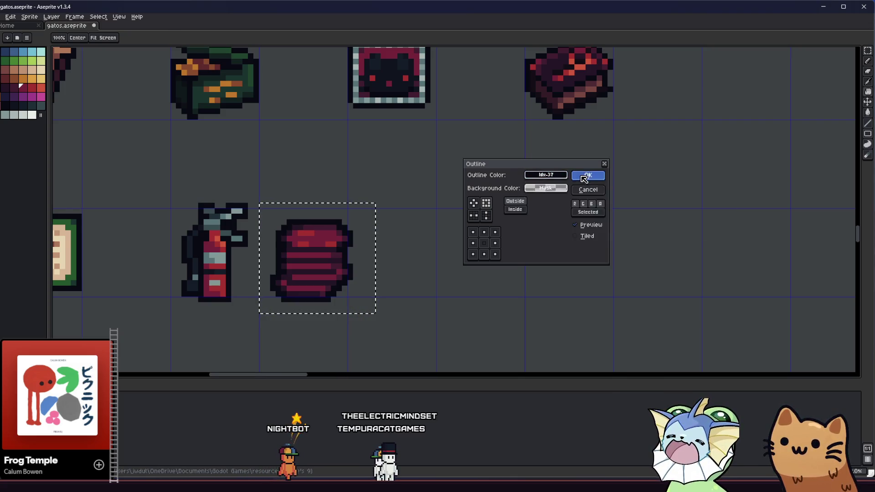
pyautogui.click(588, 175)
pyautogui.hotkey('ctrl', 'd')
pyautogui.scroll(-2, 480, 248)
pyautogui.press('b')
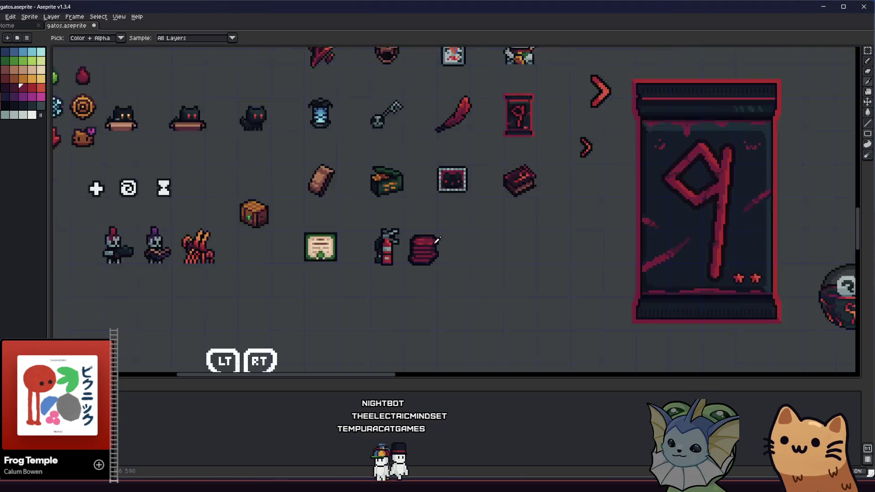
pyautogui.scroll(3, 434, 231)
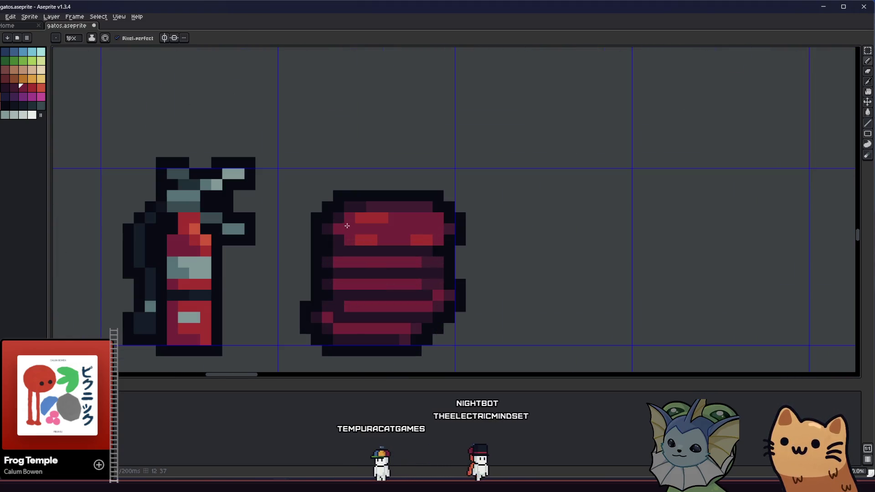
# Pick a different red and nudge the bundle's top block up one pixel
pyautogui.press('i')
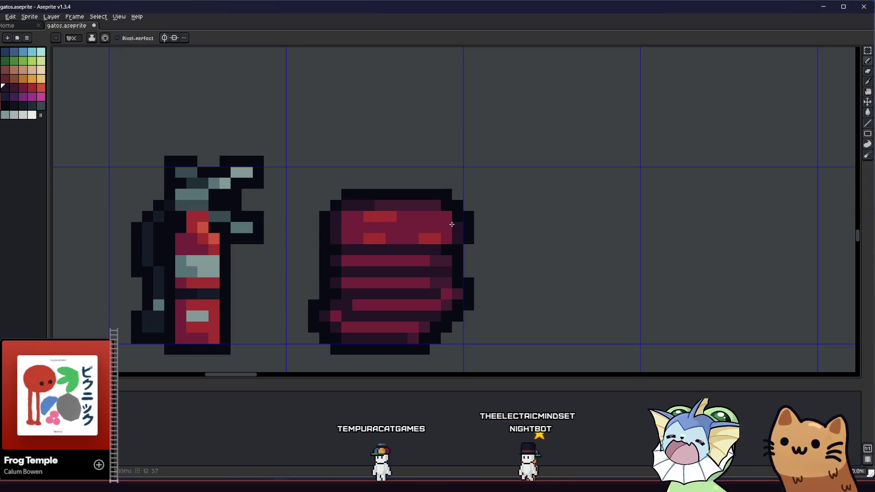
pyautogui.keyDown('alt'); pyautogui.click(455, 214); pyautogui.keyUp('alt')
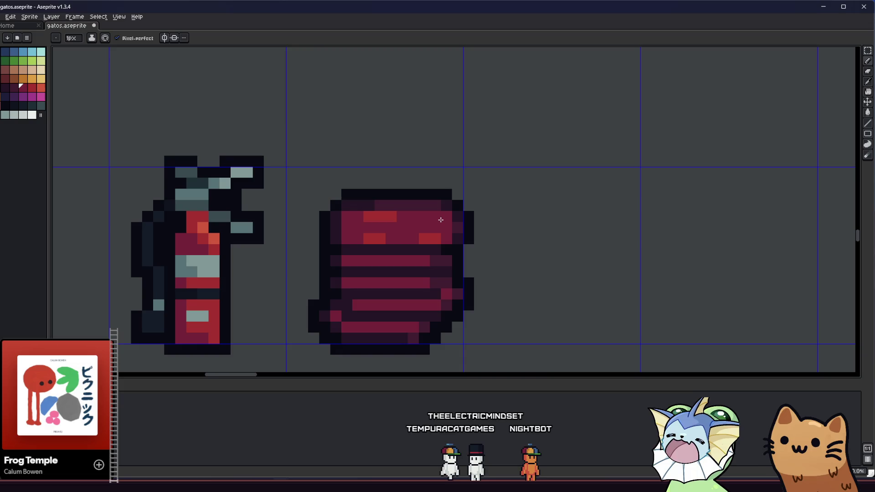
pyautogui.scroll(-1, 437, 209)
pyautogui.scroll(-4, 477, 249)
pyautogui.moveTo(477, 249); pyautogui.dragTo(292, 259)
pyautogui.scroll(-1, 226, 260)
pyautogui.press('m')
pyautogui.scroll(5, 250, 259)
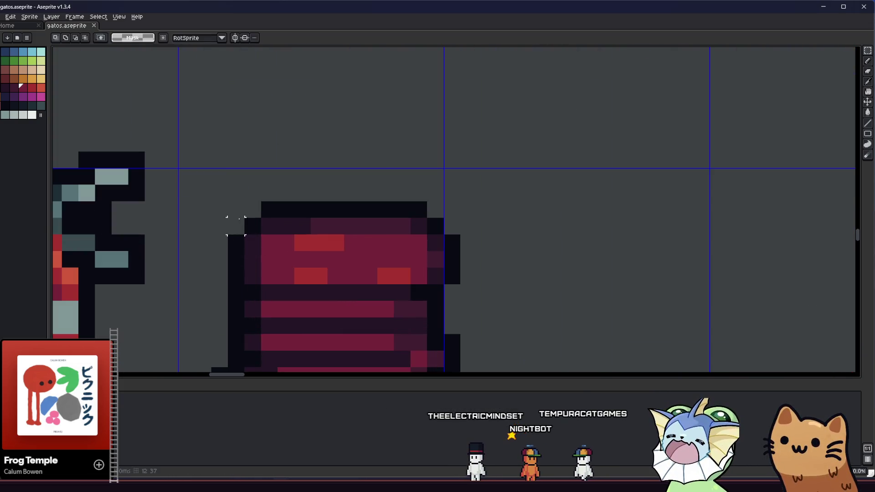
pyautogui.moveTo(246, 186); pyautogui.dragTo(478, 269)
pyautogui.moveTo(211, 186); pyautogui.dragTo(496, 268)
pyautogui.moveTo(406, 244); pyautogui.dragTo(413, 237)
pyautogui.hotkey('ctrl', 'd')
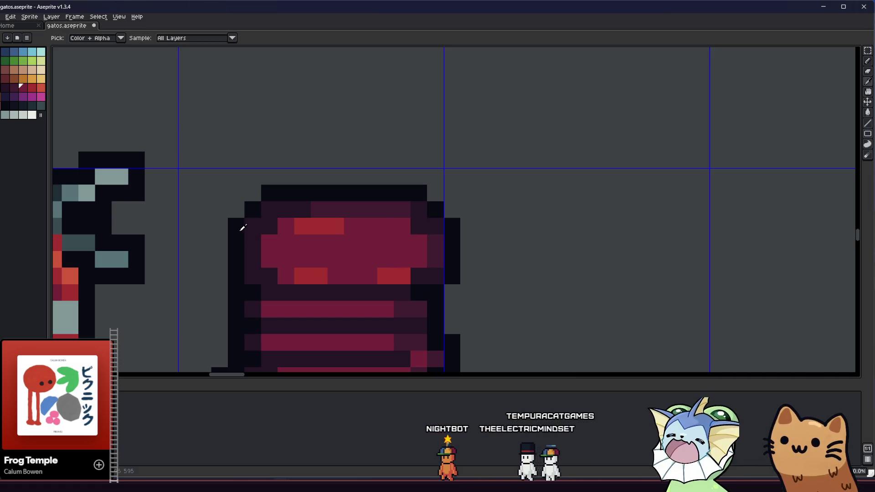
# Move the bundle's top block one pixel to the left
pyautogui.scroll(-4, 279, 235)
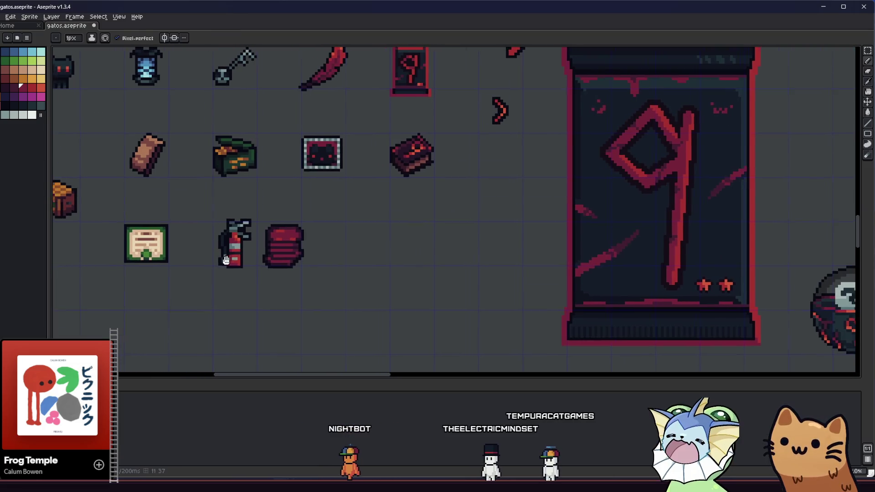
pyautogui.scroll(3, 283, 239)
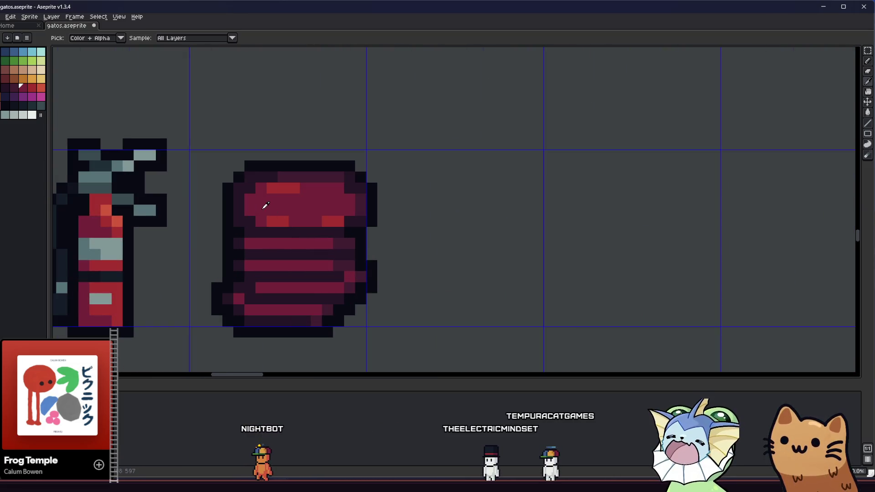
pyautogui.moveTo(290, 215); pyautogui.dragTo(304, 236)
pyautogui.moveTo(228, 245); pyautogui.dragTo(383, 278)
pyautogui.scroll(-3, 383, 278)
pyautogui.press('i')
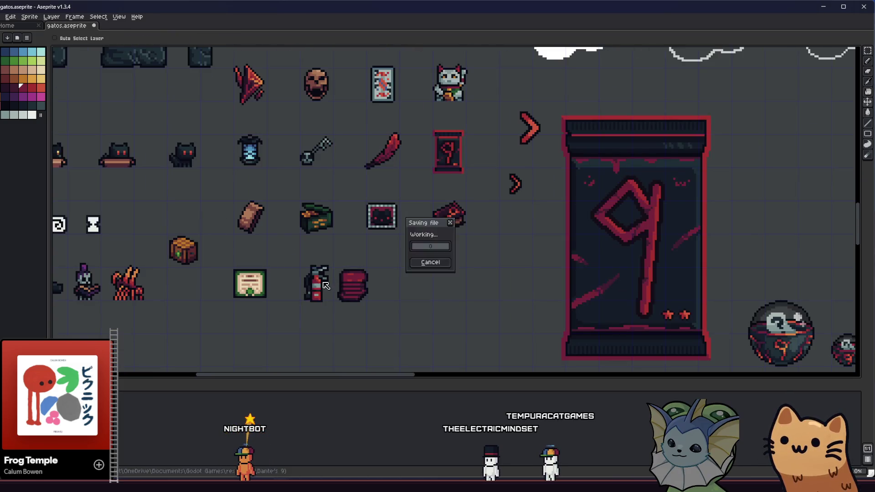
pyautogui.scroll(3, 387, 284)
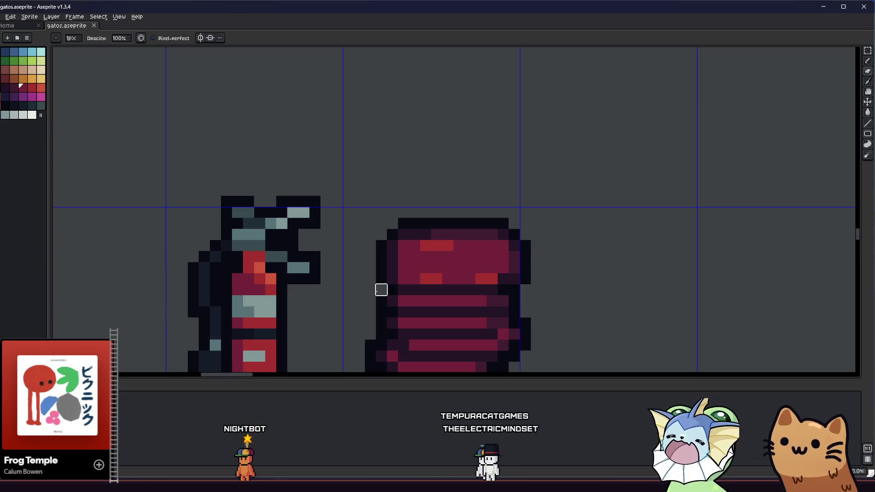
pyautogui.moveTo(381, 290); pyautogui.dragTo(310, 297)
pyautogui.press('i')
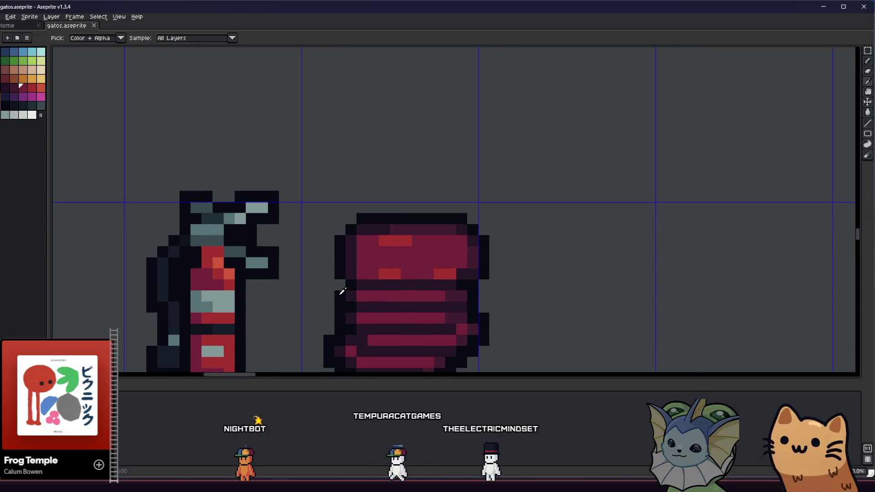
pyautogui.scroll(-2, 303, 303)
pyautogui.scroll(3, 280, 293)
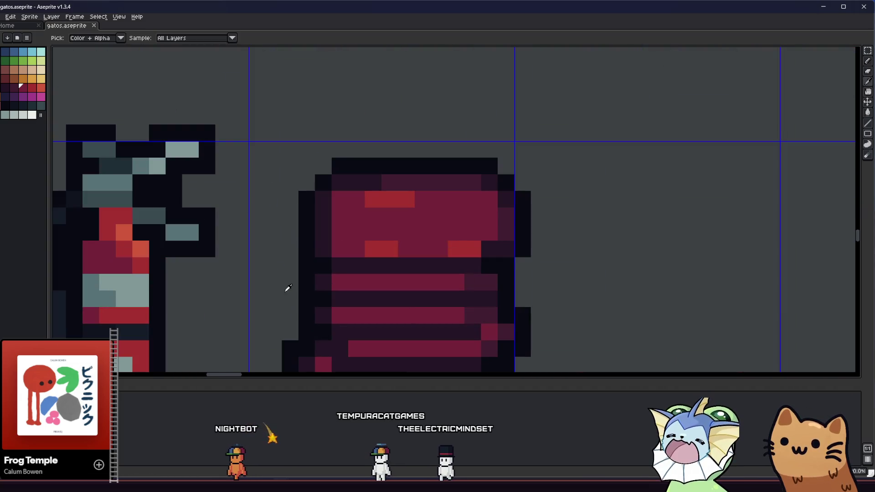
pyautogui.press('m')
pyautogui.moveTo(279, 156); pyautogui.dragTo(300, 176)
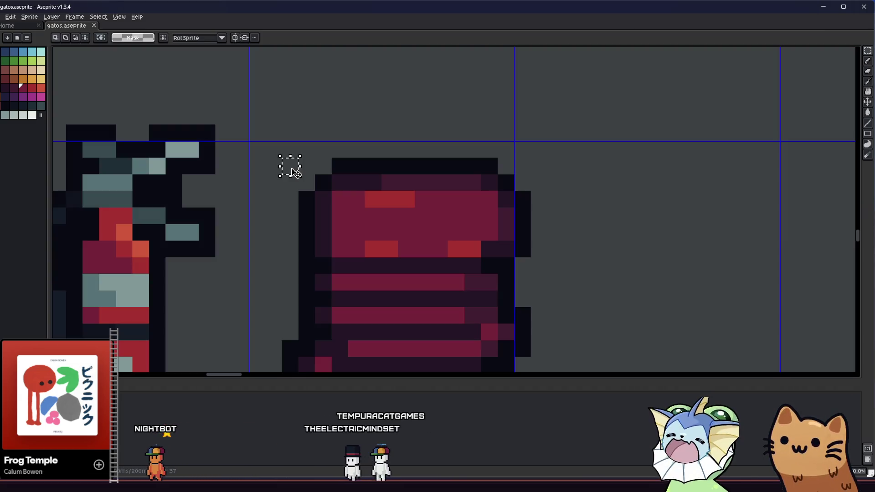
pyautogui.moveTo(280, 139); pyautogui.dragTo(408, 268)
pyautogui.moveTo(362, 250); pyautogui.dragTo(343, 251)
pyautogui.hotkey('ctrl', 'd')
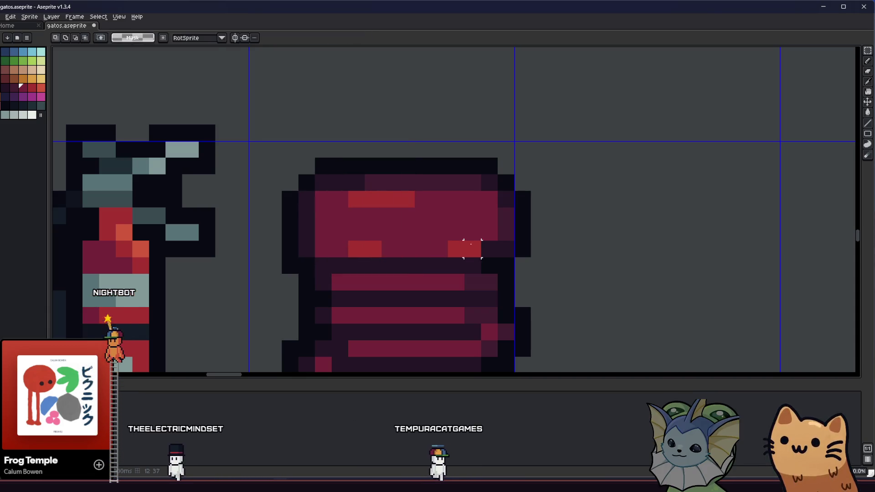
# Save the sprite sheet
pyautogui.scroll(-3, 468, 248)
pyautogui.hotkey('ctrl', 's')
pyautogui.hscroll(3, 347, 269)
pyautogui.scroll(-2, 310, 274)
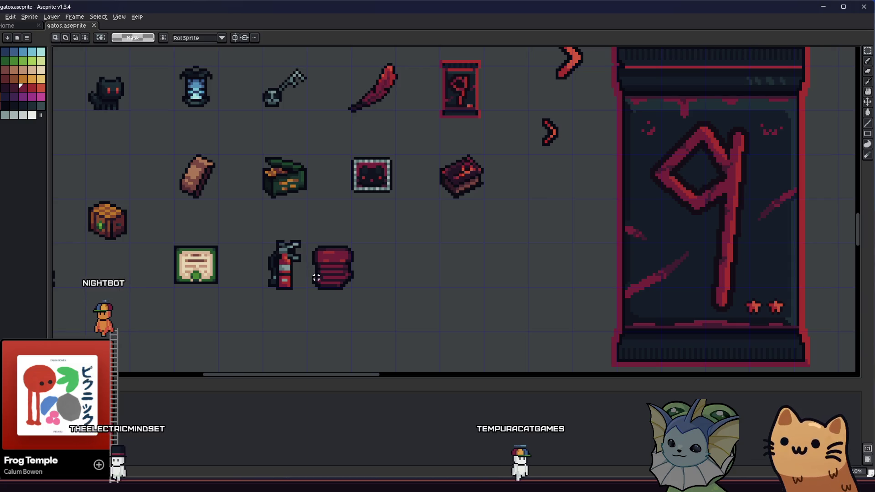
pyautogui.scroll(4, 314, 275)
# Extend the dark outline with pixels at the bundle's upper left and top
pyautogui.press('i')
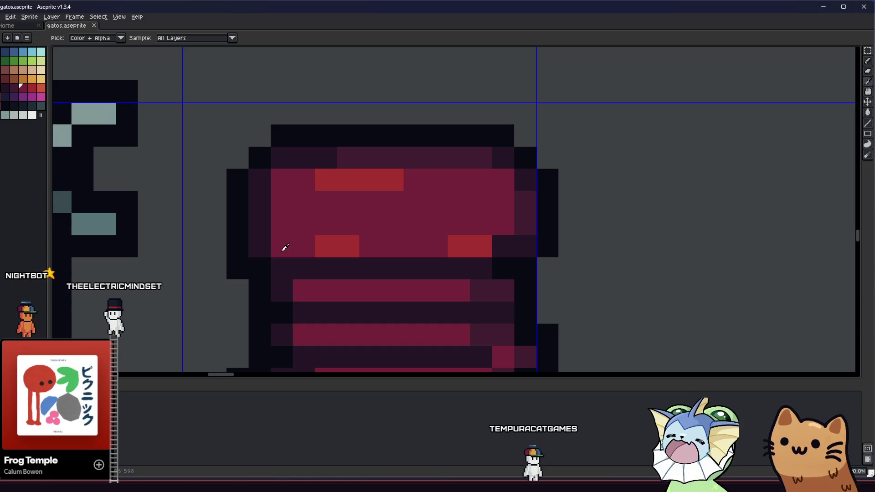
pyautogui.keyDown('alt'); pyautogui.click(258, 151); pyautogui.keyUp('alt')
pyautogui.click(240, 161)
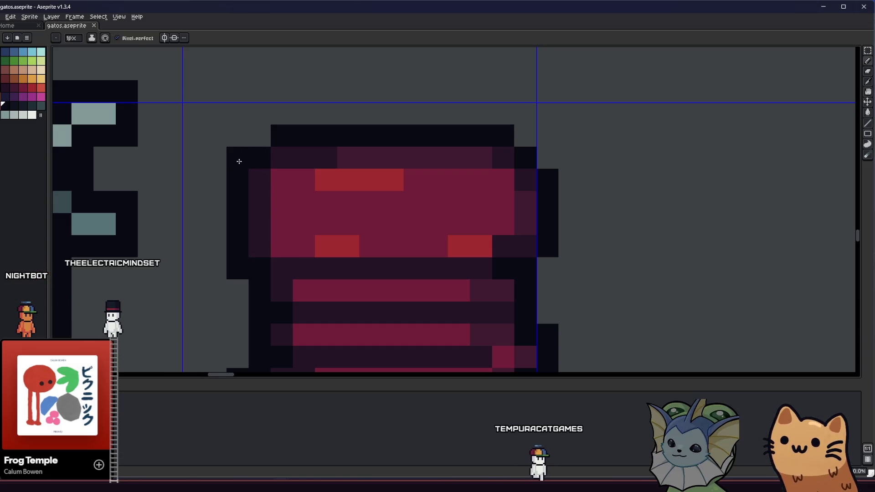
pyautogui.click(458, 202)
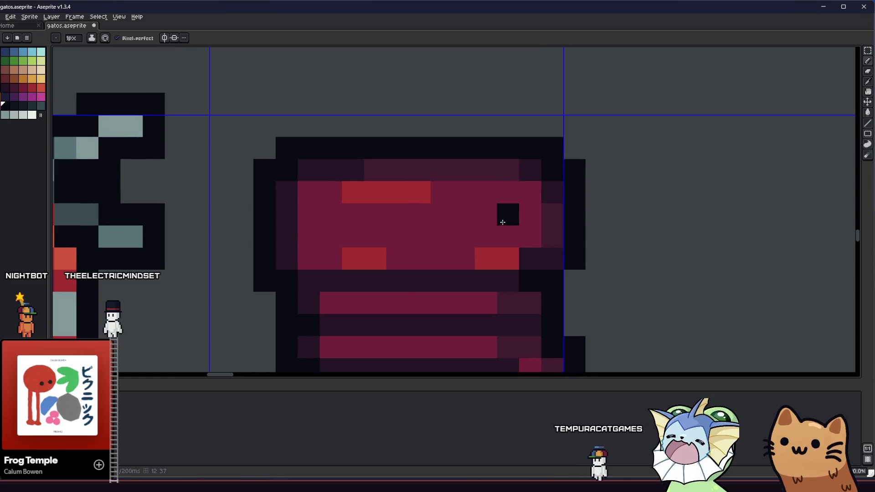
pyautogui.scroll(-6, 458, 201)
pyautogui.moveTo(416, 250); pyautogui.dragTo(312, 245)
pyautogui.scroll(5, 312, 246)
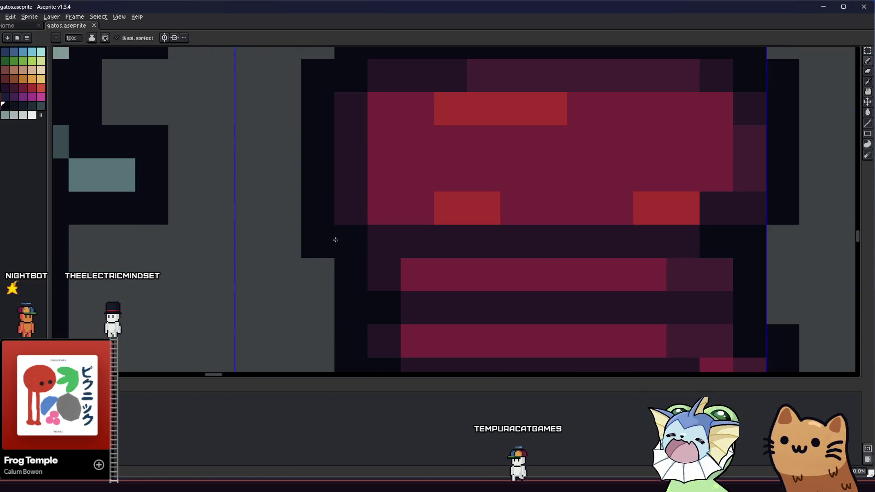
pyautogui.scroll(-1, 319, 244)
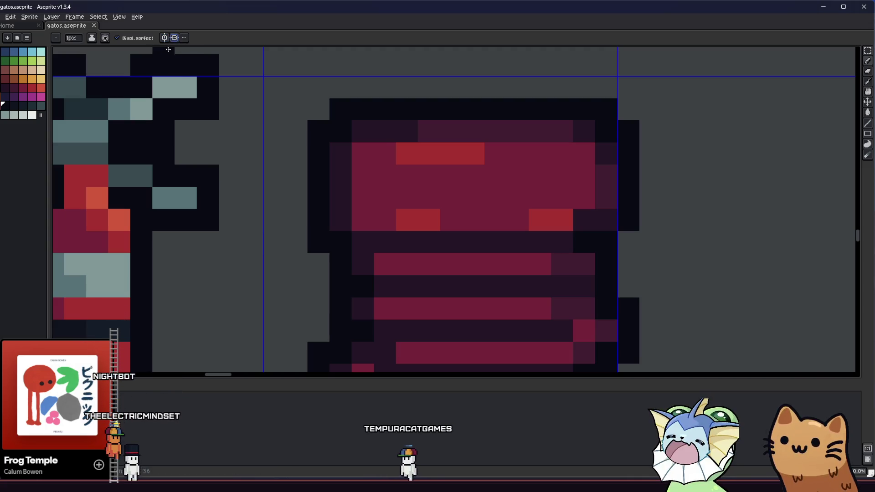
# Turn off the vertical and horizontal symmetry axes in the context bar
pyautogui.scroll(-8, 266, 118)
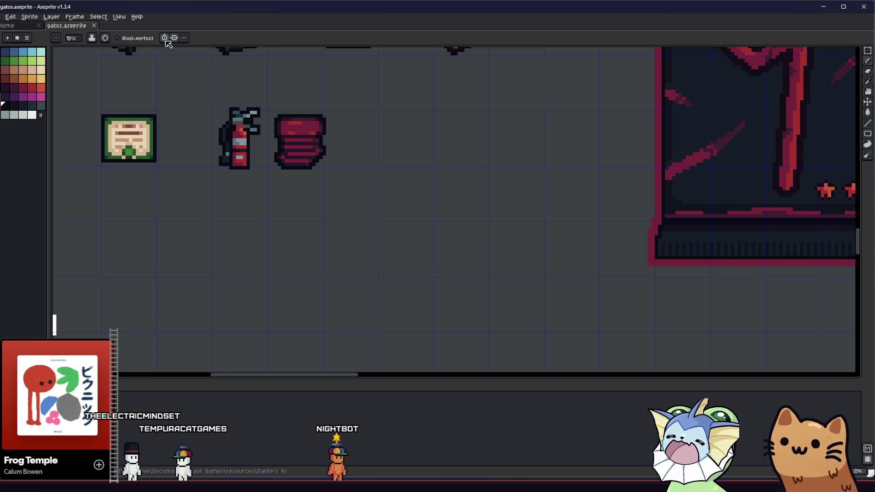
pyautogui.press('m')
pyautogui.moveTo(176, 90); pyautogui.dragTo(189, 124)
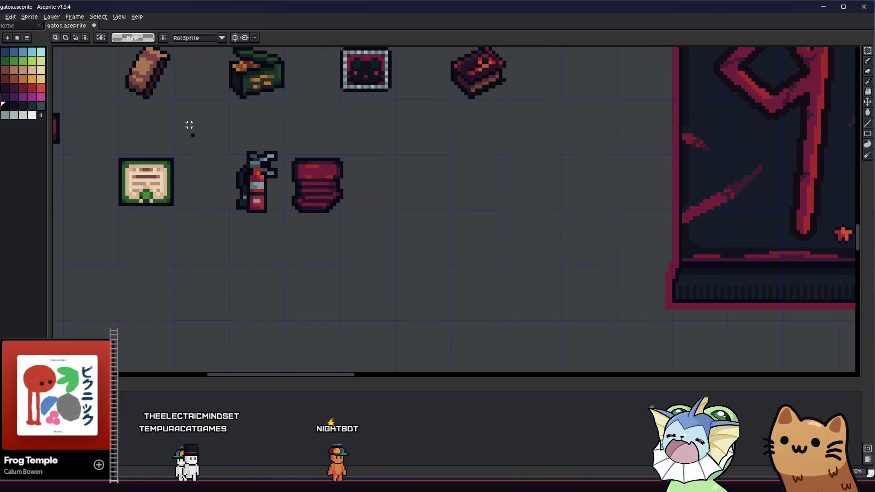
pyautogui.press('b')
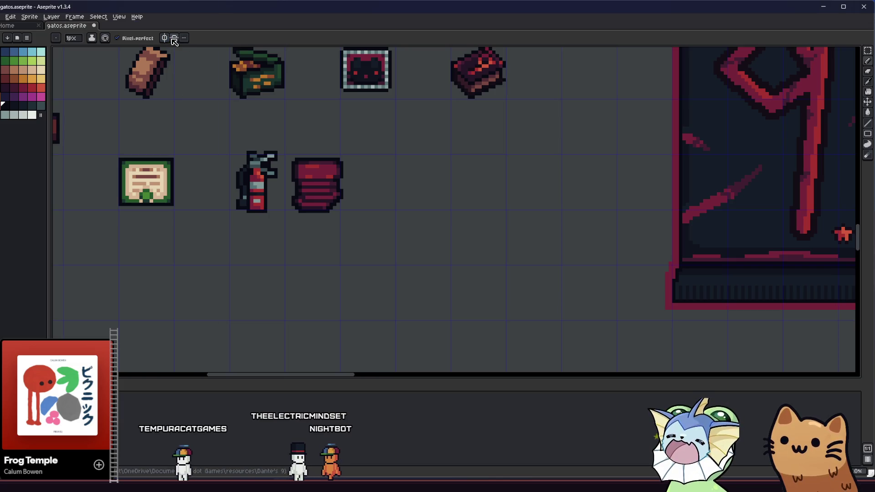
pyautogui.scroll(-6, 233, 163)
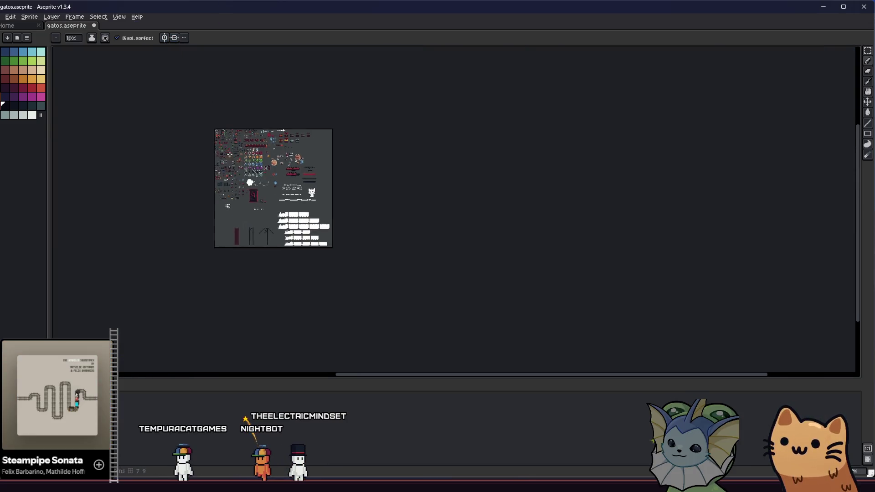
pyautogui.scroll(-1, 228, 146)
pyautogui.click(170, 40)
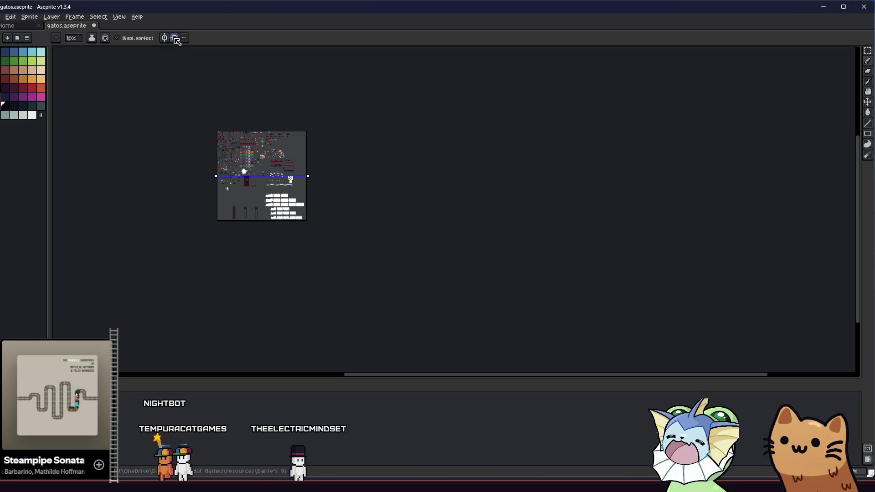
pyautogui.click(177, 41)
# Toggle Symmetry Options off and back on in the View menu
pyautogui.scroll(7, 249, 171)
pyautogui.moveTo(218, 185); pyautogui.dragTo(247, 158)
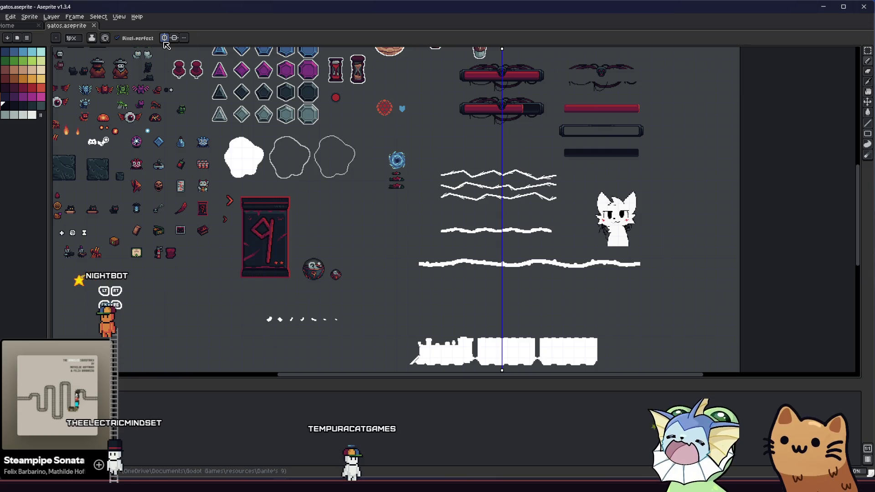
pyautogui.click(118, 17)
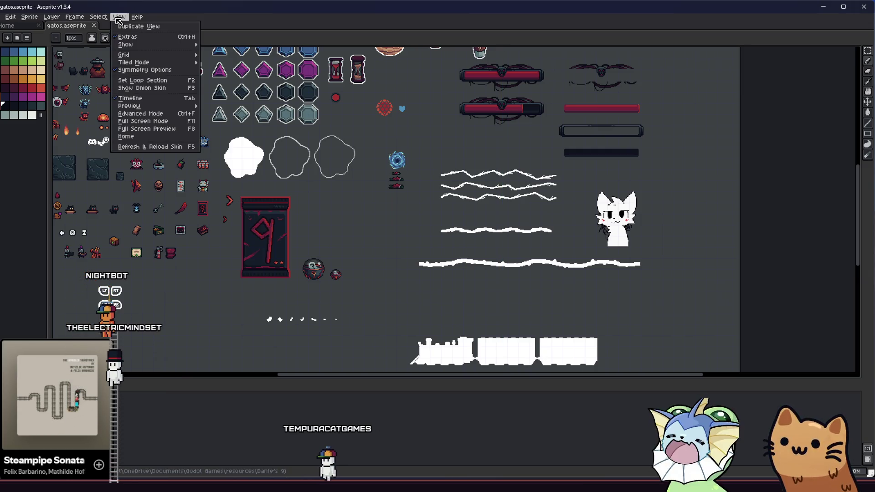
pyautogui.click(143, 69)
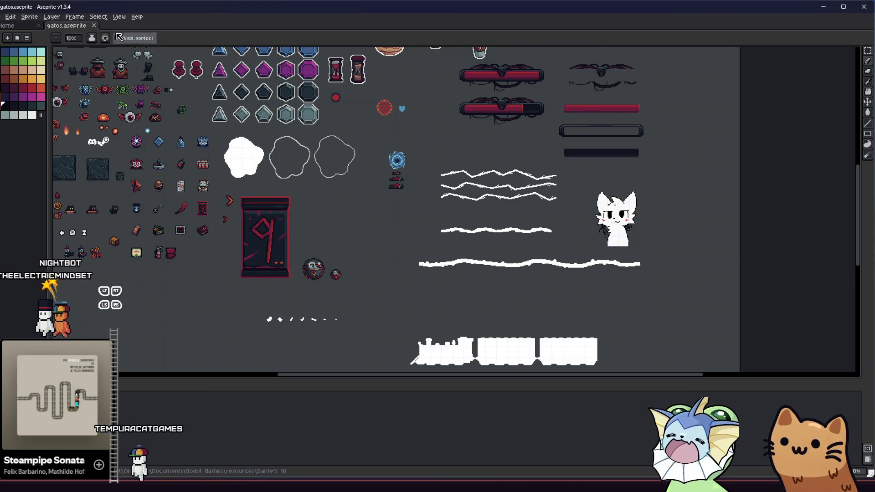
pyautogui.click(124, 18)
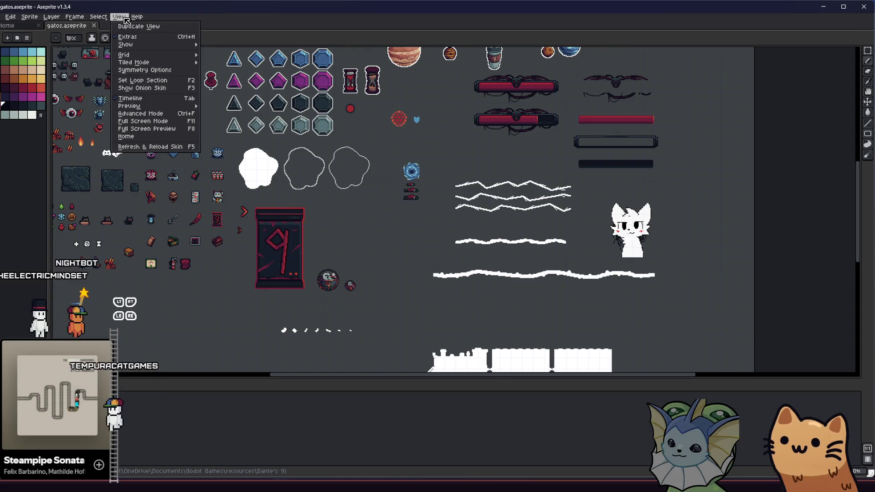
pyautogui.moveTo(164, 46)
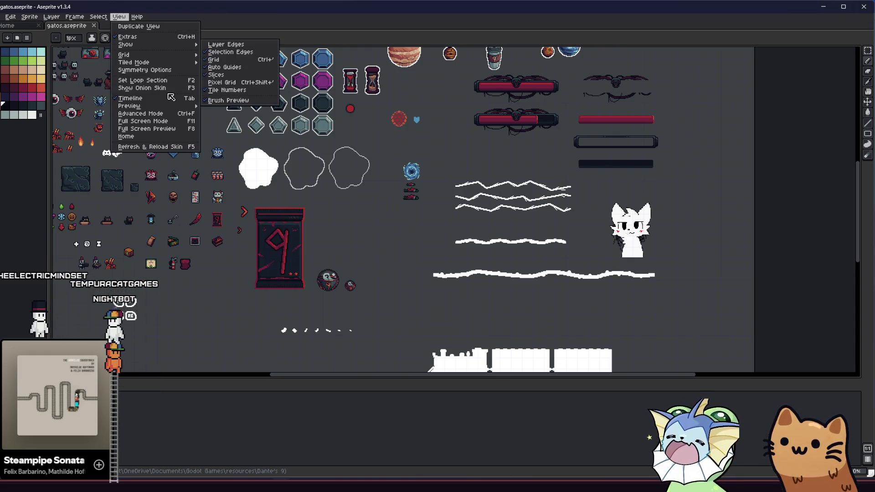
pyautogui.click(167, 70)
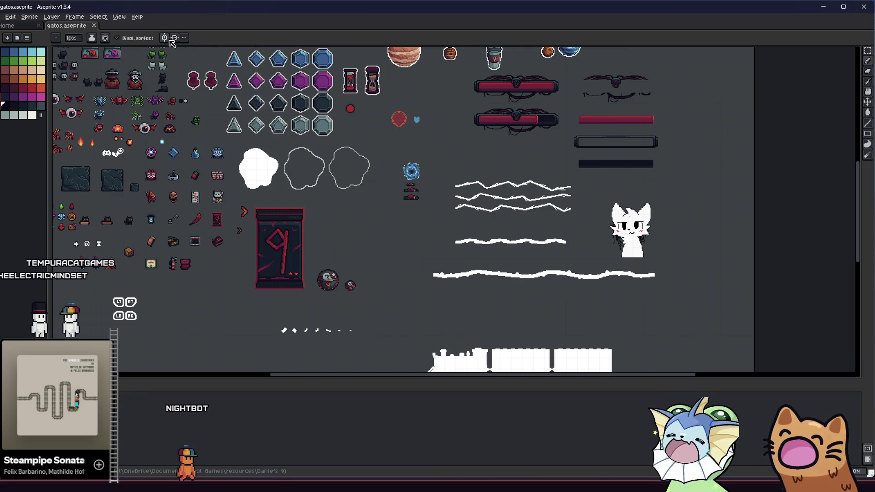
pyautogui.moveTo(215, 147); pyautogui.dragTo(227, 184)
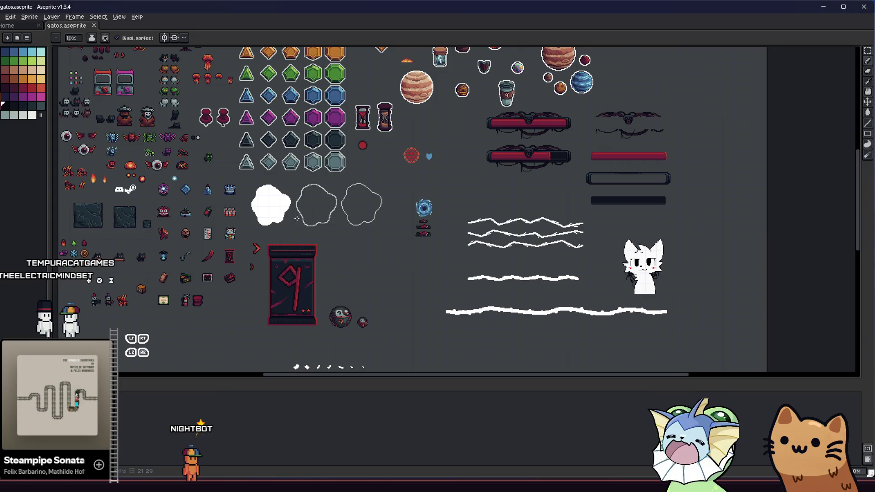
# Marquee-select the bundle's lower stripes and delete them, keeping only the top slab
pyautogui.moveTo(284, 203); pyautogui.dragTo(320, 213)
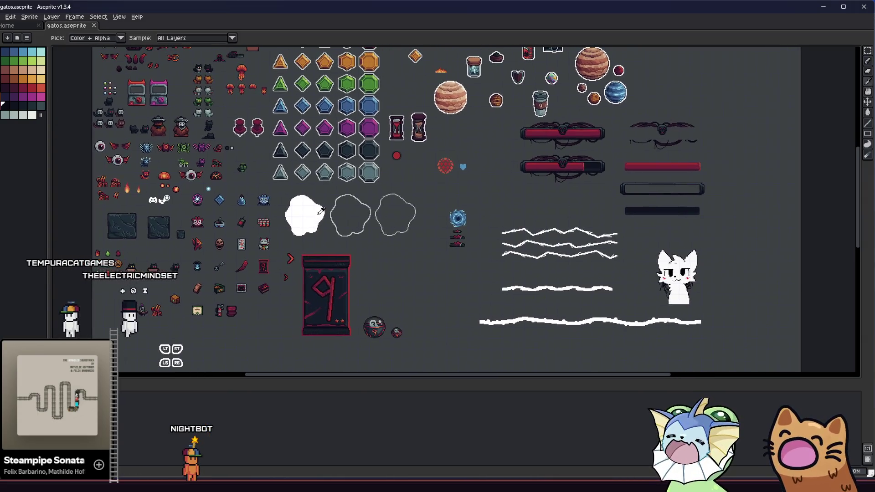
pyautogui.scroll(2, 263, 172)
pyautogui.moveTo(215, 280)
pyautogui.mouseDown()
pyautogui.moveTo(303, 280)
pyautogui.moveTo(371, 231)
pyautogui.moveTo(371, 78)
pyautogui.mouseUp()
pyautogui.scroll(3, 357, 240)
pyautogui.moveTo(387, 239)
pyautogui.mouseDown()
pyautogui.moveTo(305, 237)
pyautogui.moveTo(228, 250)
pyautogui.moveTo(232, 238)
pyautogui.mouseUp()
pyautogui.scroll(2, 304, 237)
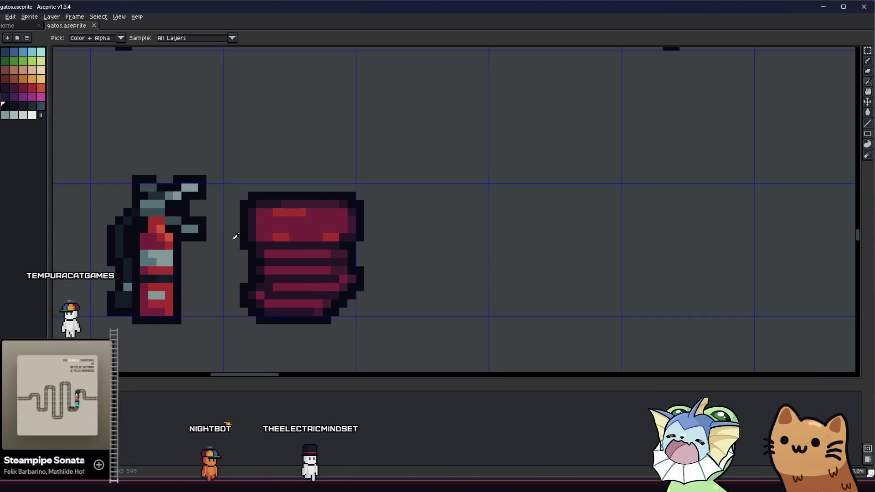
pyautogui.press('m')
pyautogui.moveTo(223, 340); pyautogui.dragTo(384, 253)
pyautogui.press('Delete')
pyautogui.hscroll(-2, 364, 258)
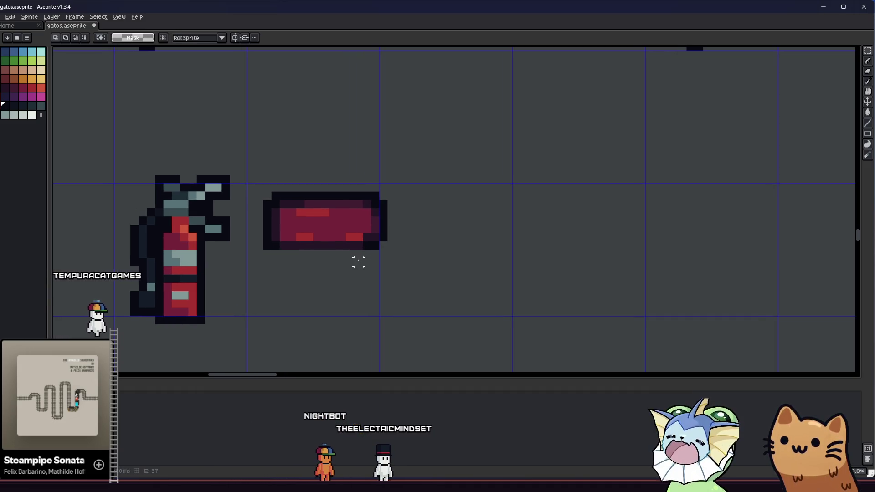
pyautogui.press('i')
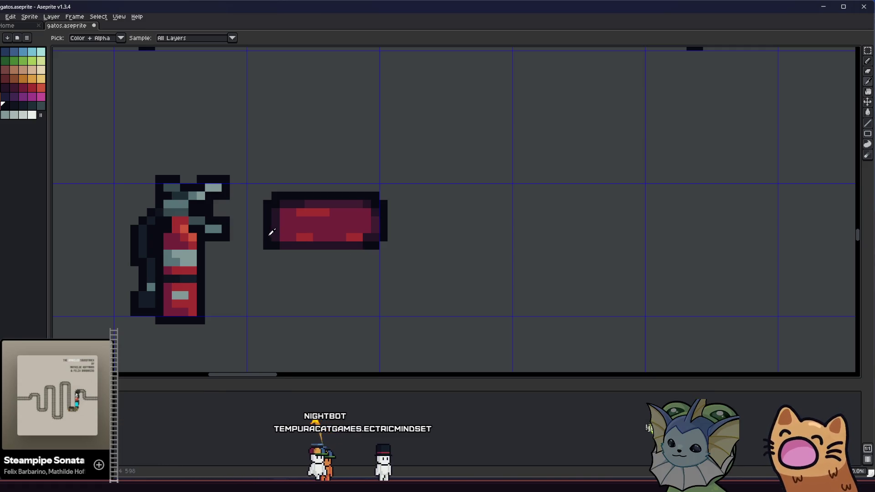
# Save the sheet and draw a darker row along the bar's bottom edge
pyautogui.press('b')
pyautogui.press('e')
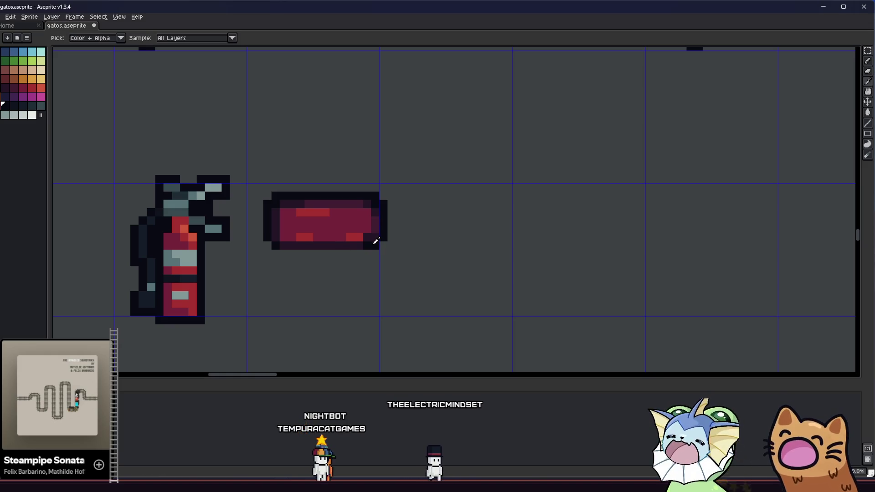
pyautogui.scroll(1, 225, 280)
pyautogui.hotkey('ctrl', 's')
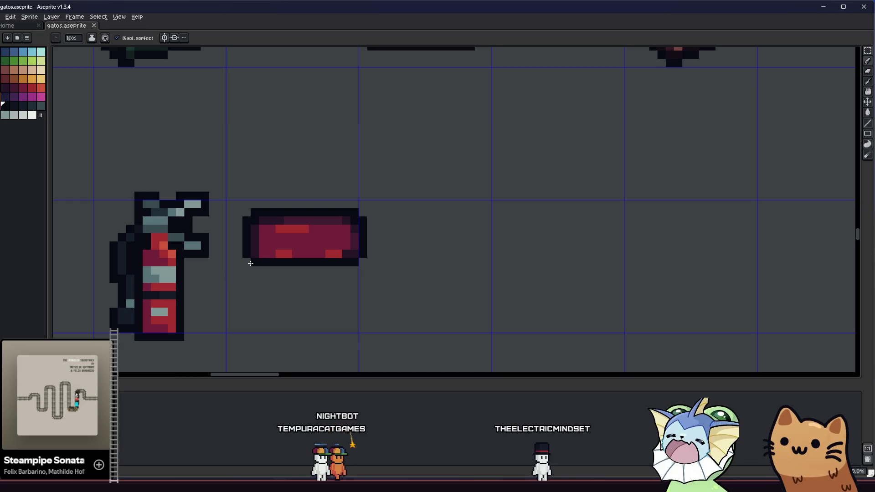
pyautogui.scroll(1, 262, 256)
pyautogui.moveTo(258, 250); pyautogui.dragTo(426, 247)
pyautogui.scroll(1, 297, 279)
pyautogui.click(301, 278)
pyautogui.hotkey('ctrl', 'z')
# Darken the bar's corner and edge pixels with dark purple picked from the bar
pyautogui.press('i')
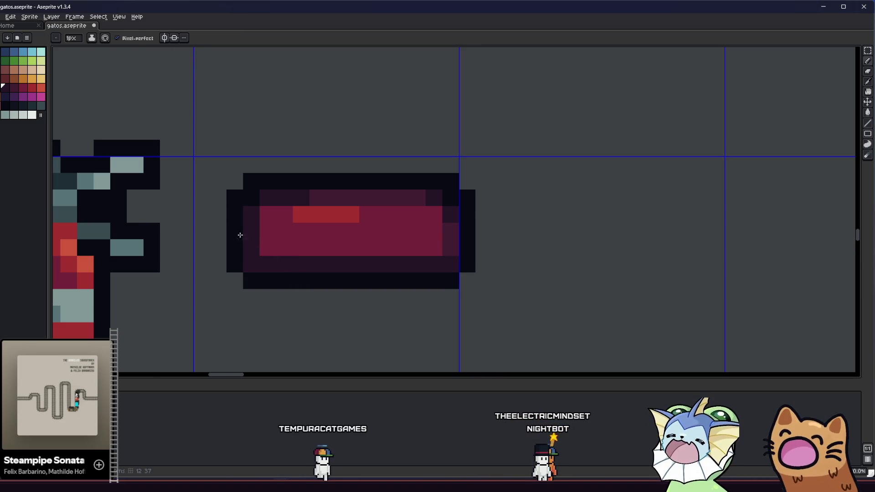
pyautogui.press('alt')
pyautogui.click(268, 248)
pyautogui.click(434, 247)
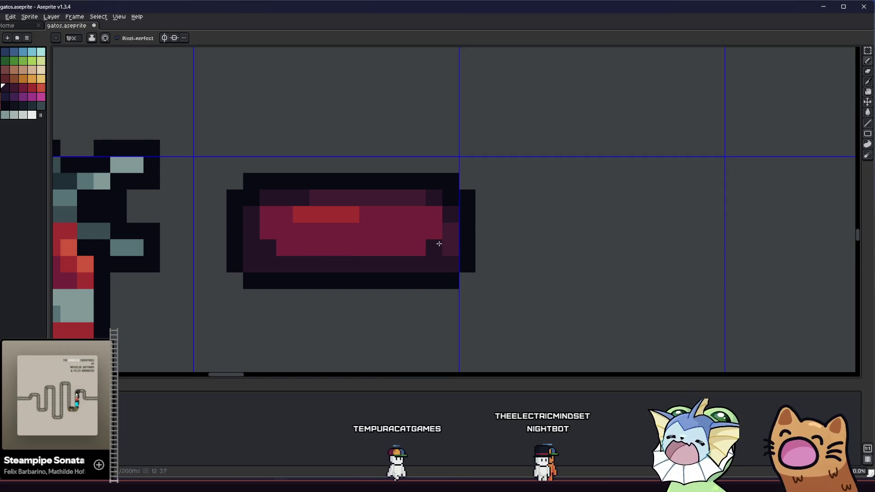
pyautogui.keyDown('alt'); pyautogui.click(453, 275); pyautogui.keyUp('alt')
pyautogui.click(335, 264)
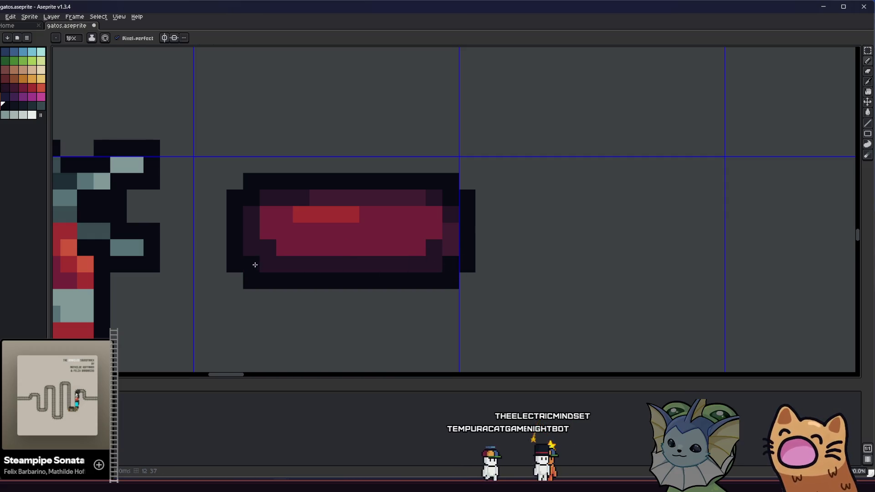
pyautogui.keyDown('alt'); pyautogui.click(262, 214); pyautogui.keyUp('alt')
pyautogui.click(264, 216)
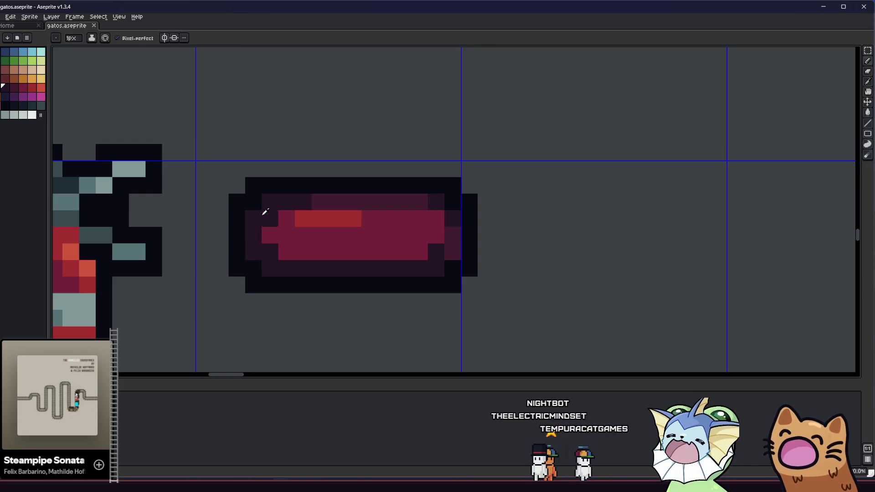
pyautogui.rightClick(429, 215)
pyautogui.click(160, 150)
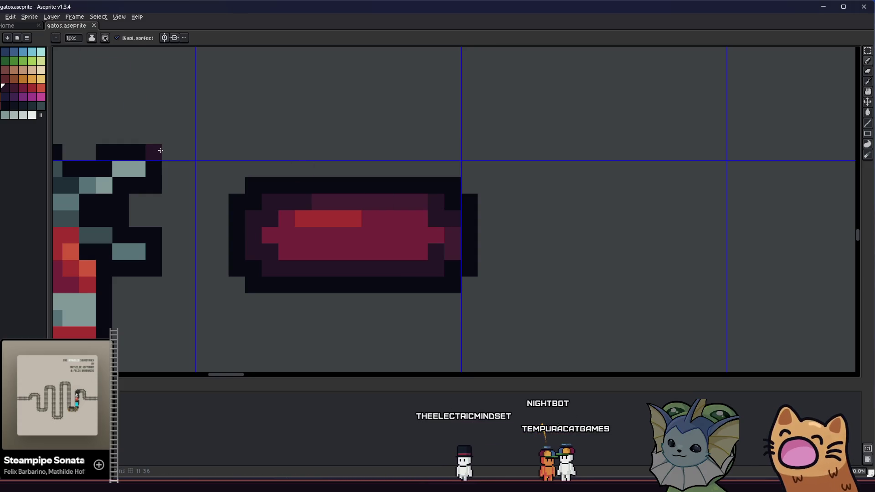
pyautogui.hotkey('ctrl', 'z')
# Select the upper part of the red bar and shift it one pixel right
pyautogui.press('m')
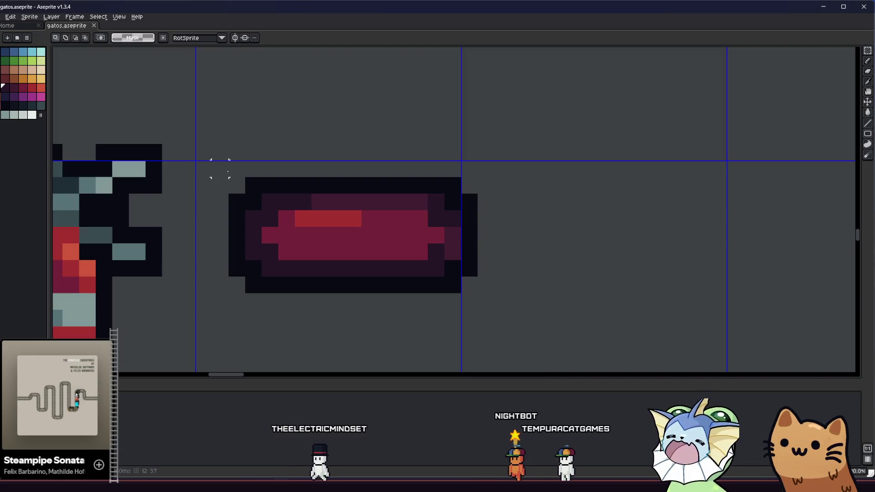
pyautogui.moveTo(212, 161)
pyautogui.mouseDown()
pyautogui.moveTo(295, 194)
pyautogui.moveTo(500, 234)
pyautogui.mouseUp()
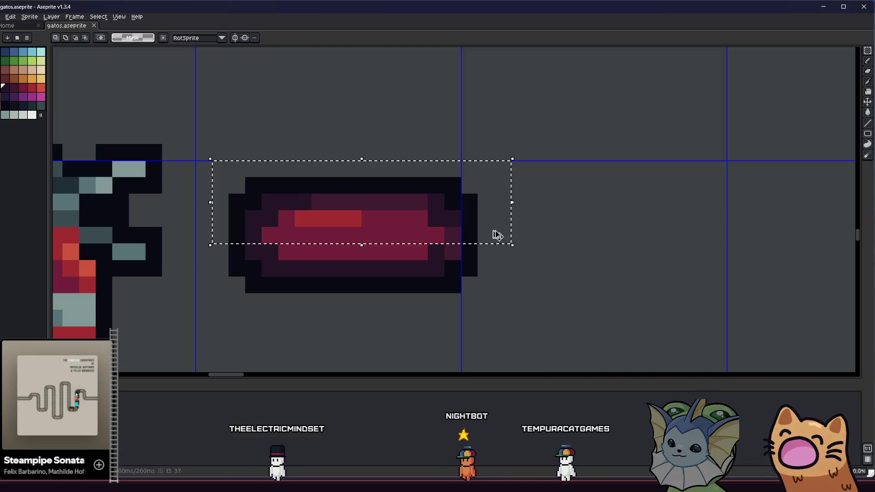
pyautogui.scroll(-3, 390, 250)
pyautogui.hotkey('ctrl', 's')
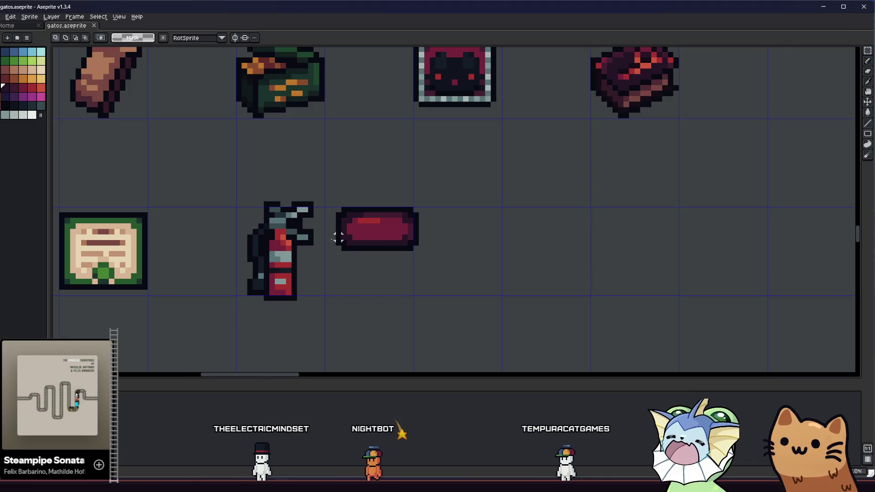
pyautogui.scroll(2, 332, 242)
pyautogui.moveTo(306, 186)
pyautogui.mouseDown()
pyautogui.moveTo(401, 283)
pyautogui.moveTo(427, 285)
pyautogui.mouseUp()
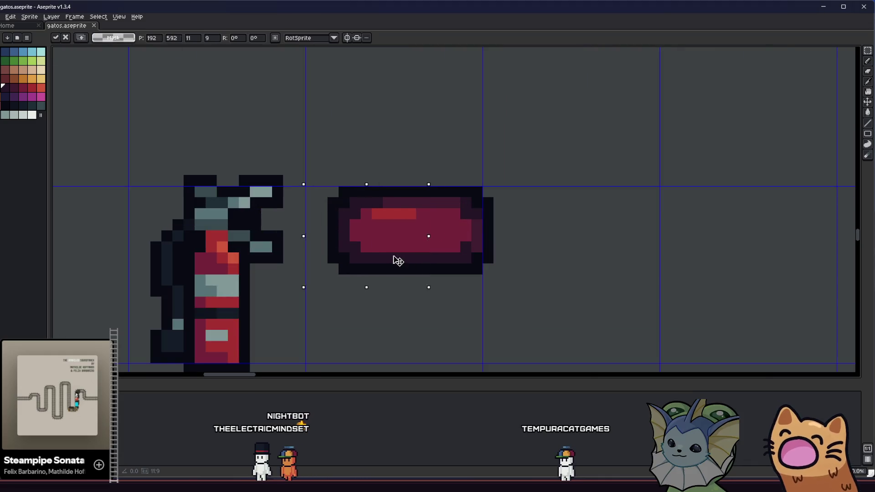
pyautogui.press('Right')
pyautogui.click(355, 235)
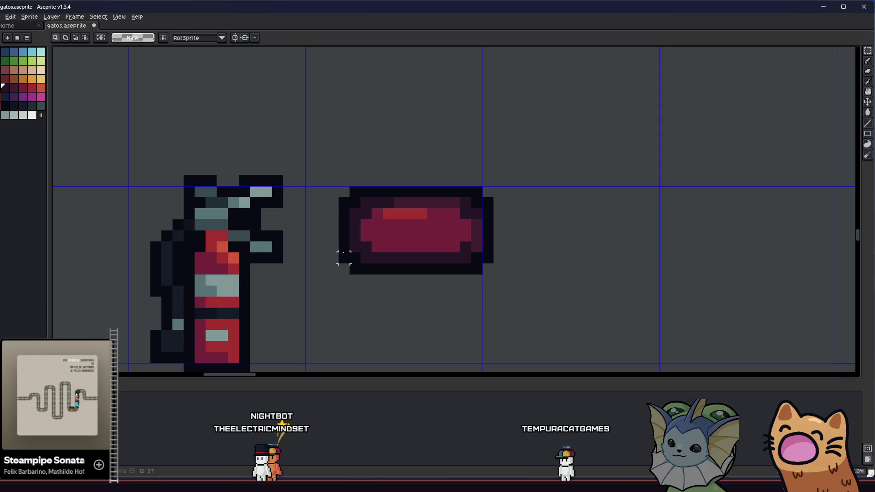
# Repaint and erase the bar's bottom-left corner pixels, then save the sheet
pyautogui.scroll(-4, 345, 257)
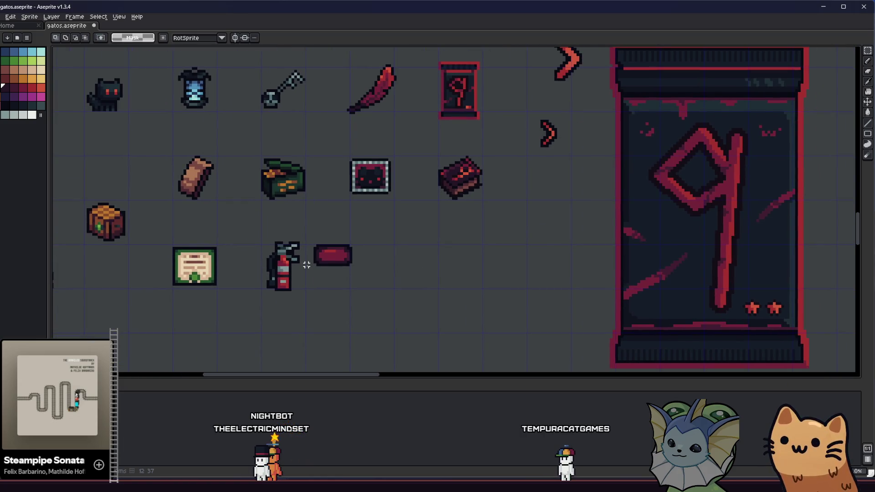
pyautogui.scroll(3, 319, 260)
pyautogui.press('i')
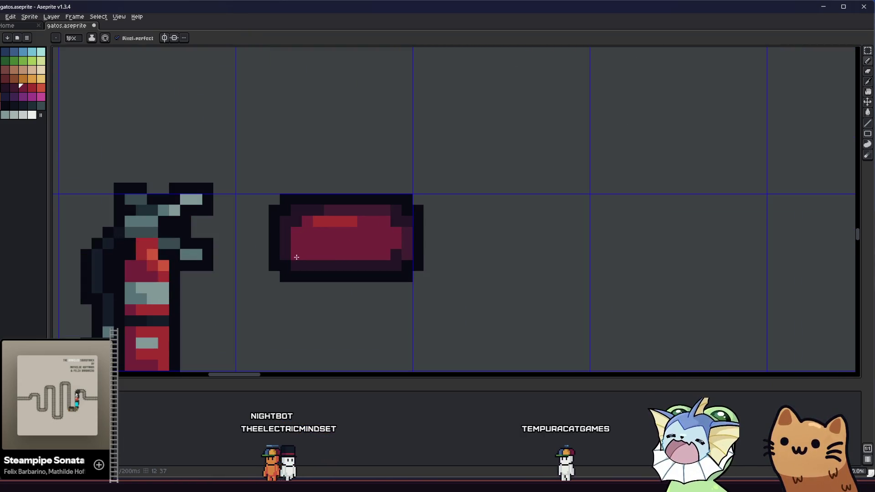
pyautogui.moveTo(295, 275); pyautogui.dragTo(280, 265)
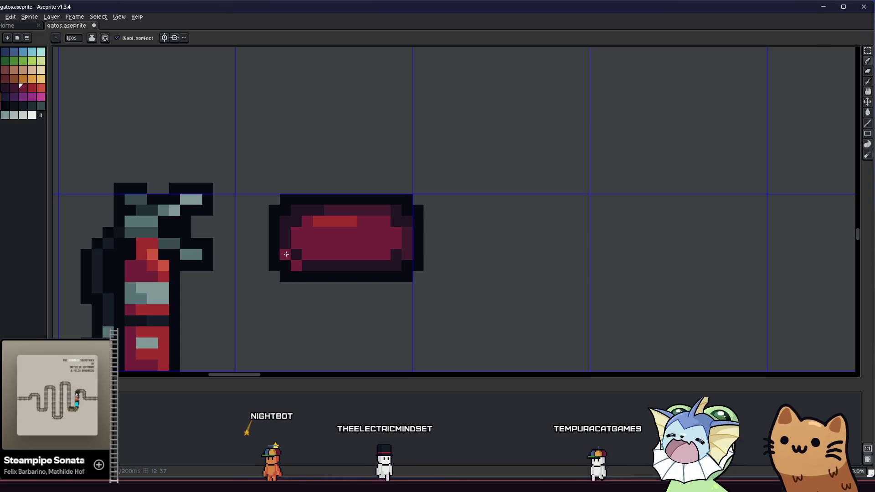
pyautogui.press('e')
pyautogui.moveTo(285, 275); pyautogui.dragTo(286, 255)
pyautogui.scroll(-2, 283, 280)
pyautogui.hotkey('ctrl', 's')
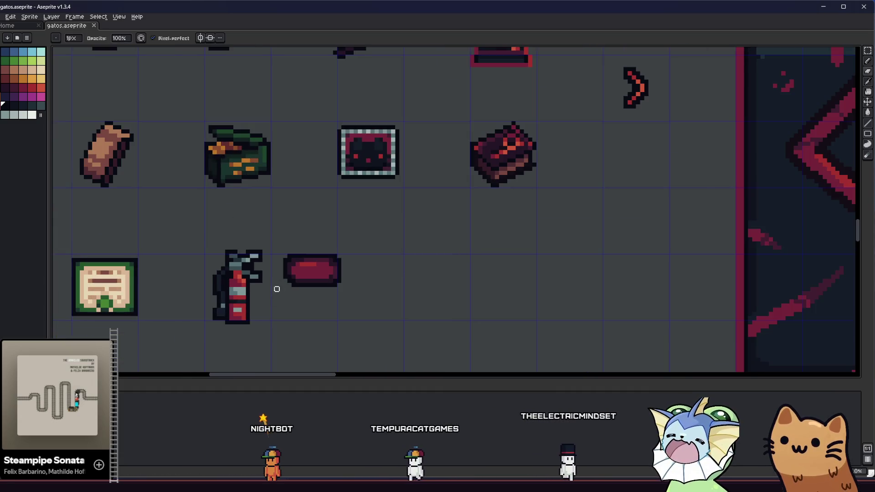
# Pan the view to centre the red bar, slightly to the right
pyautogui.scroll(3, 280, 234)
pyautogui.scroll(1, 280, 234)
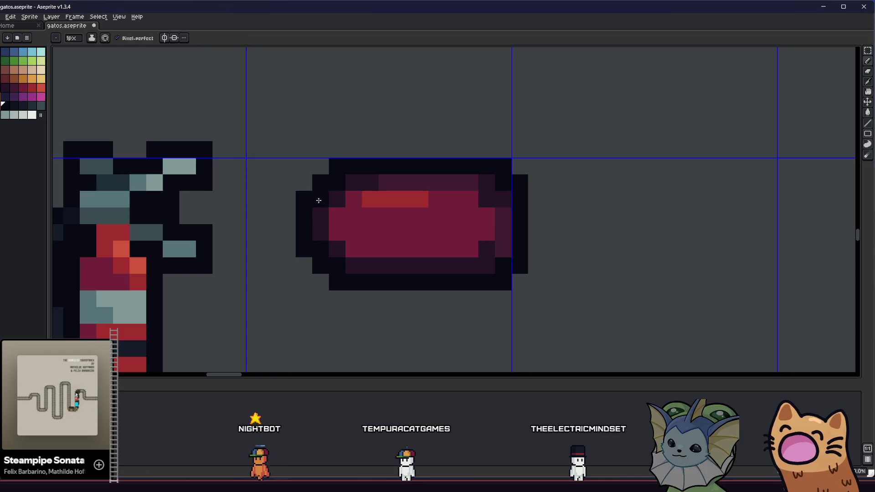
pyautogui.scroll(-4, 283, 218)
pyautogui.scroll(4, 253, 266)
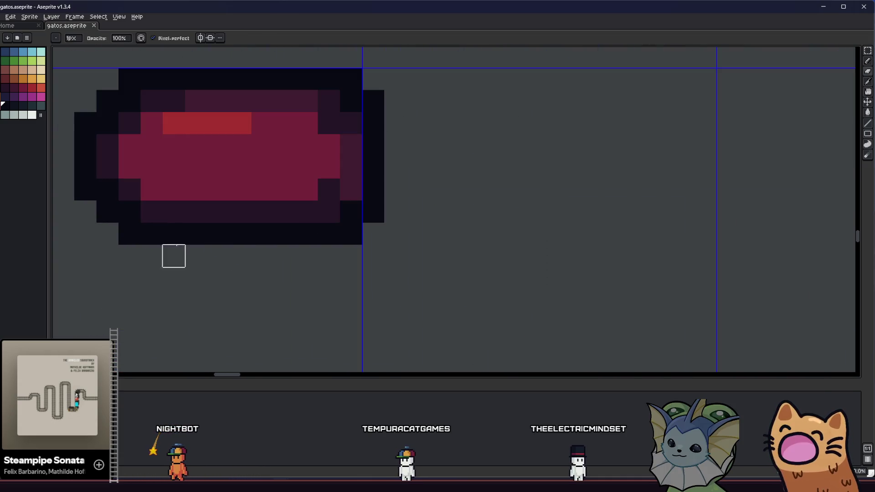
pyautogui.moveTo(130, 234); pyautogui.dragTo(277, 269)
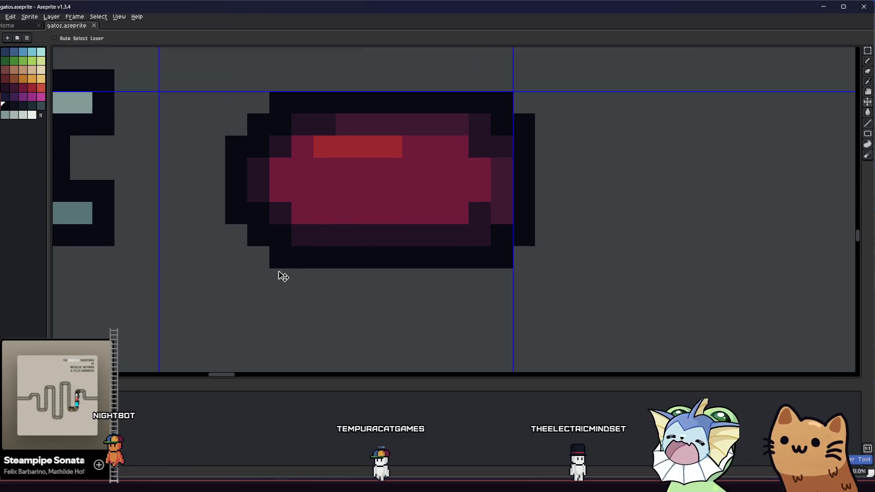
pyautogui.moveTo(258, 279); pyautogui.dragTo(308, 277)
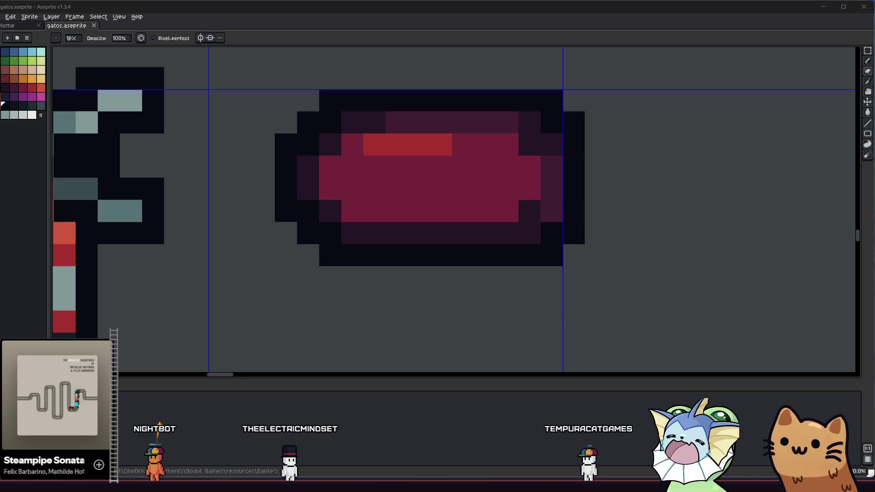
# Select the whole red pill and move it down and to the left
pyautogui.scroll(-3, 375, 255)
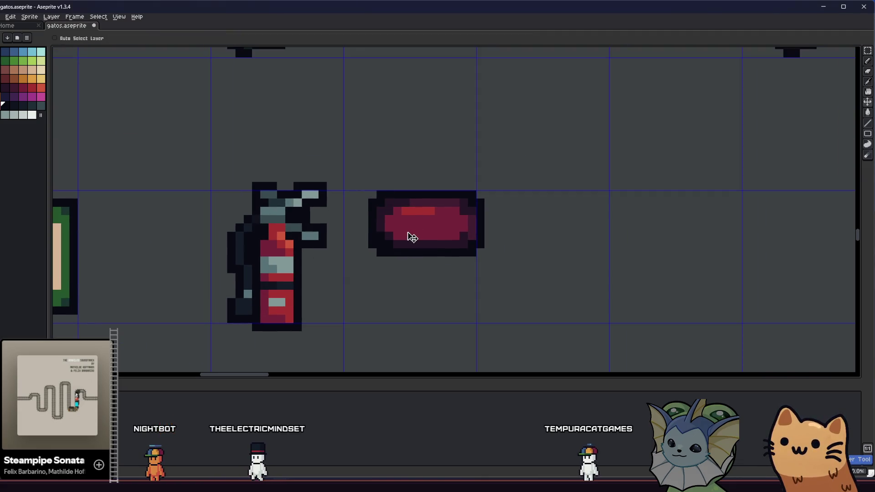
pyautogui.press('m')
pyautogui.moveTo(350, 189); pyautogui.dragTo(444, 266)
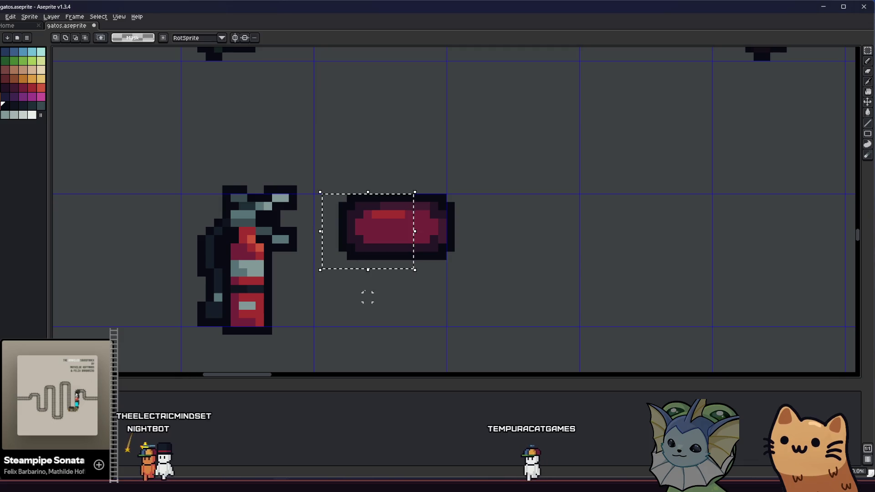
pyautogui.moveTo(333, 182); pyautogui.dragTo(512, 267)
pyautogui.moveTo(395, 217)
pyautogui.mouseDown()
pyautogui.moveTo(382, 292)
pyautogui.moveTo(395, 279)
pyautogui.moveTo(386, 256)
pyautogui.moveTo(394, 240)
pyautogui.moveTo(401, 256)
pyautogui.mouseUp()
pyautogui.press('Return')
# Revert the pill moves, then select the whole stacked bundle for outlining
pyautogui.hotkey('ctrl', 'z')
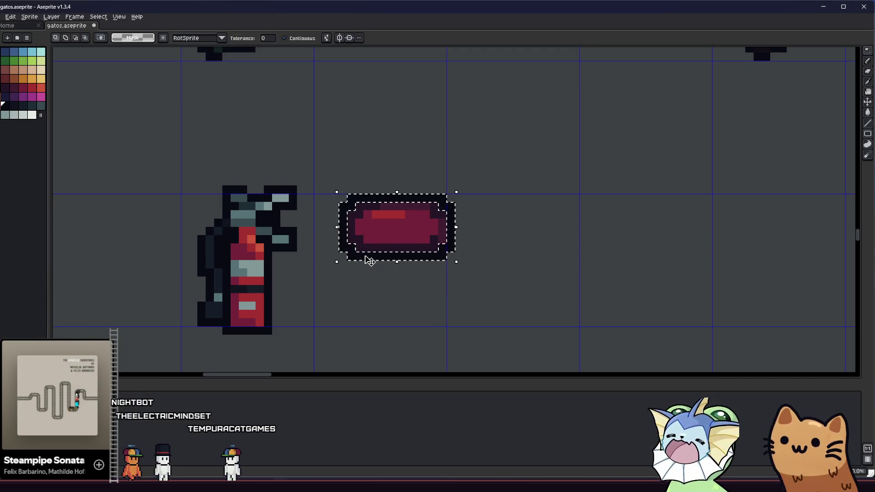
pyautogui.hotkey('ctrl', 'z')
pyautogui.moveTo(388, 230)
pyautogui.mouseDown()
pyautogui.moveTo(363, 297)
pyautogui.moveTo(377, 283)
pyautogui.moveTo(373, 236)
pyautogui.mouseUp()
pyautogui.moveTo(371, 235); pyautogui.dragTo(384, 219)
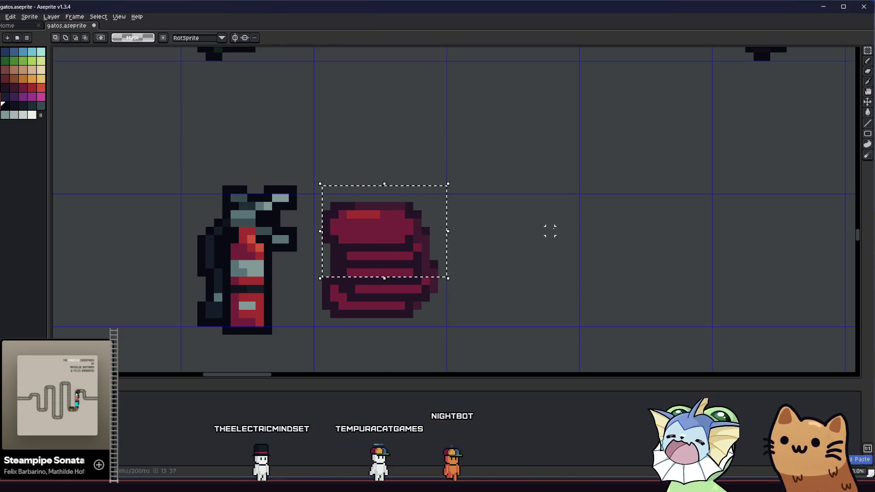
pyautogui.press('Escape')
pyautogui.moveTo(304, 331); pyautogui.dragTo(303, 336)
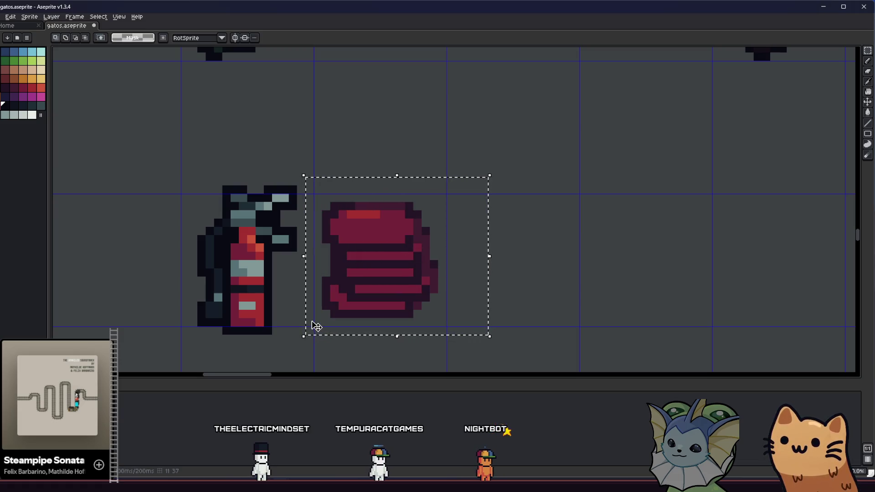
pyautogui.hotkey('shift', 'o')
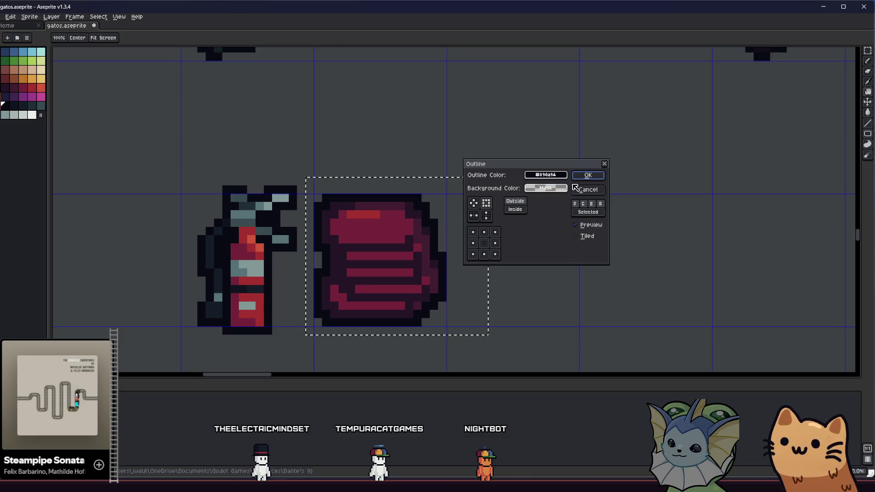
# Cancel the outline and add two bright red highlight pixels picked from the extinguisher
pyautogui.click(575, 189)
pyautogui.scroll(-4, 541, 240)
pyautogui.moveTo(444, 273); pyautogui.dragTo(334, 302)
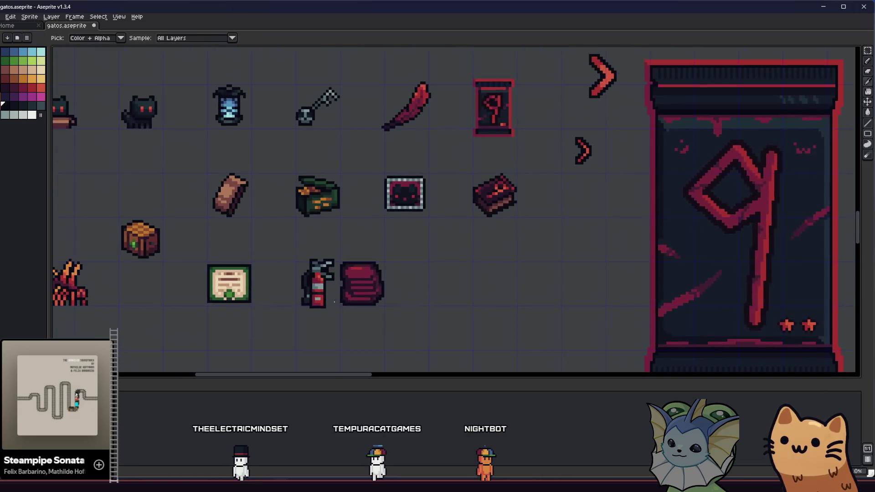
pyautogui.scroll(-3, 333, 302)
pyautogui.scroll(3, 268, 296)
pyautogui.press('i')
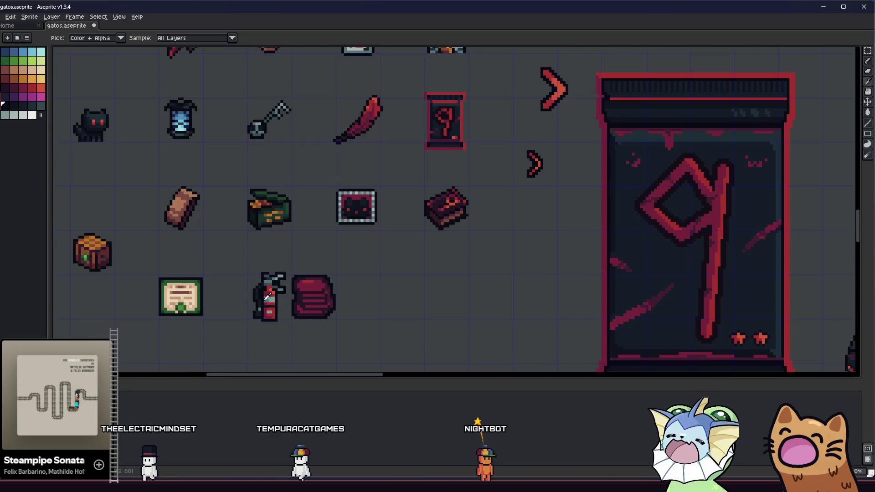
pyautogui.scroll(2, 268, 296)
pyautogui.scroll(-3, 318, 271)
pyautogui.scroll(4, 421, 245)
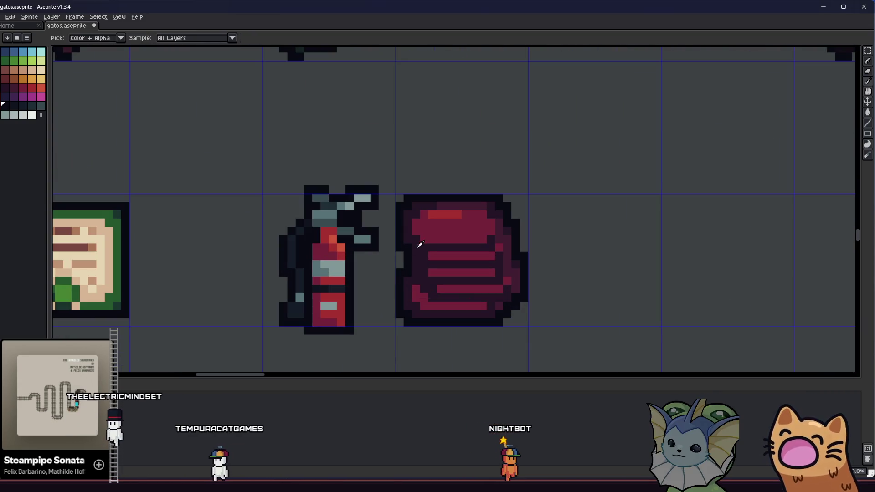
pyautogui.click(445, 208)
pyautogui.press('b')
pyautogui.click(462, 231)
pyautogui.click(428, 239)
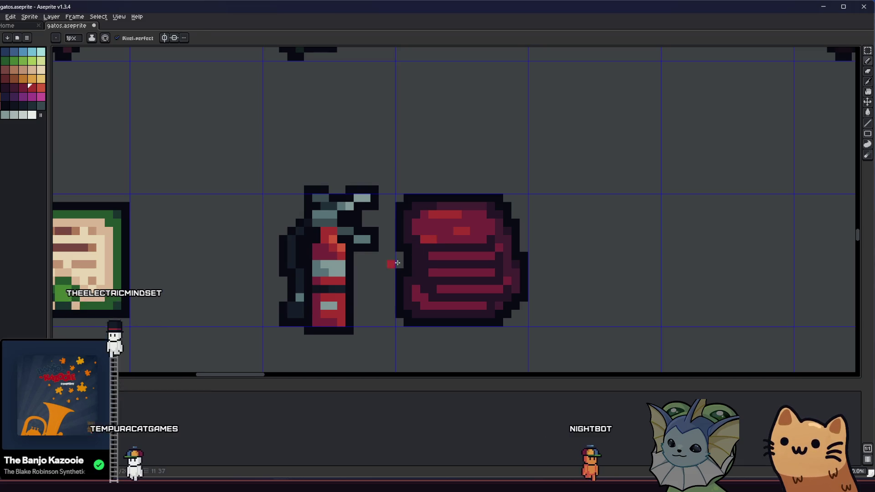
# Select the red striped bundle sprite with a rectangle and delete it
pyautogui.scroll(-2, 397, 263)
pyautogui.scroll(-3, 322, 266)
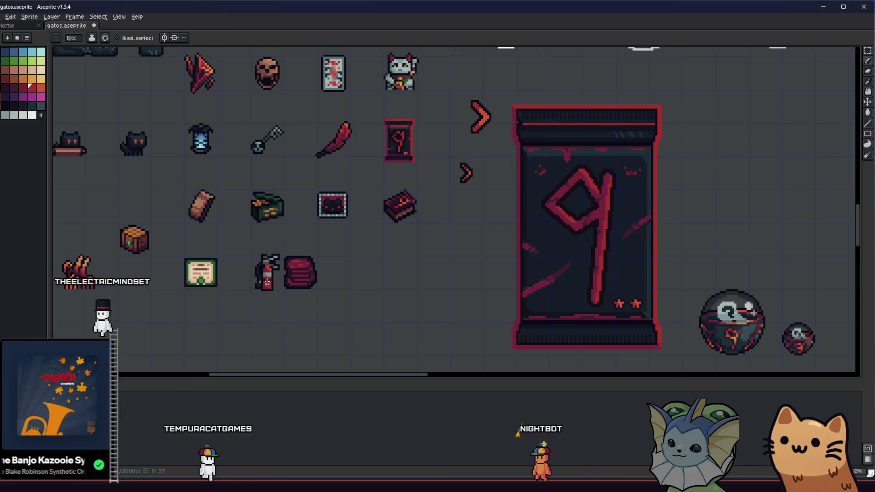
pyautogui.scroll(3, 310, 277)
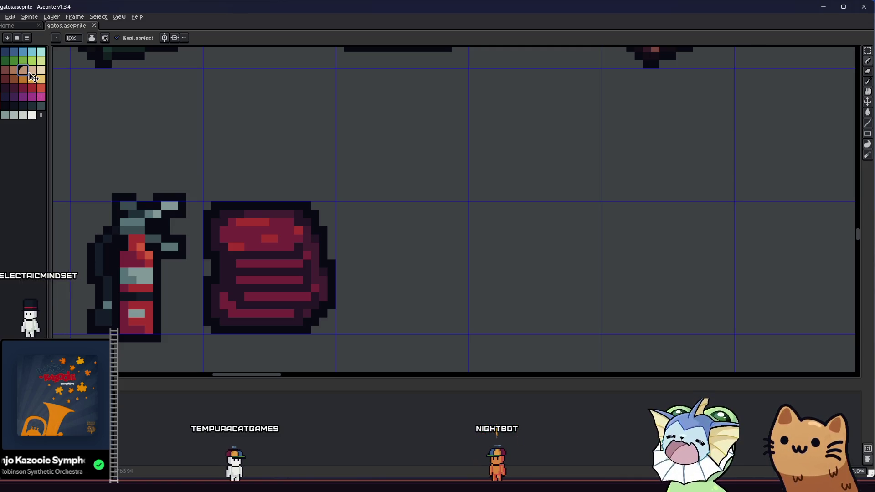
pyautogui.scroll(-2, 306, 221)
pyautogui.scroll(2, 306, 221)
pyautogui.press('m')
pyautogui.moveTo(508, 150)
pyautogui.mouseDown()
pyautogui.moveTo(507, 175)
pyautogui.moveTo(326, 332)
pyautogui.moveTo(308, 334)
pyautogui.mouseUp()
pyautogui.press('Delete')
pyautogui.scroll(-1, 408, 305)
pyautogui.scroll(1, 329, 315)
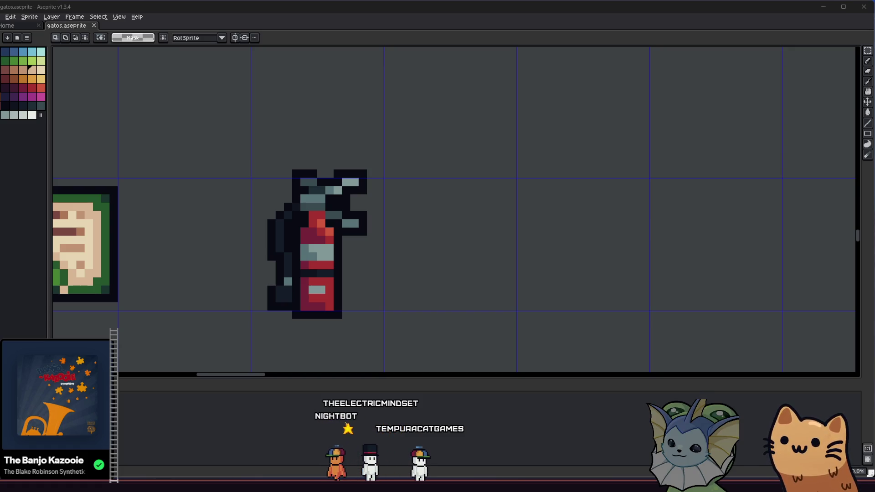
# Centre the fire extinguisher and pick a red from the palette, removing a stray pixel
pyautogui.moveTo(354, 289)
pyautogui.mouseDown()
pyautogui.moveTo(397, 285)
pyautogui.moveTo(296, 274)
pyautogui.moveTo(241, 280)
pyautogui.mouseUp()
pyautogui.scroll(-3, 237, 235)
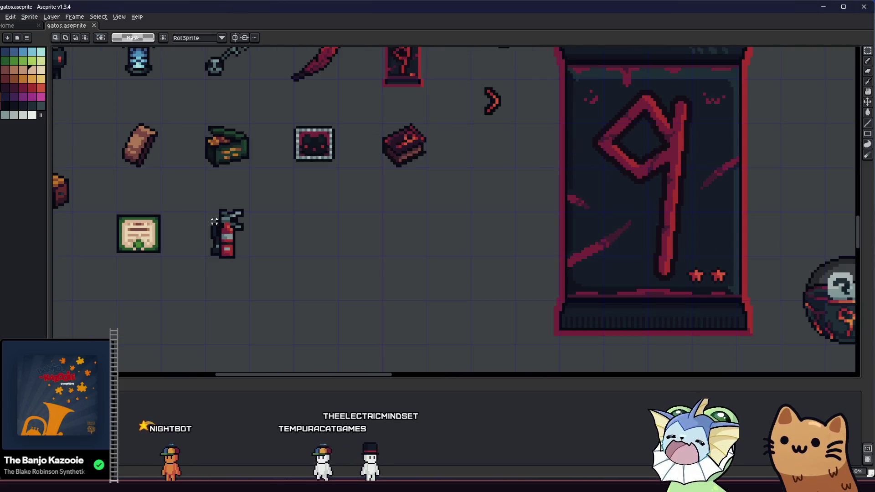
pyautogui.scroll(2, 227, 235)
pyautogui.press('i')
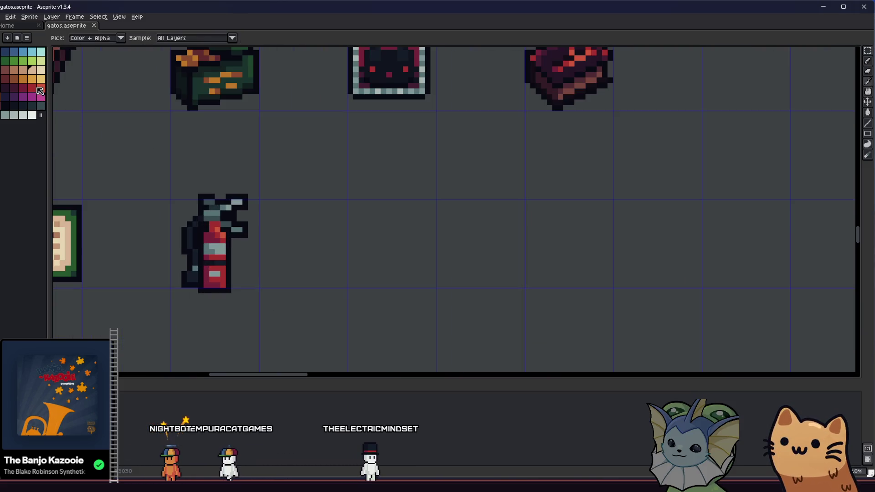
pyautogui.click(34, 87)
pyautogui.press('b')
pyautogui.scroll(2, 315, 271)
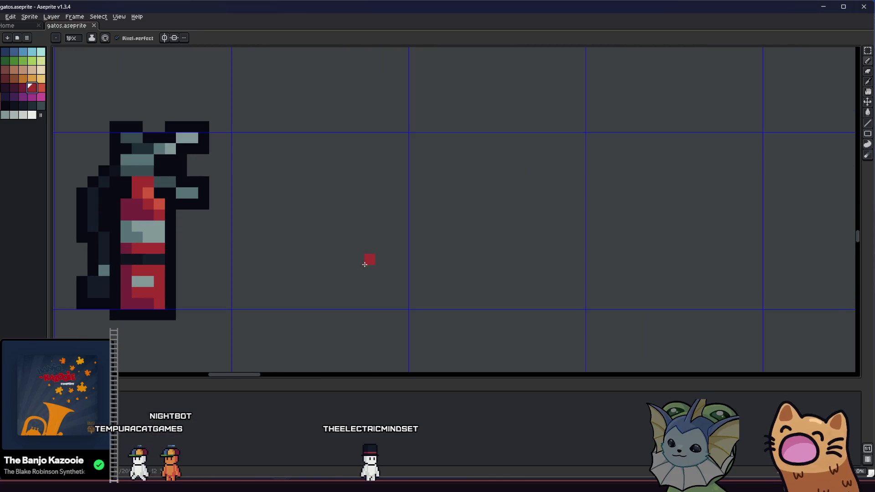
pyautogui.hotkey('ctrl', 'z')
# Draw a closed red oval outline beside the extinguisher, undoing a spilled fill
pyautogui.moveTo(351, 248); pyautogui.dragTo(270, 256)
pyautogui.moveTo(311, 285); pyautogui.dragTo(358, 256)
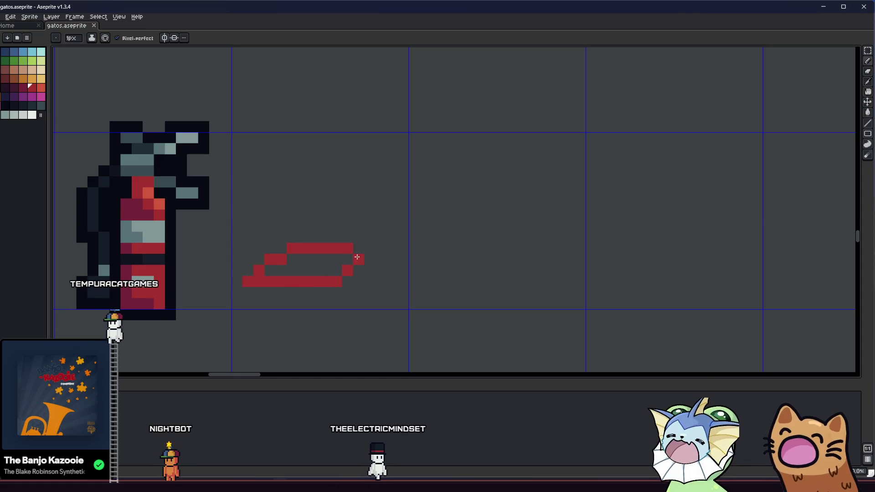
pyautogui.moveTo(270, 289)
pyautogui.mouseDown()
pyautogui.moveTo(308, 289)
pyautogui.moveTo(264, 290)
pyautogui.mouseUp()
pyautogui.click(259, 292)
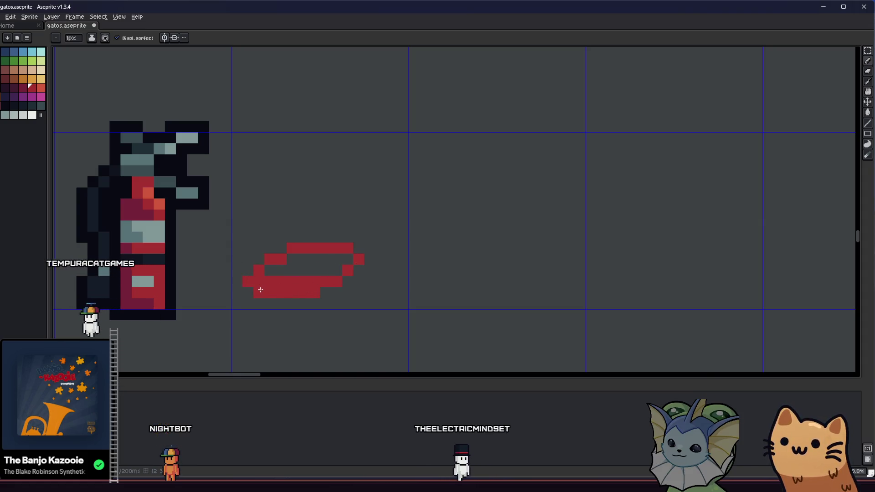
pyautogui.click(302, 258)
pyautogui.press('g')
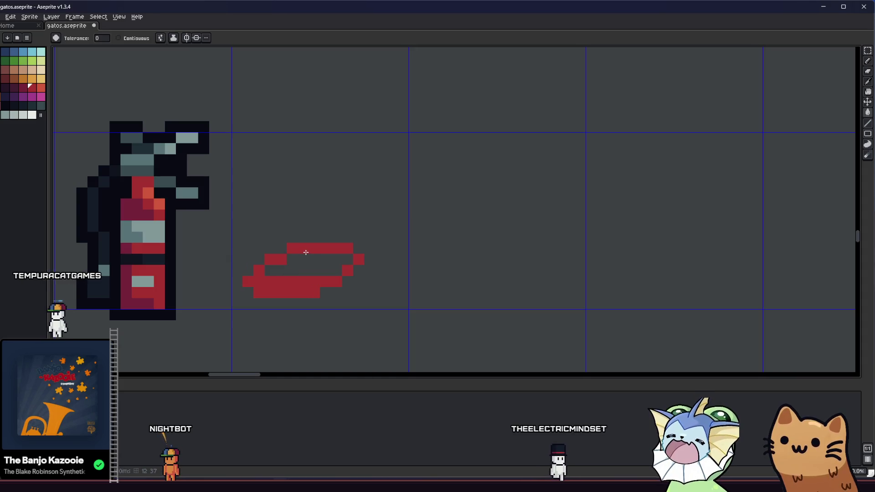
pyautogui.click(308, 253)
pyautogui.hotkey('ctrl', 'z')
pyautogui.hotkey('ctrl', 'z')
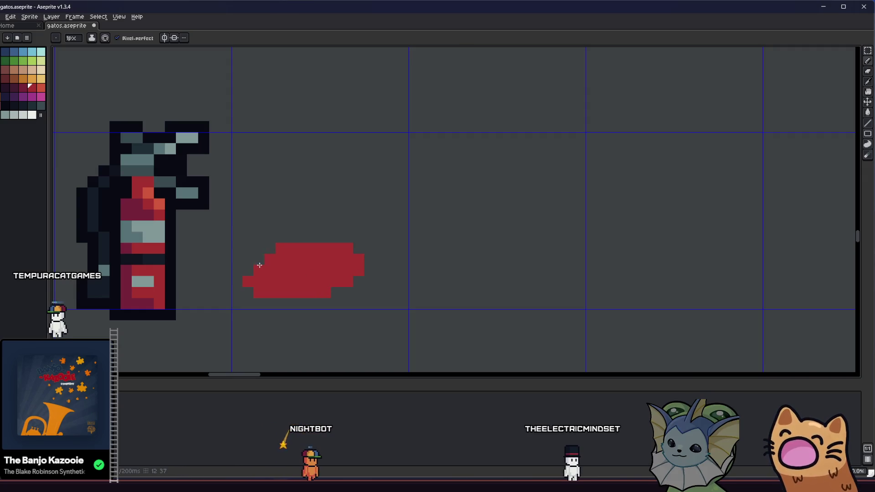
# Select the red blob and reposition it beside the extinguisher
pyautogui.scroll(-2, 274, 287)
pyautogui.press('m')
pyautogui.scroll(1, 268, 284)
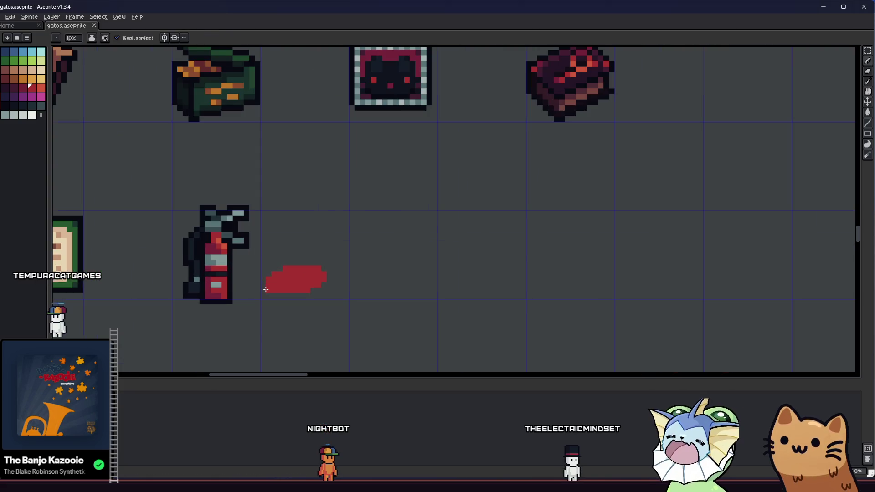
pyautogui.moveTo(252, 253); pyautogui.dragTo(356, 317)
pyautogui.moveTo(303, 288)
pyautogui.mouseDown()
pyautogui.moveTo(321, 292)
pyautogui.moveTo(313, 291)
pyautogui.mouseUp()
pyautogui.scroll(1, 313, 291)
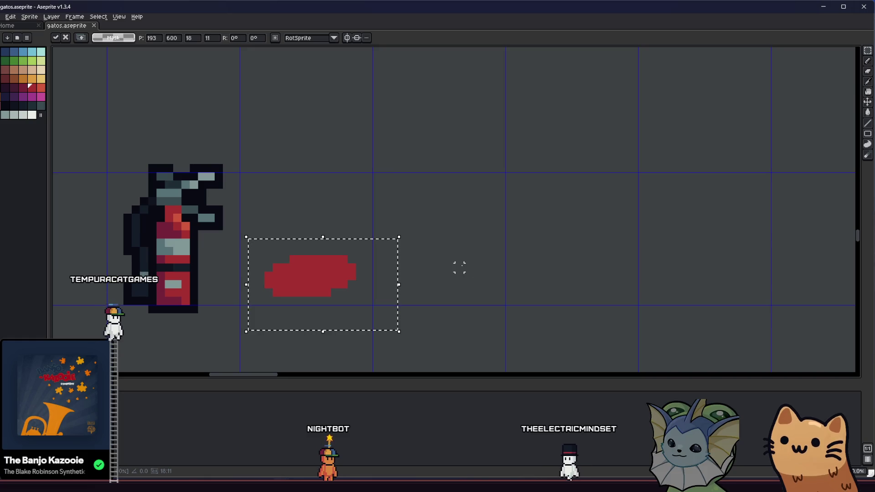
# Outline the blob in a dark colour, undo it, and stretch the blob taller
pyautogui.hotkey('shift', 'o')
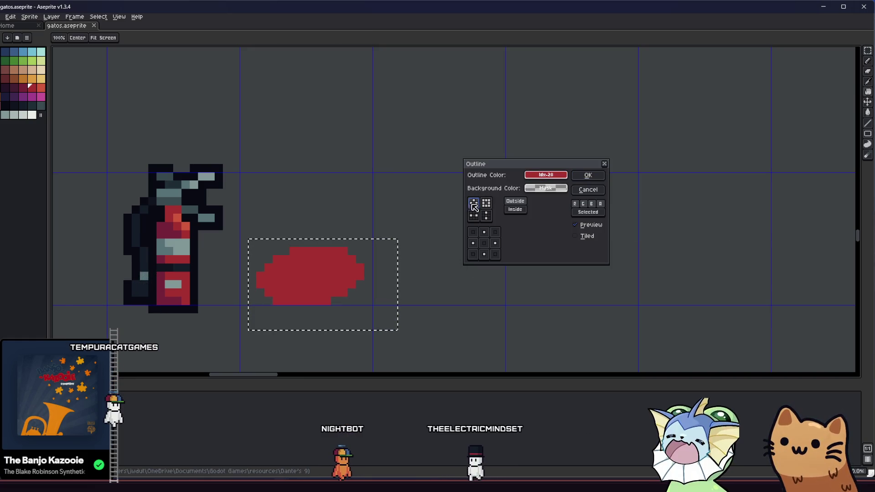
pyautogui.click(545, 188)
pyautogui.click(675, 205)
pyautogui.click(588, 175)
pyautogui.hotkey('ctrl', 'z')
pyautogui.moveTo(287, 283)
pyautogui.mouseDown()
pyautogui.moveTo(273, 260)
pyautogui.moveTo(294, 246)
pyautogui.moveTo(280, 227)
pyautogui.moveTo(296, 229)
pyautogui.moveTo(310, 209)
pyautogui.moveTo(273, 304)
pyautogui.mouseUp()
pyautogui.press('Return')
pyautogui.scroll(-3, 307, 215)
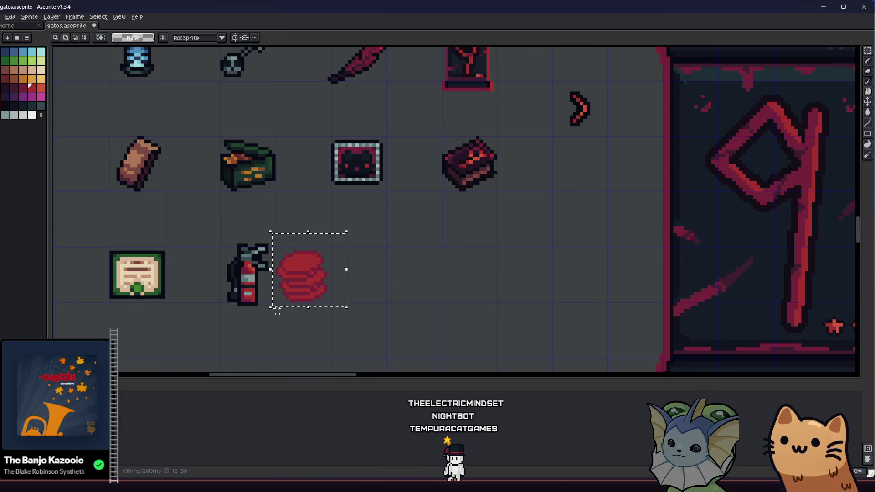
# Reapply a dark outline to the blob after trying a pink colour
pyautogui.hotkey('shift', 'o')
pyautogui.click(529, 172)
pyautogui.click(546, 173)
pyautogui.click(545, 175)
pyautogui.click(541, 209)
pyautogui.click(549, 175)
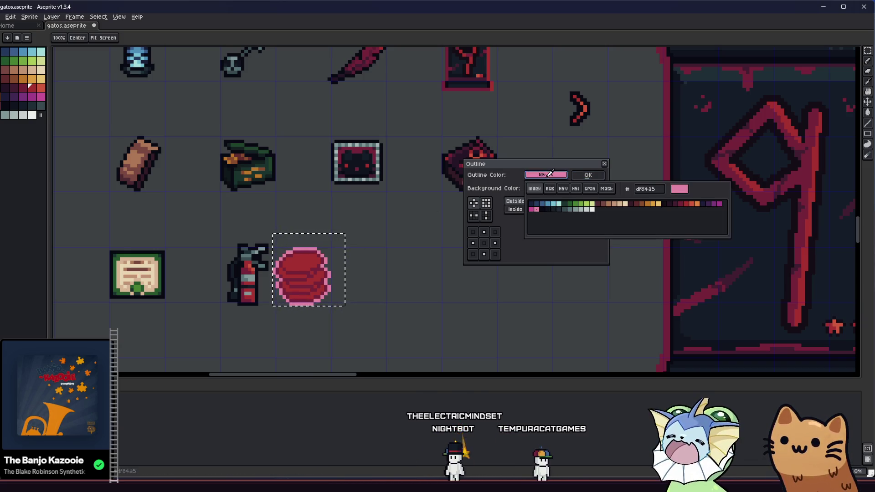
pyautogui.click(546, 214)
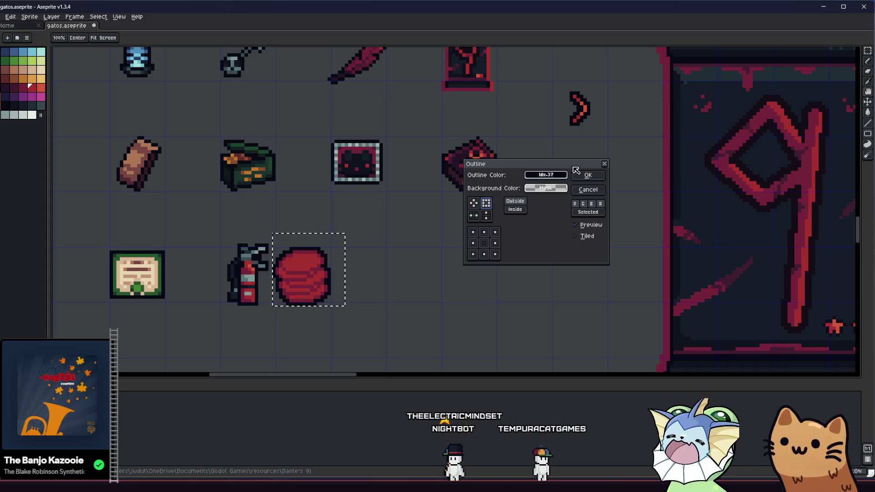
pyautogui.click(587, 175)
pyautogui.scroll(-1, 342, 299)
pyautogui.scroll(3, 334, 293)
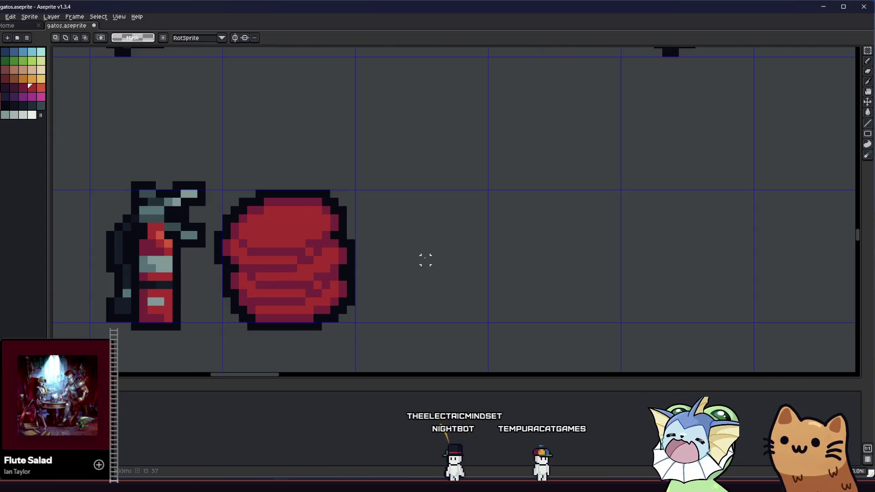
# Paint darker red horizontal bands across the bundle, including its bottom row
pyautogui.press('g')
pyautogui.scroll(3, 357, 264)
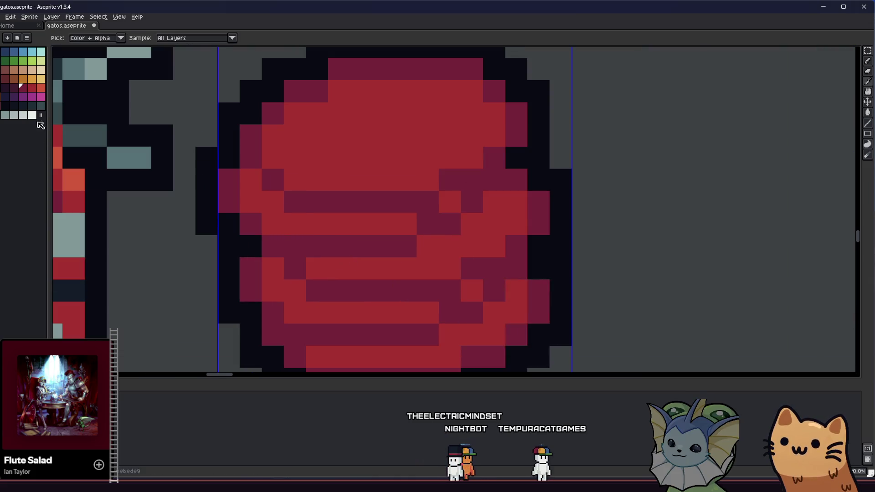
pyautogui.press('b')
pyautogui.click(253, 160)
pyautogui.moveTo(271, 183)
pyautogui.mouseDown()
pyautogui.moveTo(403, 201)
pyautogui.moveTo(494, 158)
pyautogui.mouseUp()
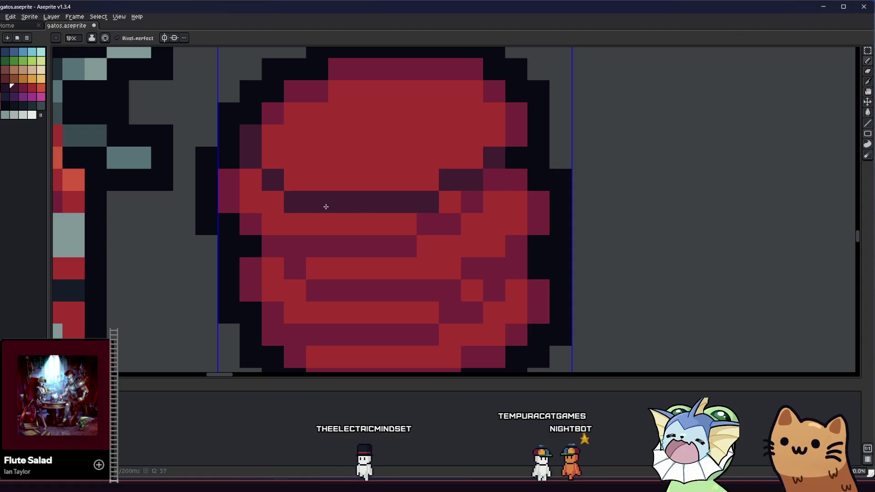
pyautogui.moveTo(249, 222); pyautogui.dragTo(405, 241)
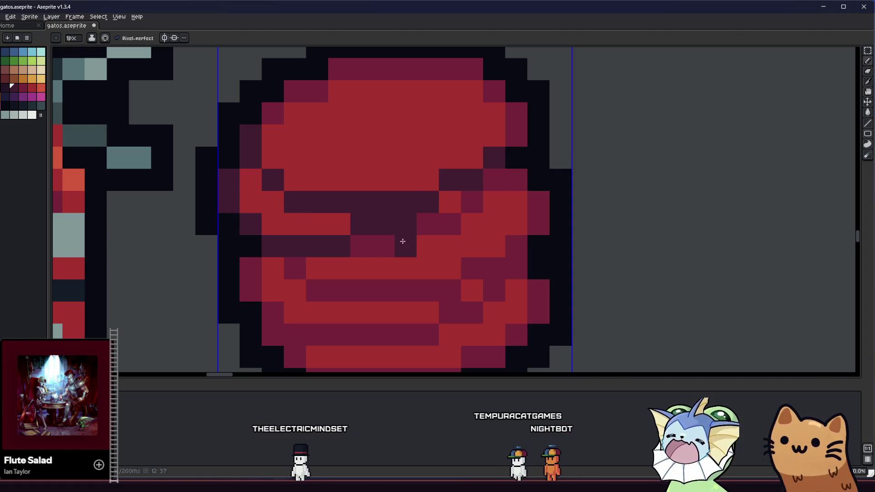
pyautogui.hotkey('ctrl', 'z')
pyautogui.moveTo(274, 246); pyautogui.dragTo(392, 241)
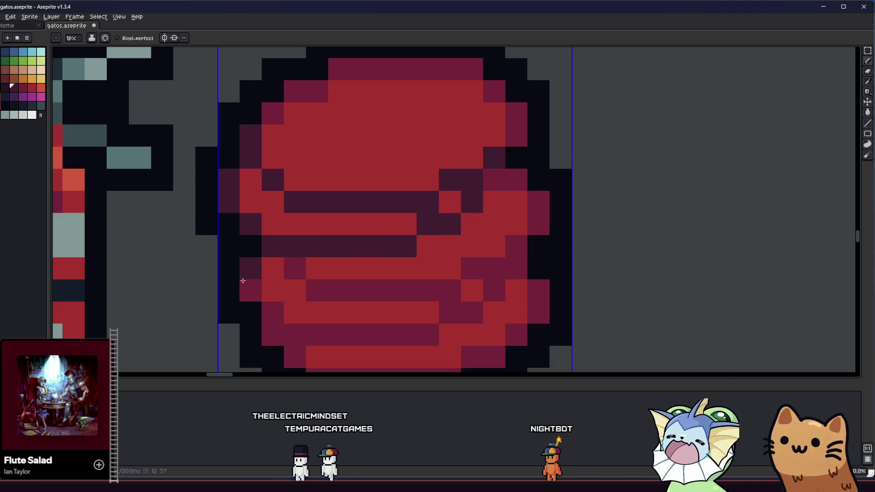
pyautogui.scroll(-2, 251, 308)
pyautogui.moveTo(288, 308)
pyautogui.mouseDown()
pyautogui.moveTo(285, 314)
pyautogui.moveTo(344, 318)
pyautogui.mouseUp()
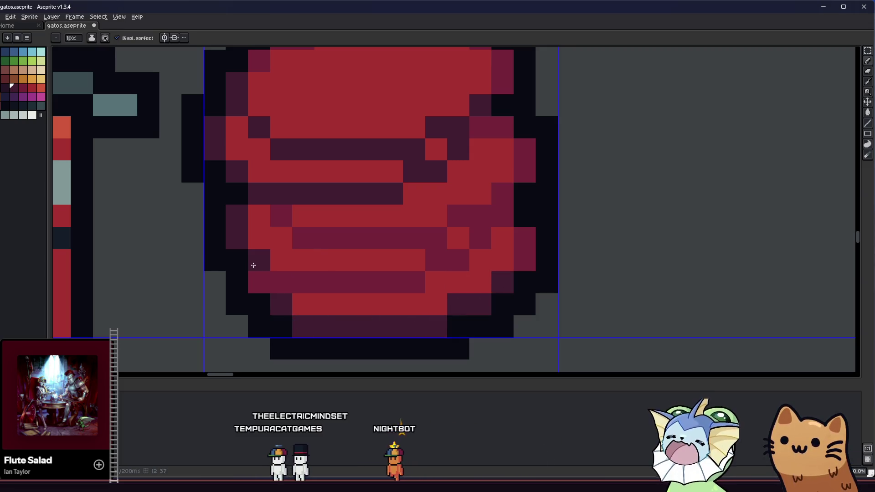
pyautogui.moveTo(255, 277); pyautogui.dragTo(419, 282)
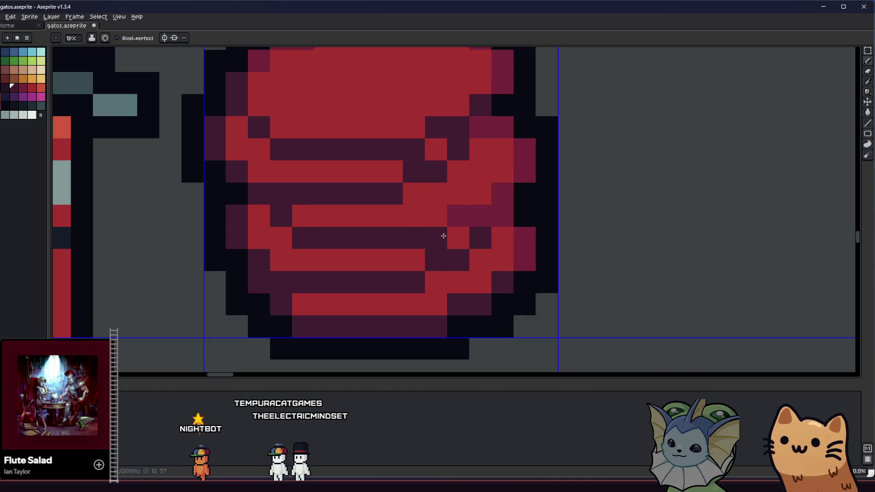
pyautogui.scroll(-5, 496, 214)
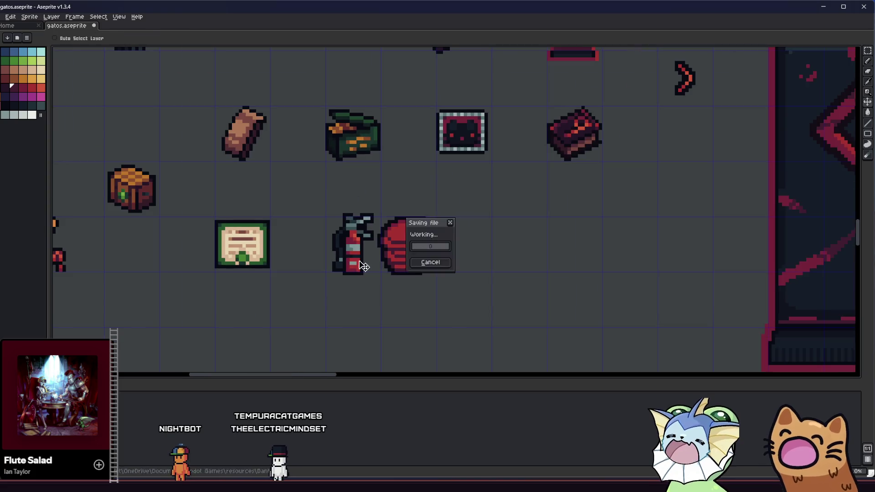
# Fill the bundle's right-side, middle, lower and bottom red bands dark magenta
pyautogui.scroll(-3, 287, 274)
pyautogui.scroll(6, 378, 191)
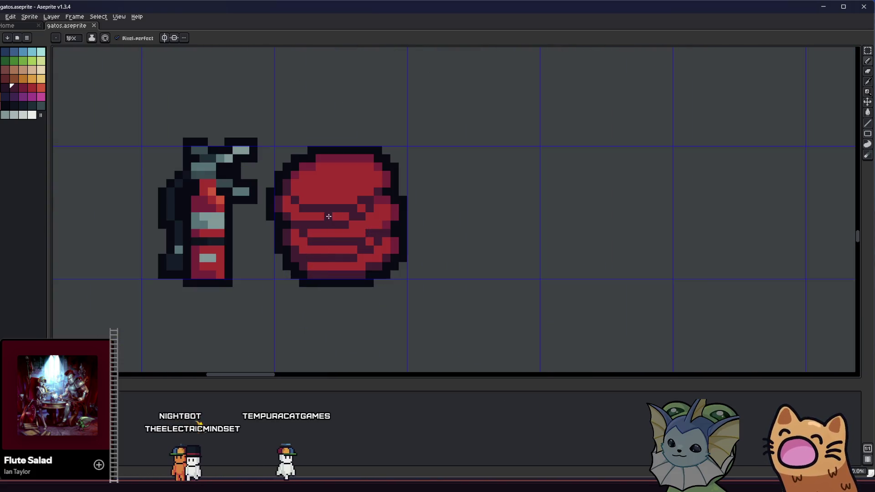
pyautogui.press('alt')
pyautogui.scroll(-1, 423, 199)
pyautogui.scroll(-1, 307, 226)
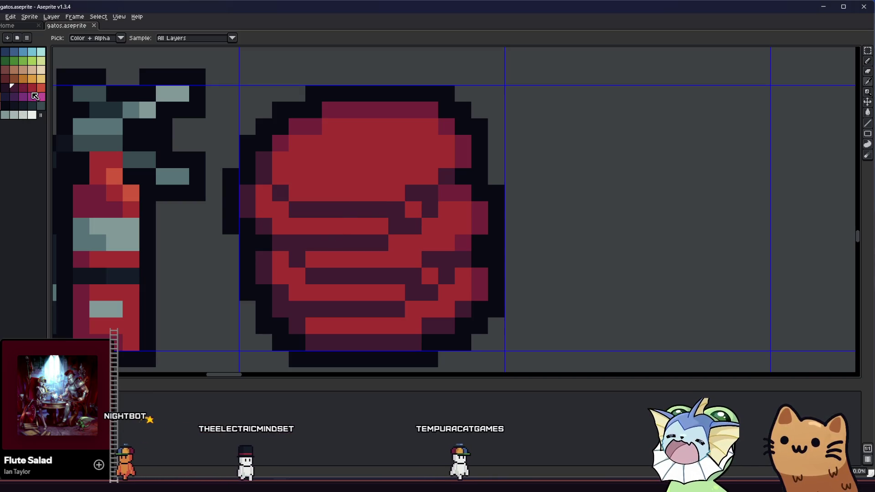
pyautogui.keyDown('alt'); pyautogui.click(415, 206); pyautogui.keyUp('alt')
pyautogui.click(415, 206)
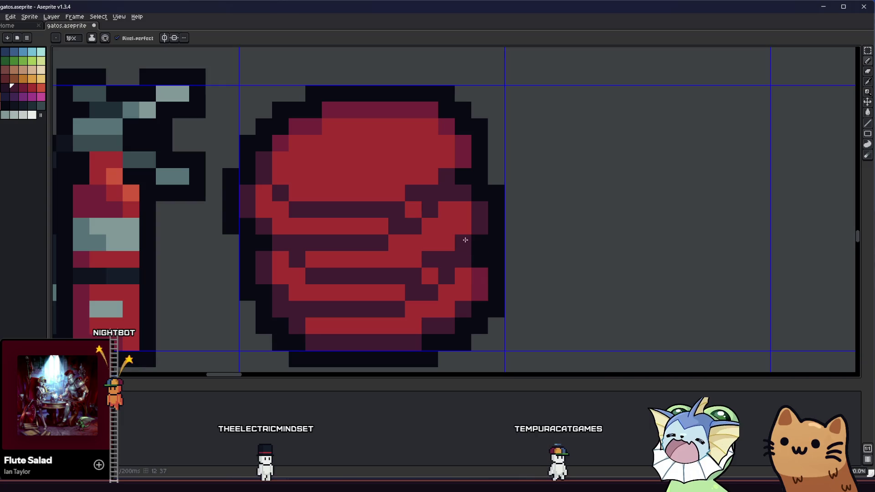
pyautogui.press('g')
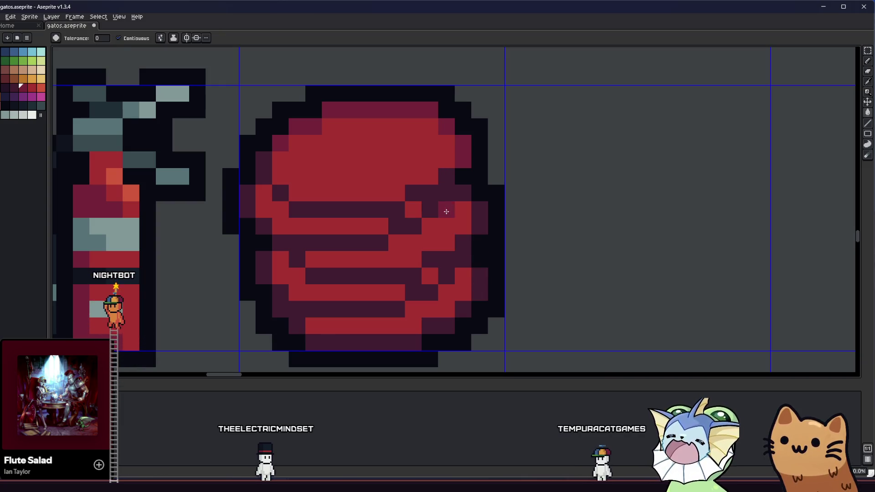
pyautogui.click(445, 210)
pyautogui.click(341, 226)
pyautogui.click(311, 283)
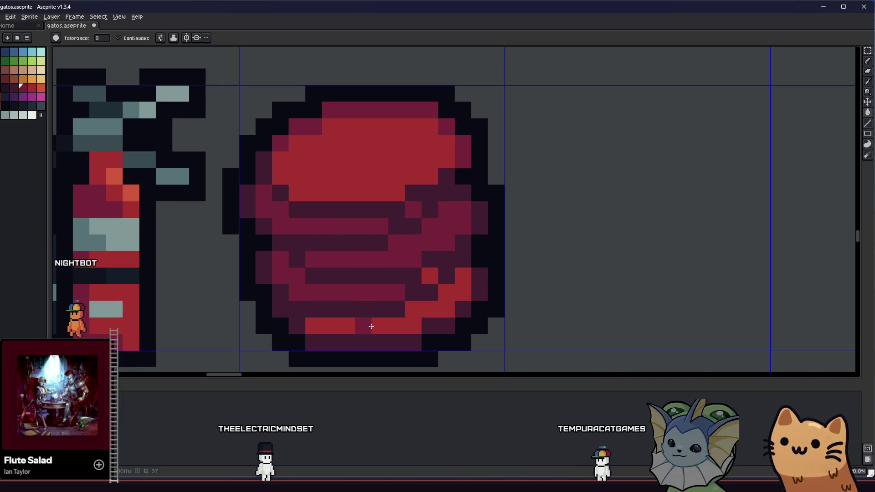
pyautogui.click(367, 325)
pyautogui.click(432, 275)
# Add red diagonal and bottom-row highlights plus a lighter crimson highlight pixel
pyautogui.press('b')
pyautogui.keyDown('alt'); pyautogui.click(400, 164); pyautogui.keyUp('alt')
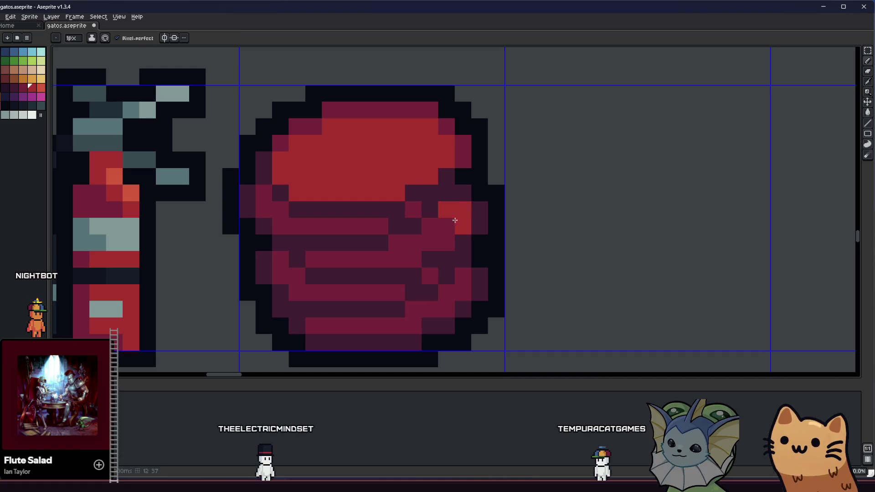
pyautogui.hotkey('ctrl', 'z')
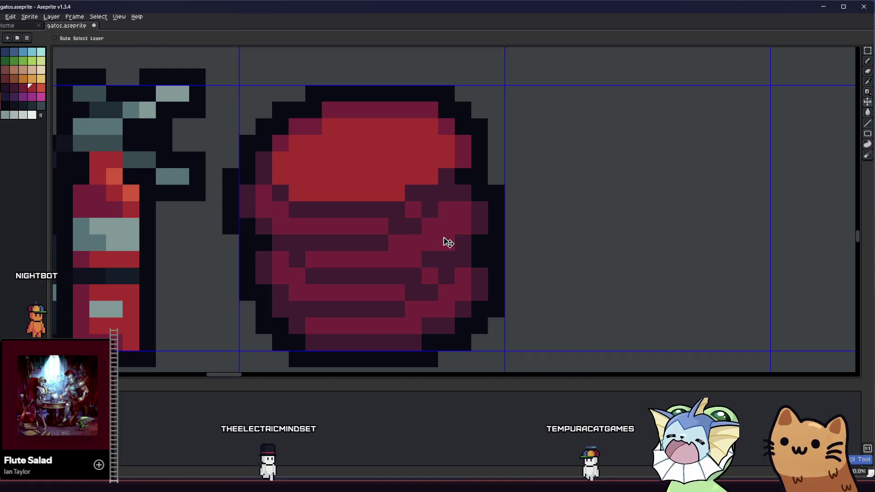
pyautogui.moveTo(458, 226); pyautogui.dragTo(390, 258)
pyautogui.moveTo(461, 293); pyautogui.dragTo(360, 325)
pyautogui.keyDown('alt'); pyautogui.click(333, 327); pyautogui.keyUp('alt')
pyautogui.click(410, 314)
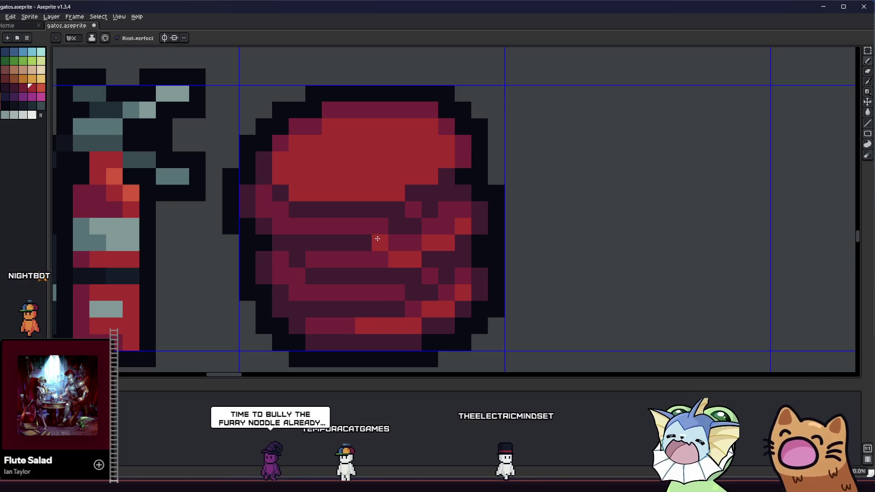
pyautogui.keyDown('alt'); pyautogui.click(408, 207); pyautogui.keyUp('alt')
pyautogui.click(359, 230)
pyautogui.scroll(-4, 358, 230)
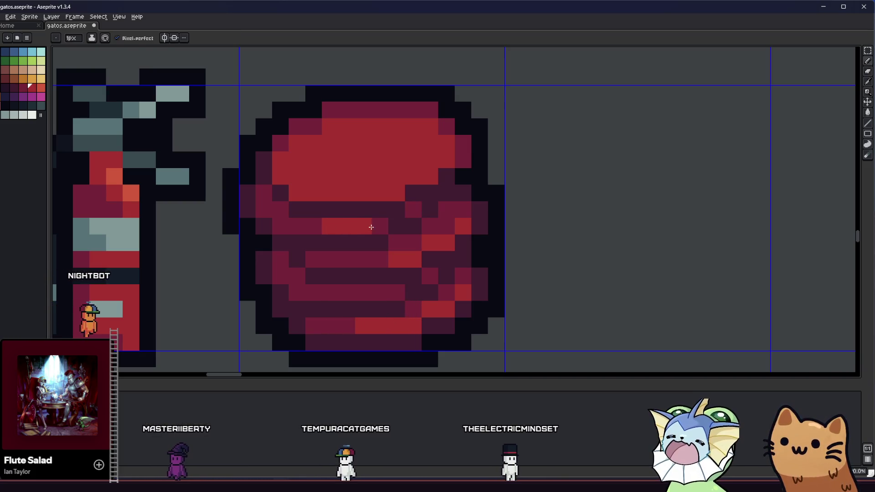
pyautogui.scroll(-3, 375, 269)
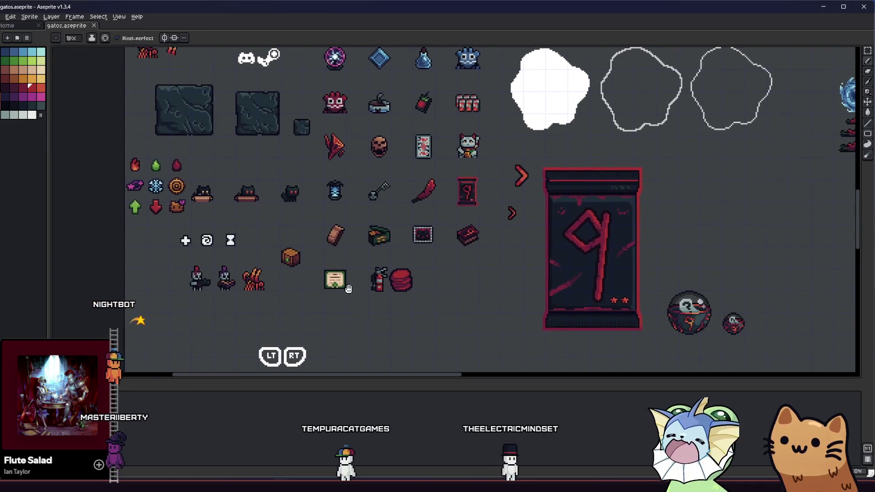
pyautogui.scroll(5, 362, 227)
pyautogui.scroll(2, 362, 226)
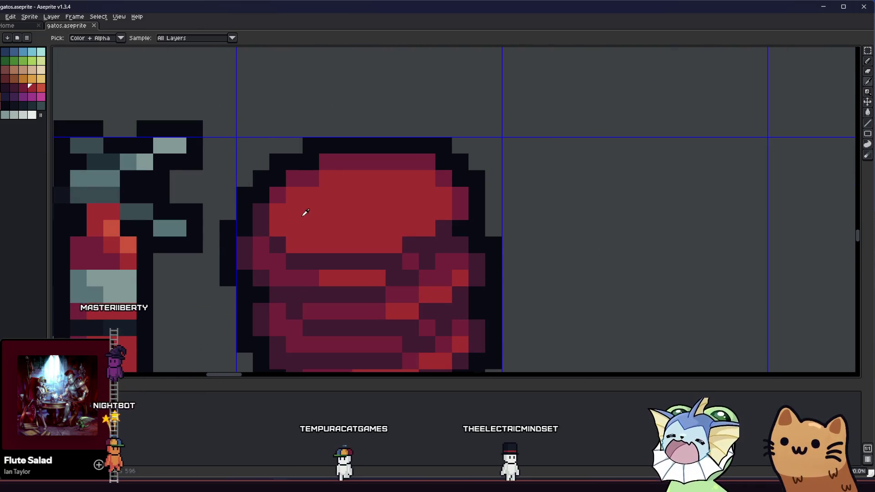
pyautogui.scroll(-4, 342, 220)
pyautogui.scroll(3, 301, 228)
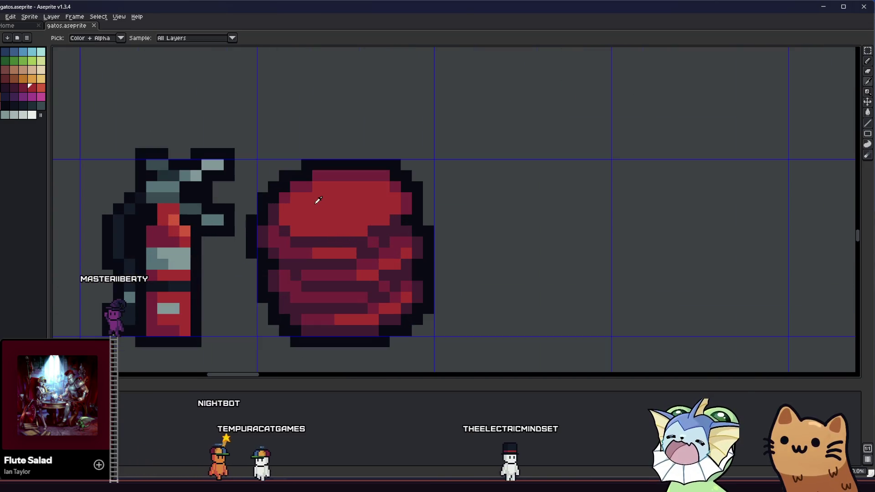
pyautogui.scroll(-3, 314, 214)
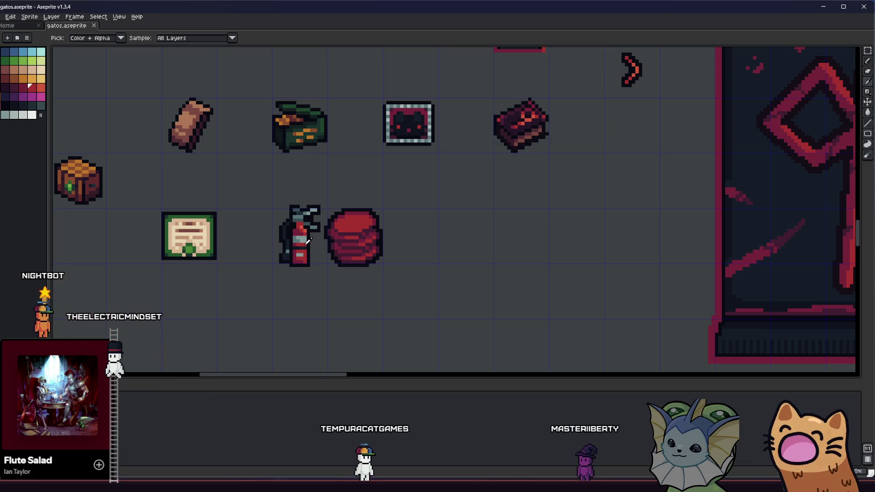
pyautogui.scroll(4, 306, 239)
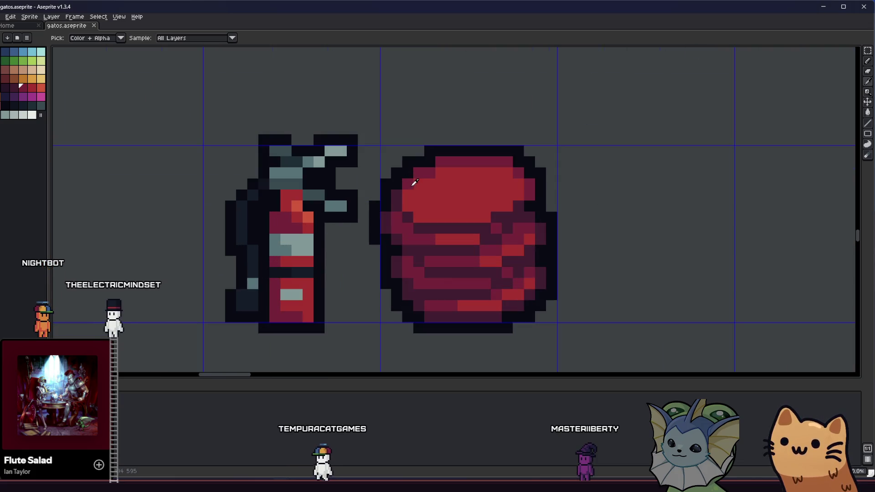
# Paint a darker red pixel into the bundle's flat top and zoom to check it
pyautogui.click(424, 216)
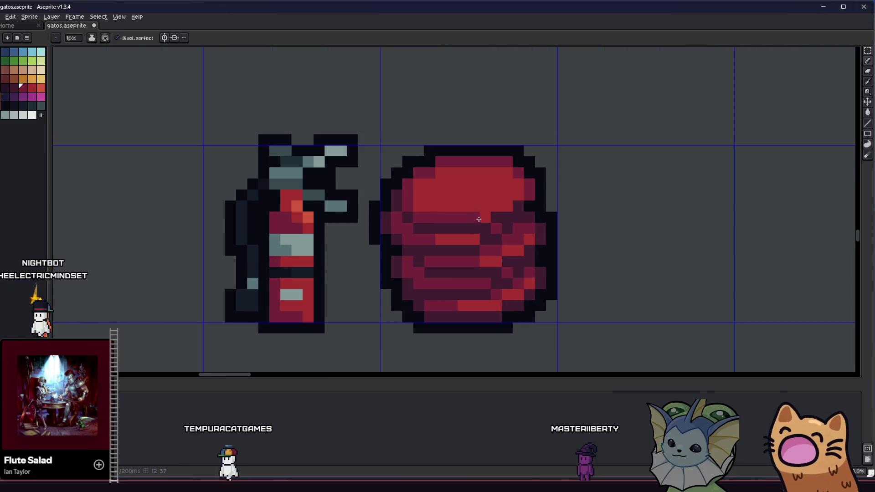
pyautogui.scroll(-4, 312, 248)
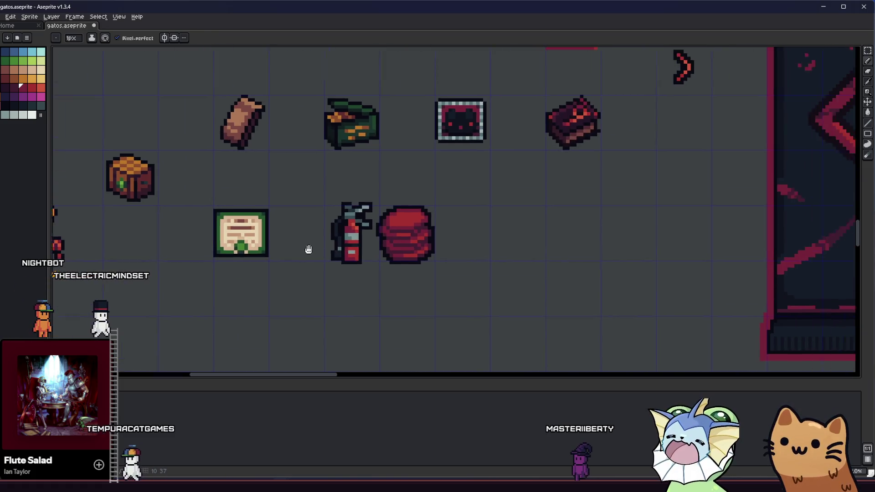
pyautogui.scroll(1, 334, 251)
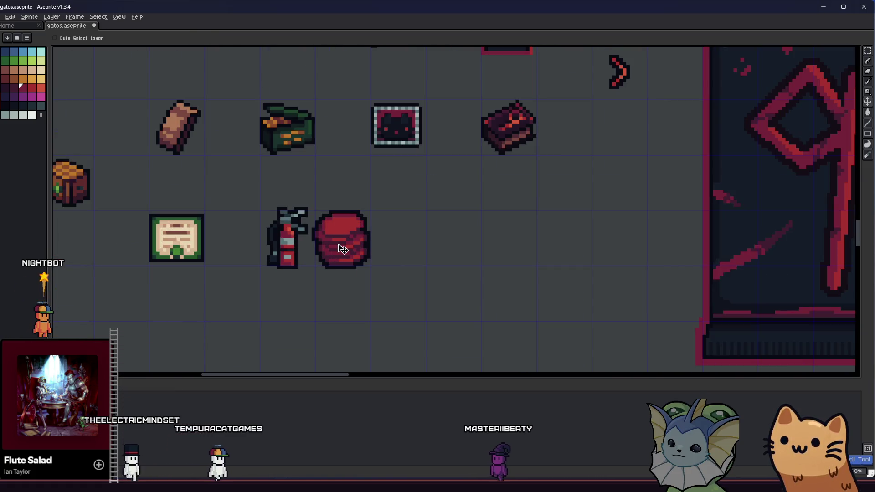
pyautogui.press('b')
pyautogui.scroll(3, 338, 237)
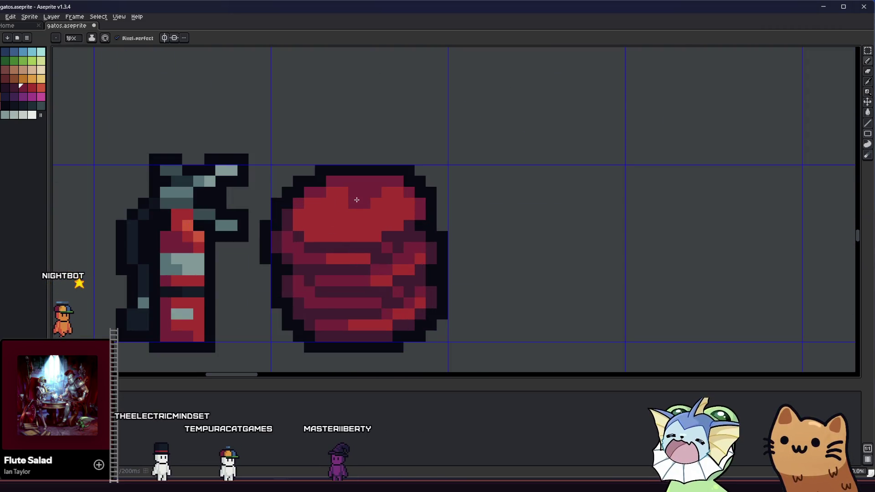
pyautogui.hscroll(-1, 350, 208)
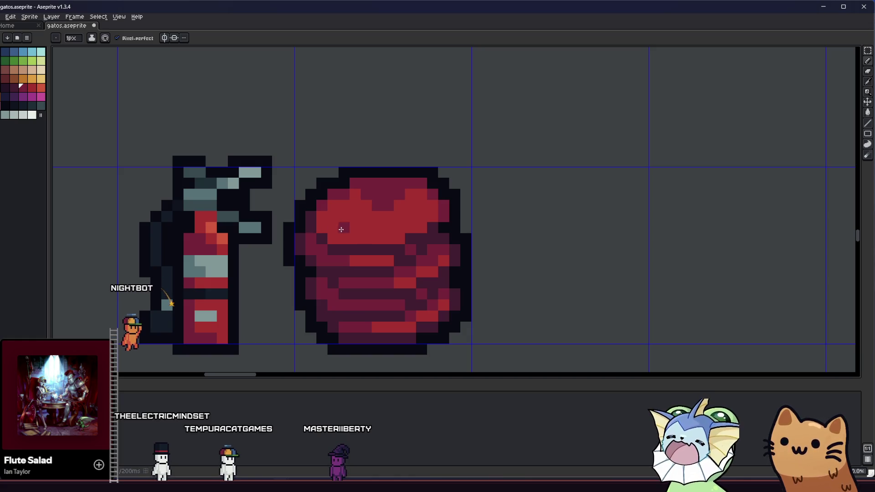
pyautogui.hscroll(-1, 361, 232)
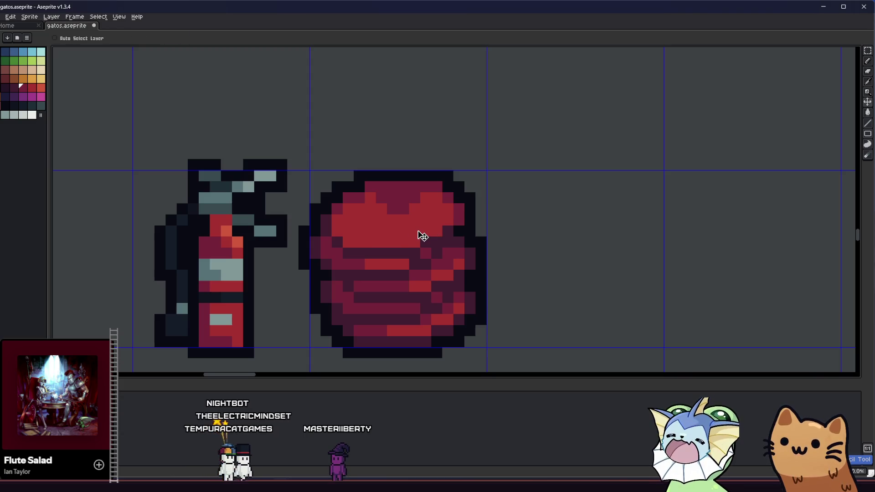
# Zoom in and out repeatedly with the Pencil active to inspect the shading on the bundle's top
pyautogui.press('b')
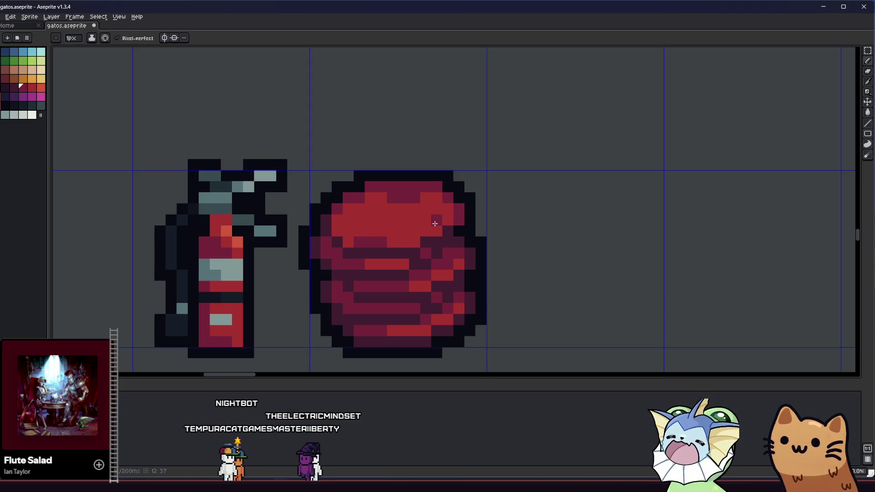
pyautogui.scroll(-4, 427, 233)
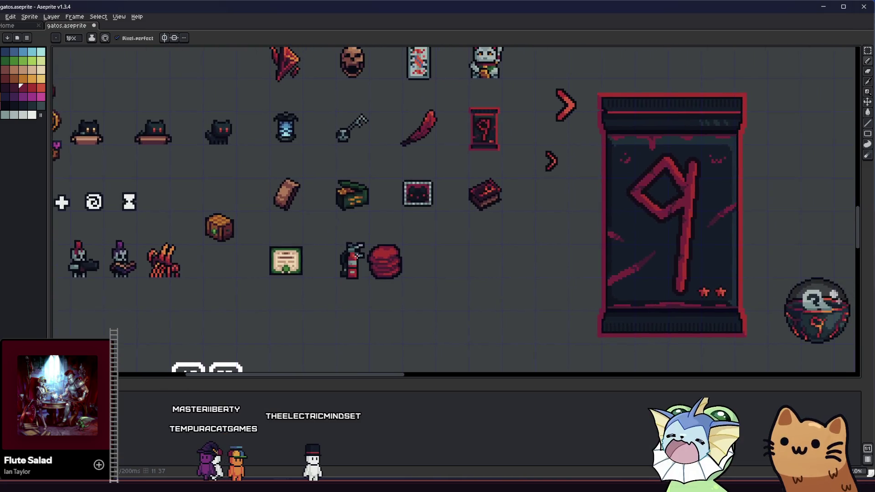
pyautogui.scroll(-2, 410, 242)
pyautogui.scroll(6, 374, 255)
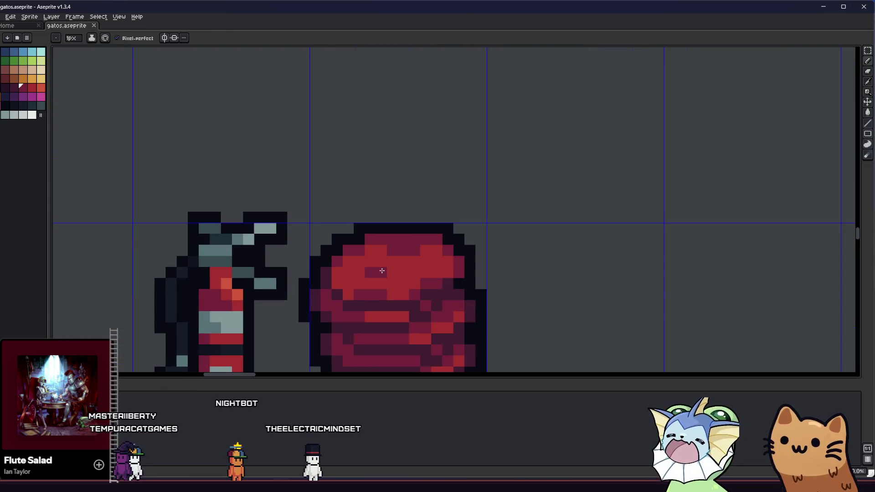
pyautogui.scroll(-2, 349, 276)
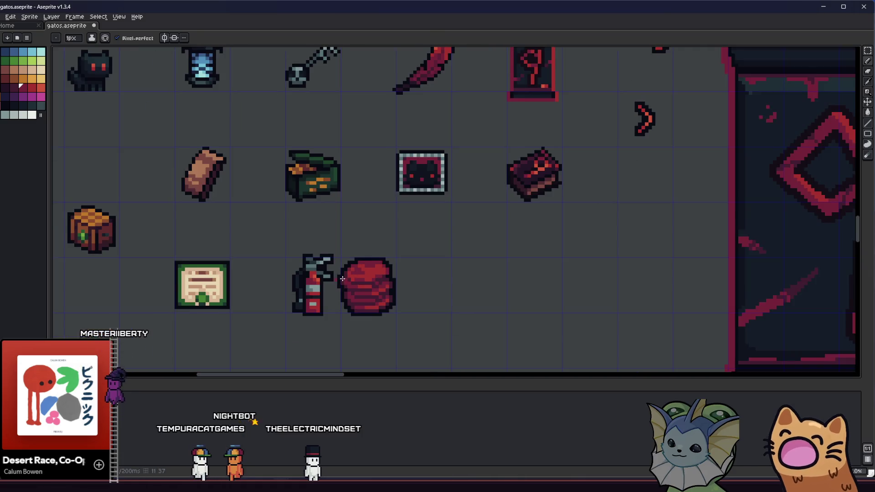
pyautogui.scroll(3, 349, 276)
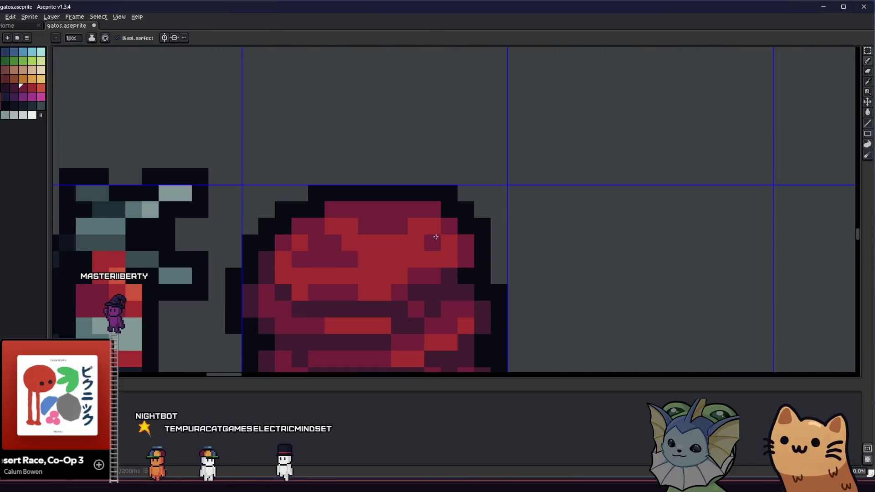
pyautogui.scroll(-2, 410, 259)
pyautogui.scroll(2, 411, 258)
pyautogui.scroll(-3, 444, 250)
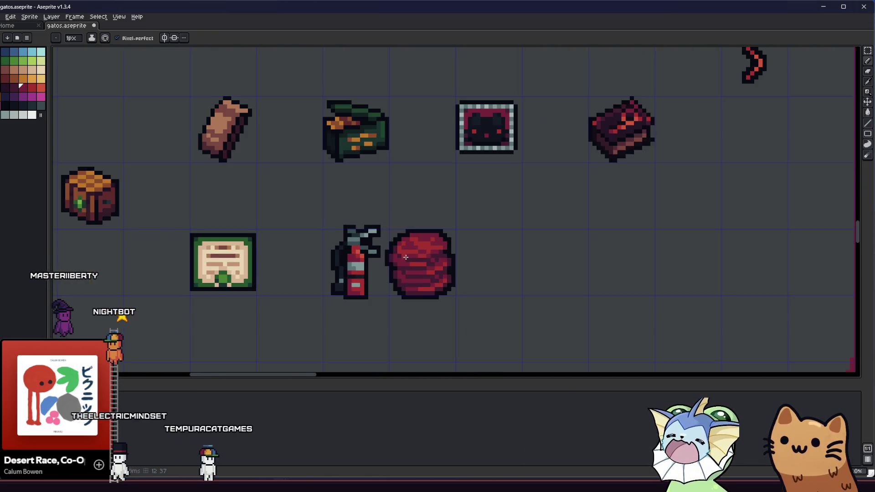
pyautogui.scroll(-2, 374, 263)
pyautogui.scroll(4, 383, 259)
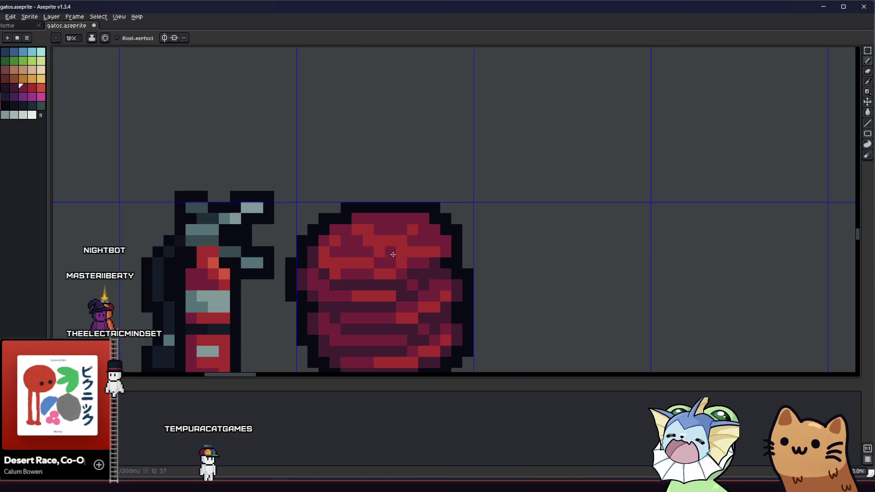
pyautogui.scroll(-1, 395, 256)
pyautogui.scroll(-1, 309, 277)
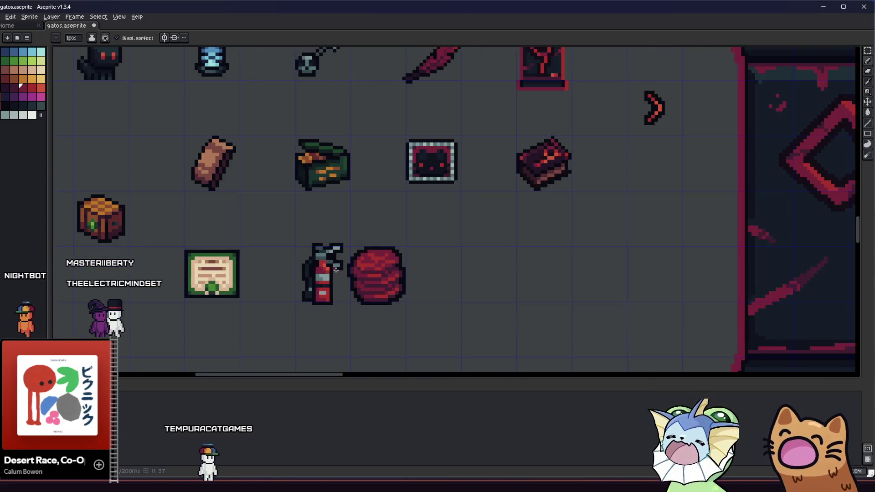
pyautogui.scroll(3, 316, 275)
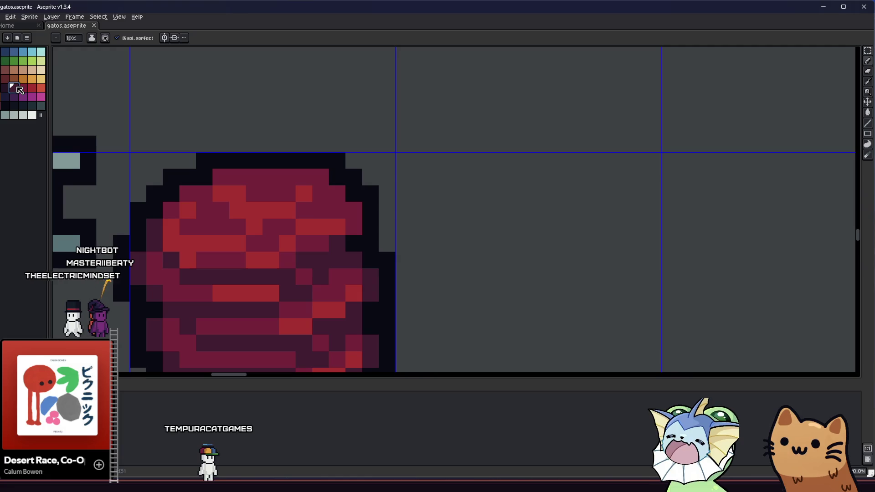
pyautogui.hscroll(-3, 191, 223)
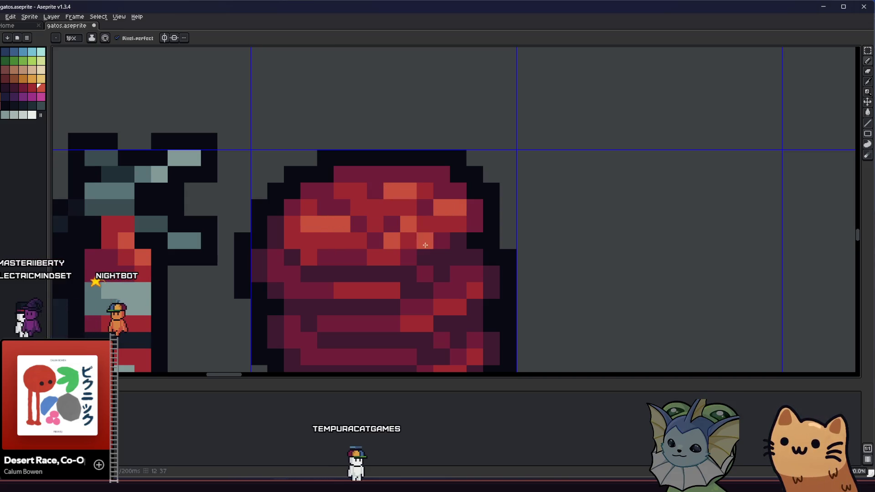
# Recentre the red bundle and paint a short light-orange highlight stroke on its left side
pyautogui.scroll(-5, 351, 260)
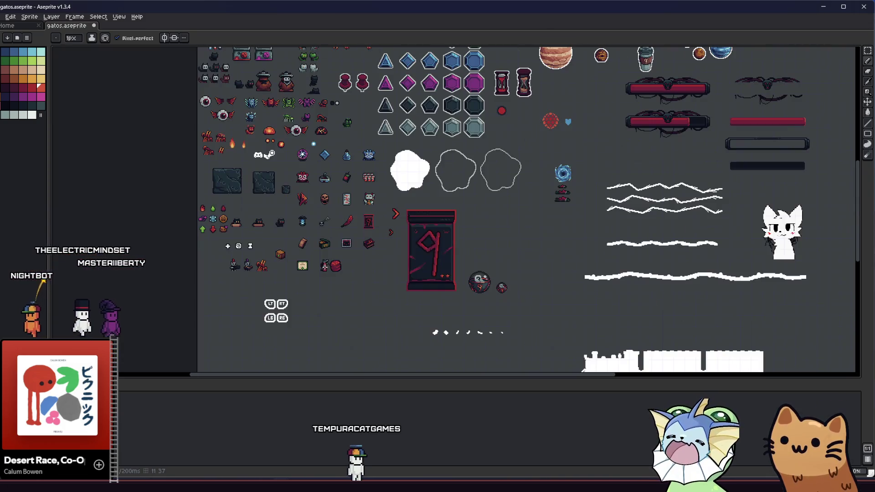
pyautogui.scroll(1, 279, 266)
pyautogui.scroll(-4, 280, 266)
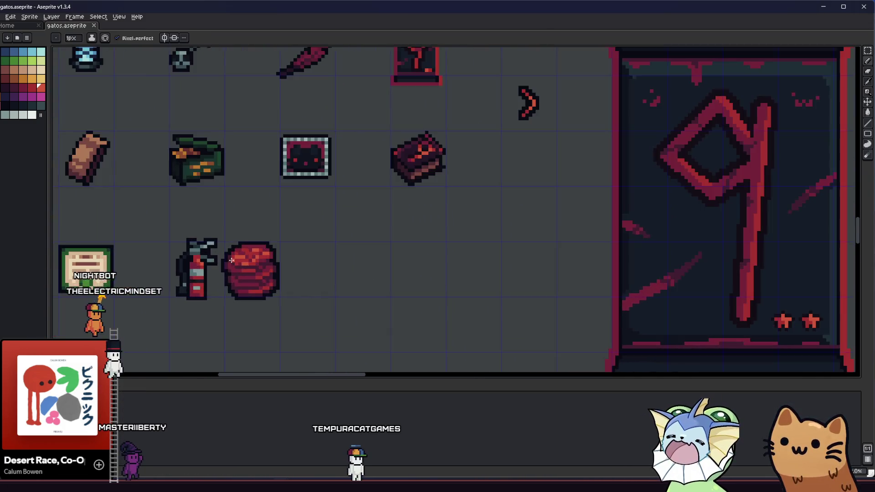
pyautogui.scroll(6, 231, 263)
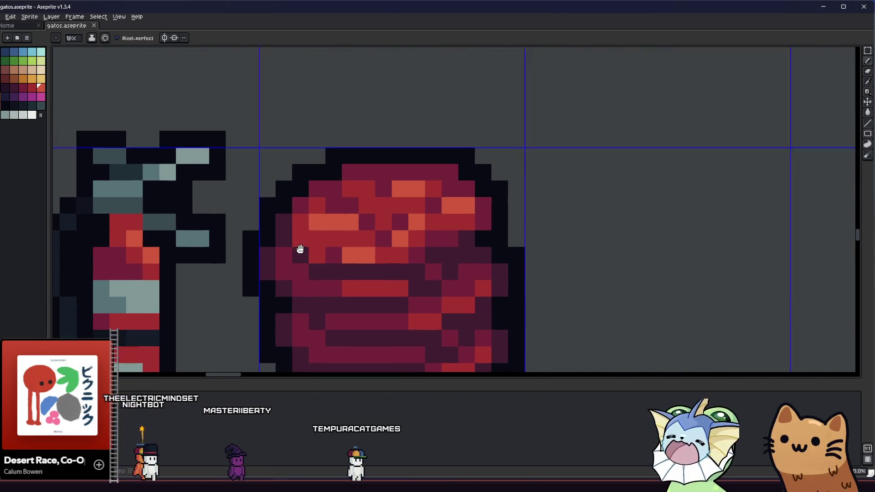
pyautogui.moveTo(300, 249); pyautogui.dragTo(254, 251)
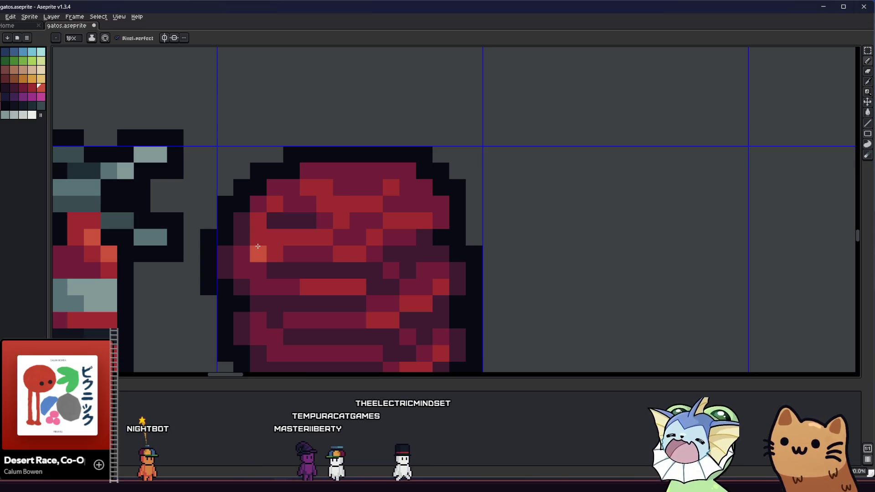
pyautogui.moveTo(312, 234); pyautogui.dragTo(325, 233)
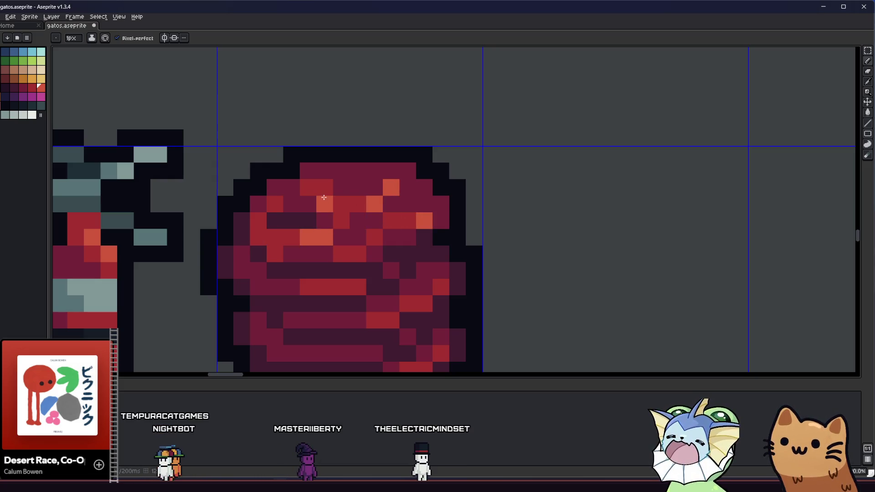
# Darken two pixel rows, one across the bundle's lower half and one near its bottom edge
pyautogui.scroll(-6, 307, 185)
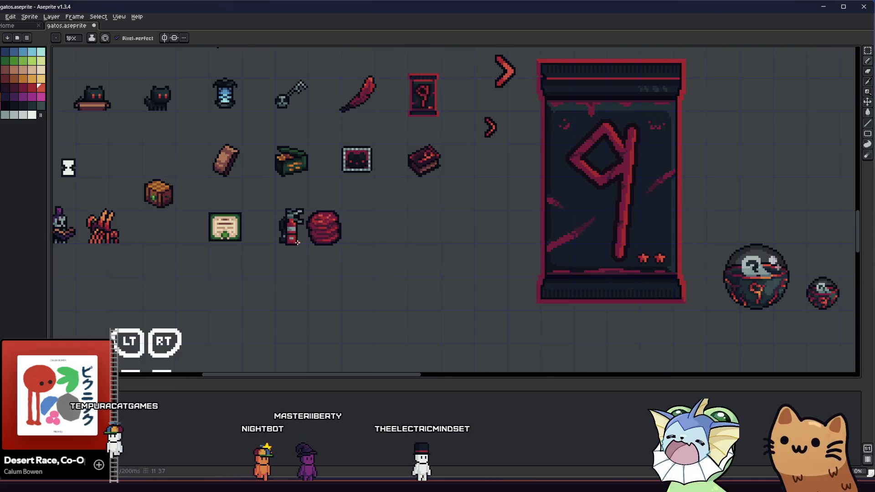
pyautogui.scroll(2, 300, 244)
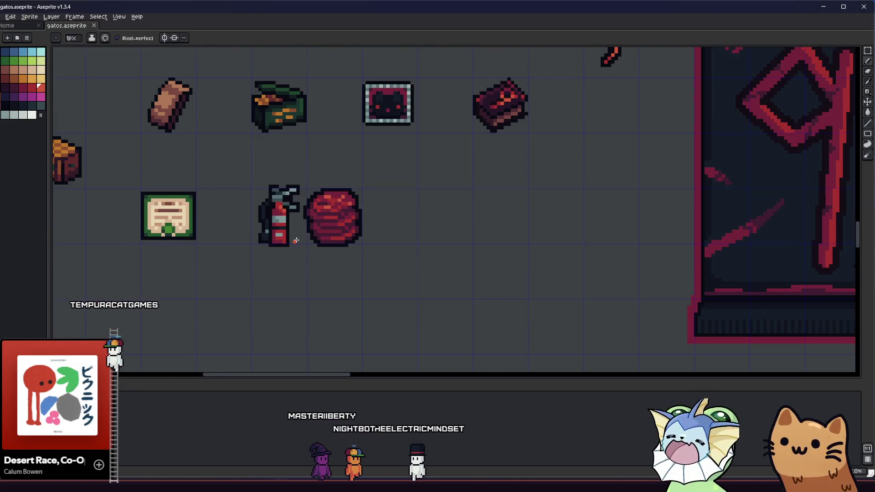
pyautogui.moveTo(299, 246); pyautogui.dragTo(271, 275)
pyautogui.scroll(2, 321, 255)
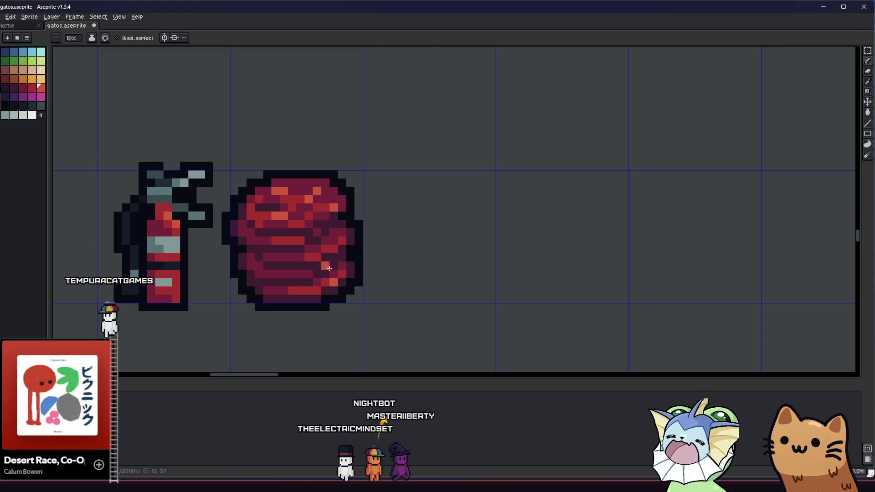
pyautogui.scroll(-5, 325, 246)
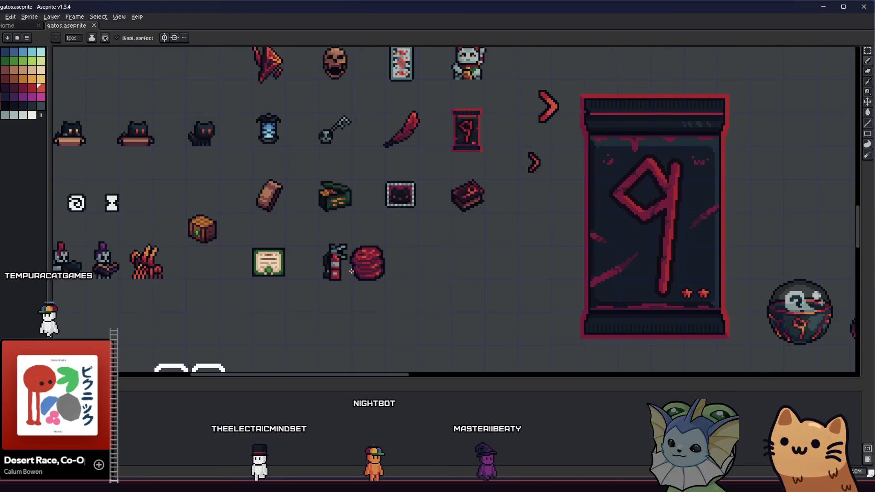
pyautogui.scroll(3, 297, 254)
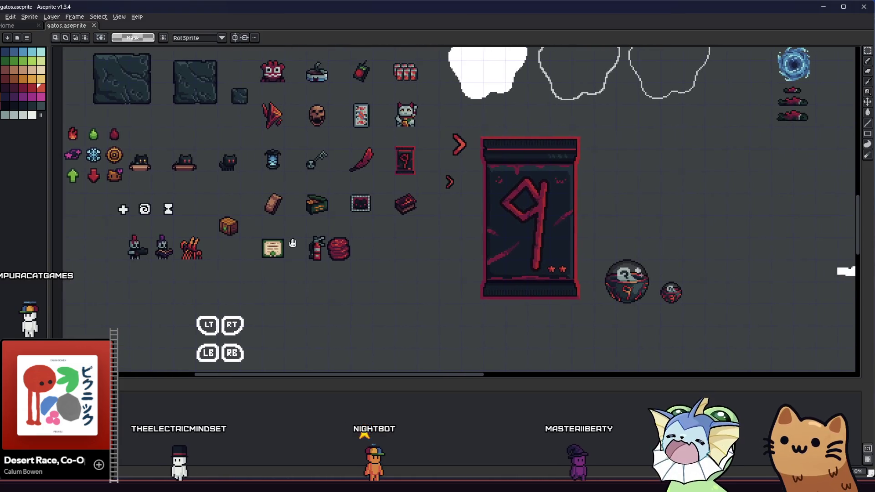
pyautogui.moveTo(297, 253)
pyautogui.mouseDown()
pyautogui.moveTo(425, 260)
pyautogui.moveTo(299, 245)
pyautogui.mouseUp()
pyautogui.scroll(4, 403, 246)
pyautogui.press('i')
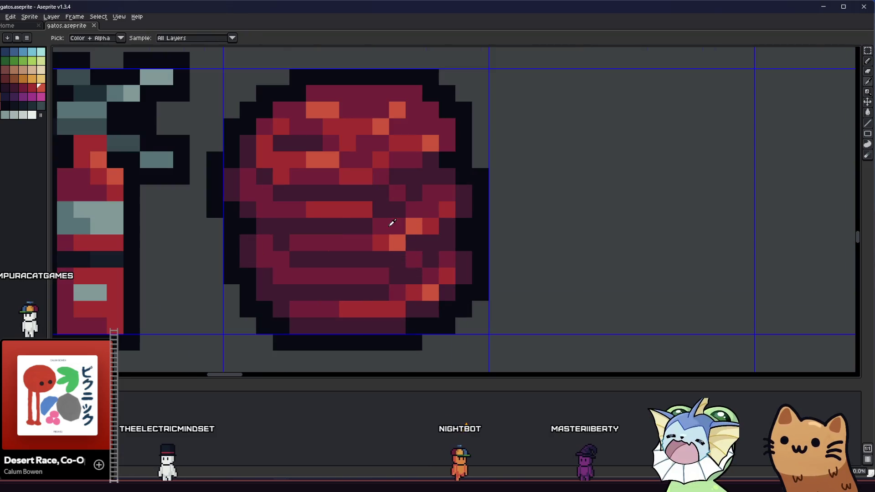
pyautogui.press('b')
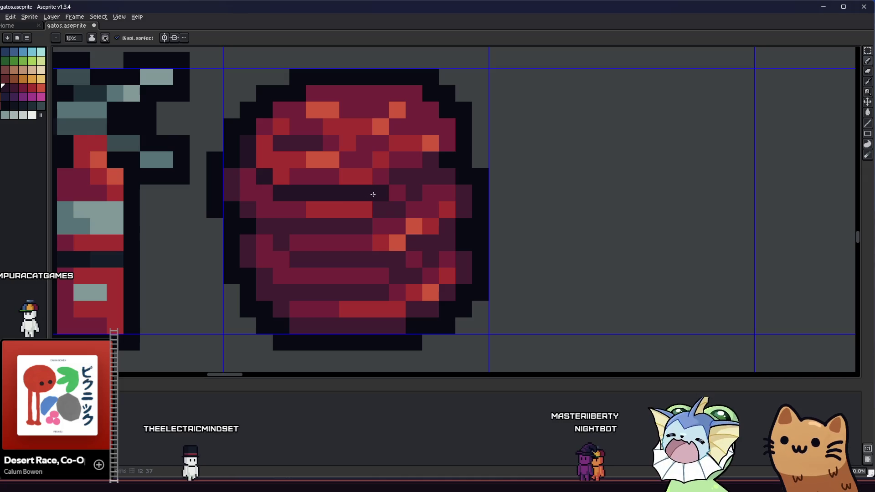
pyautogui.moveTo(420, 174); pyautogui.dragTo(430, 183)
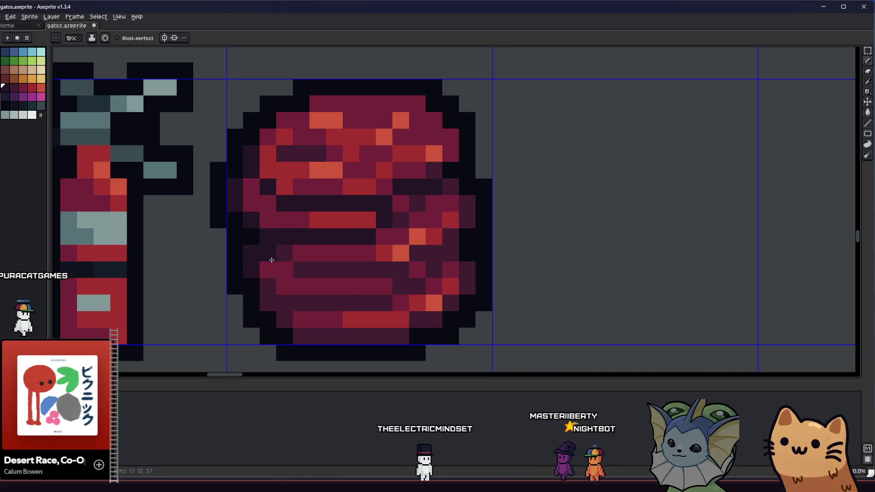
pyautogui.moveTo(288, 259); pyautogui.dragTo(375, 264)
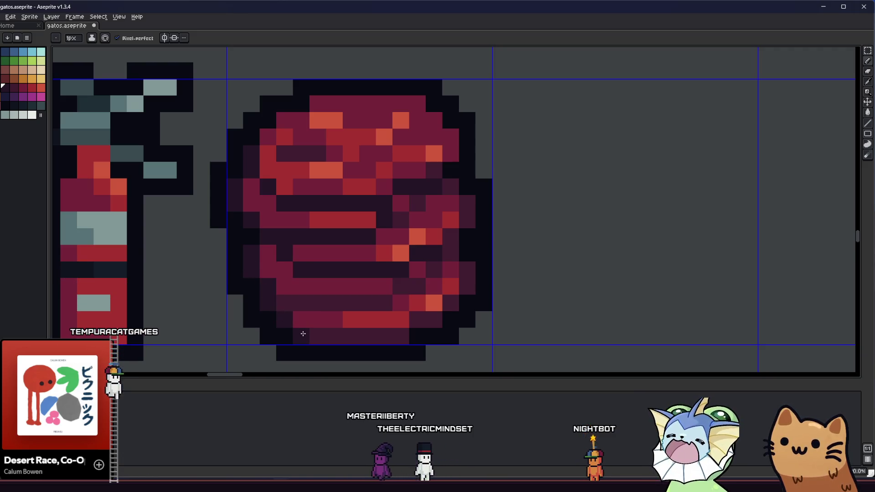
pyautogui.moveTo(309, 336); pyautogui.dragTo(376, 334)
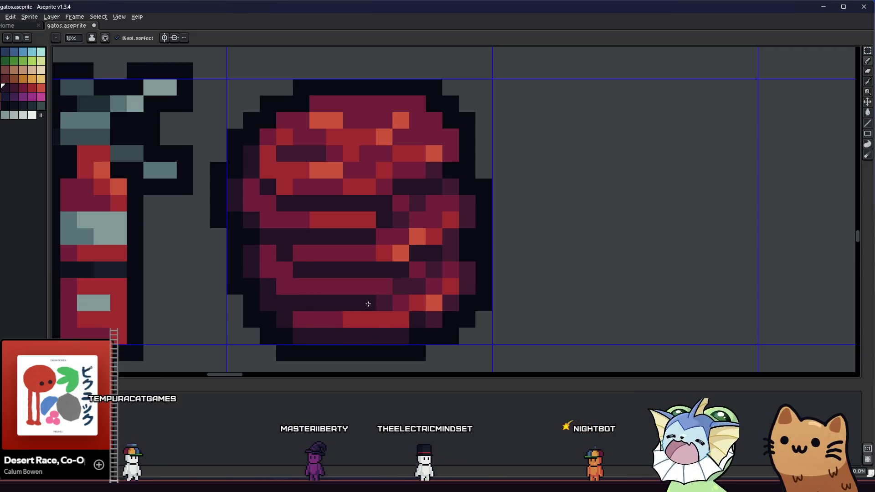
pyautogui.scroll(-3, 429, 271)
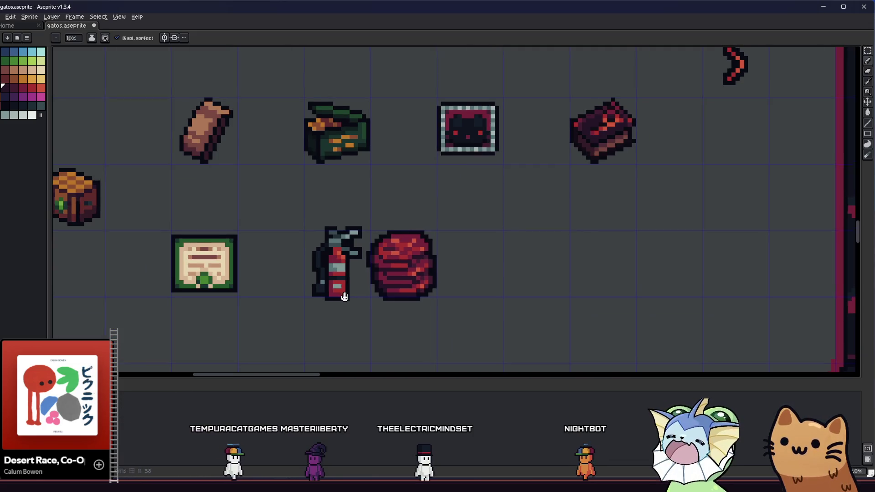
# Zoom out to review the bundle beside the extinguisher, marking a small selection next to it
pyautogui.press('m')
pyautogui.scroll(-1, 380, 290)
pyautogui.scroll(-1, 381, 291)
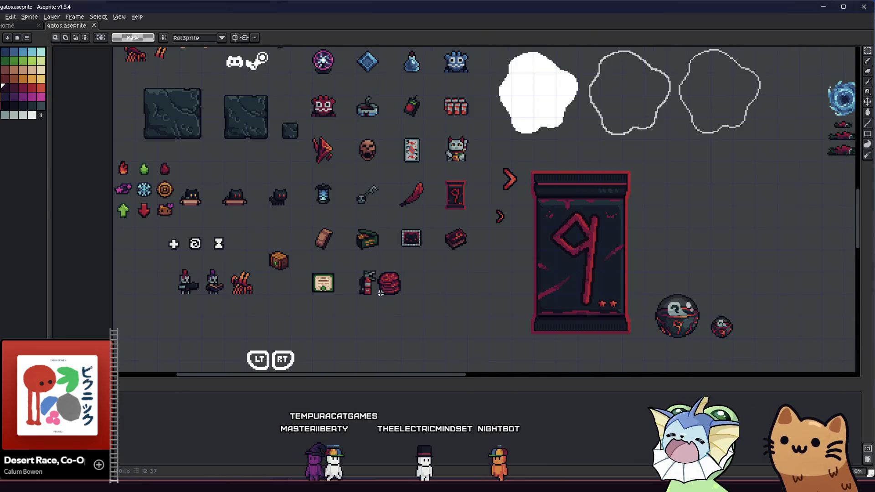
pyautogui.scroll(4, 381, 290)
pyautogui.press('i')
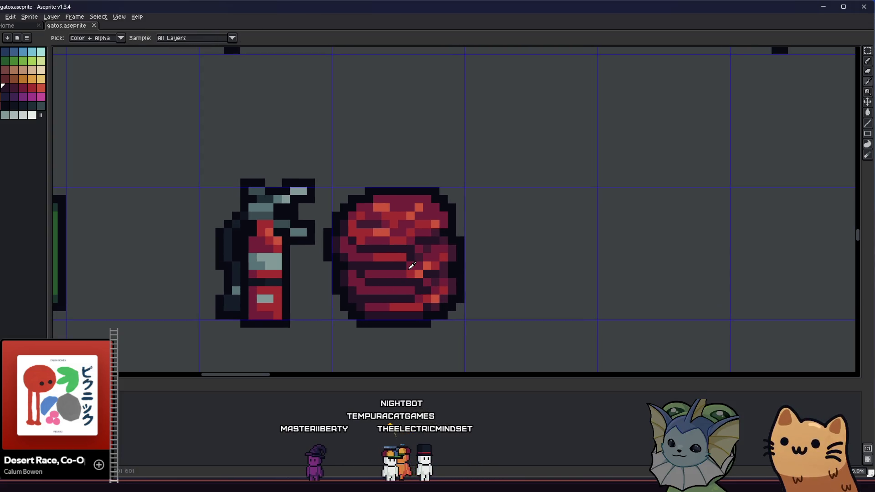
pyautogui.scroll(2, 409, 255)
pyautogui.scroll(-1, 419, 256)
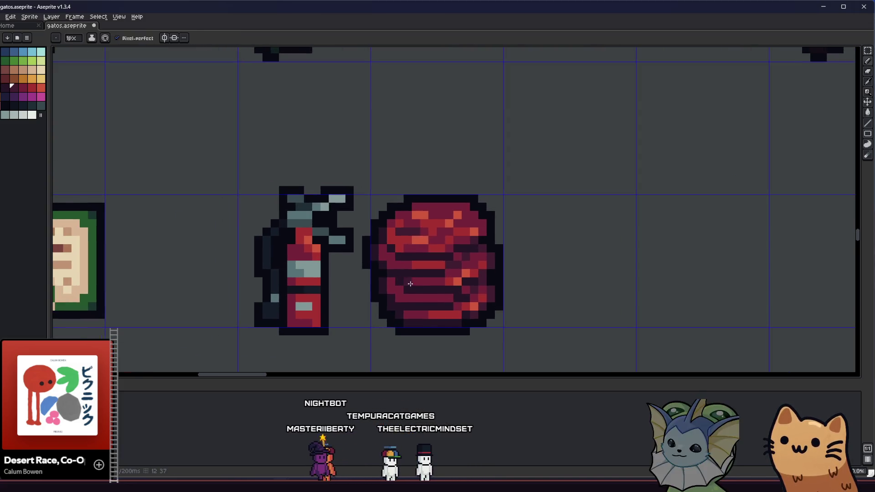
pyautogui.scroll(-2, 420, 255)
pyautogui.press('m')
pyautogui.moveTo(454, 249); pyautogui.dragTo(419, 275)
pyautogui.scroll(3, 431, 289)
pyautogui.press('i')
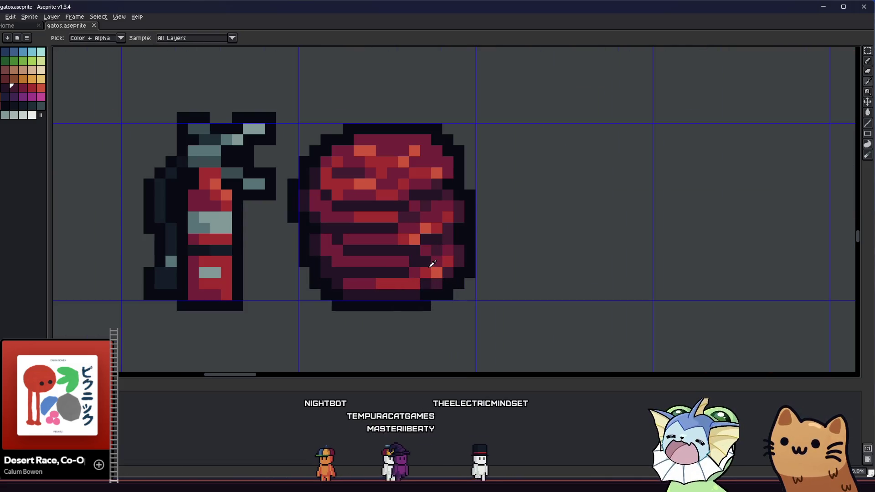
# Eyedrop a shade from the red bundle and paint a few maroon pixels on its right side
pyautogui.press('b')
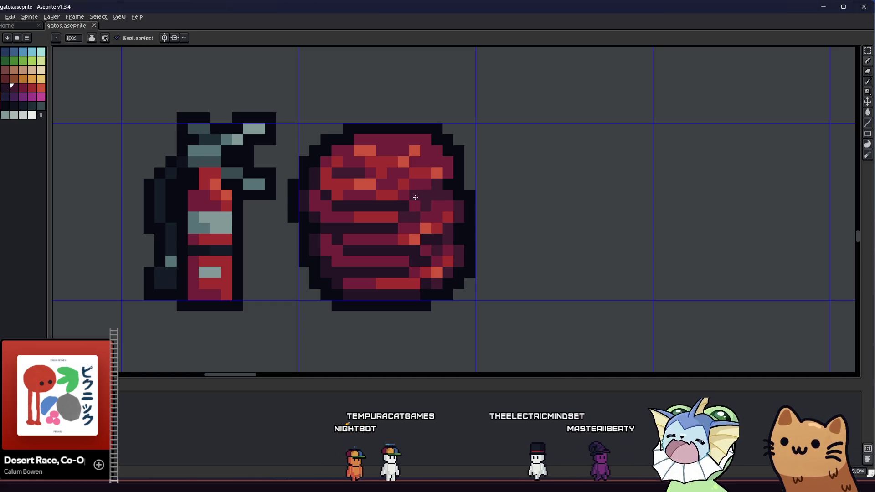
pyautogui.press('i')
pyautogui.click(394, 222)
pyautogui.press('b')
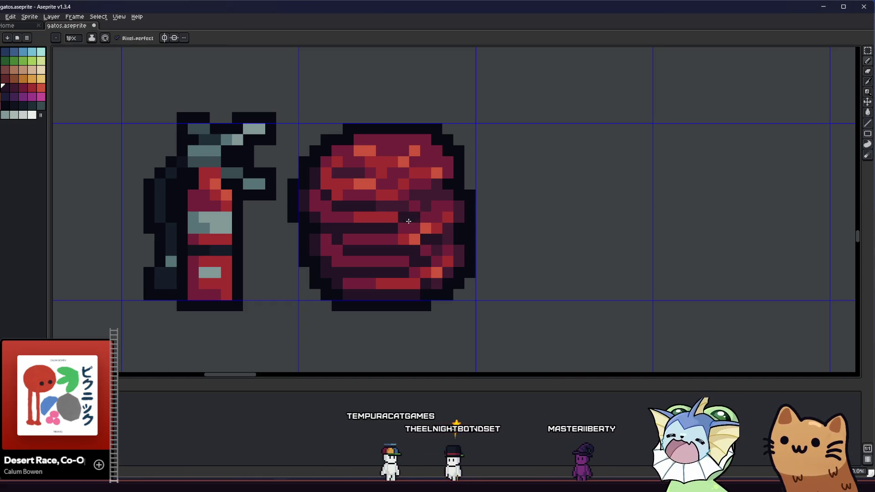
pyautogui.scroll(-5, 445, 198)
pyautogui.rightClick(404, 219)
pyautogui.click(407, 257)
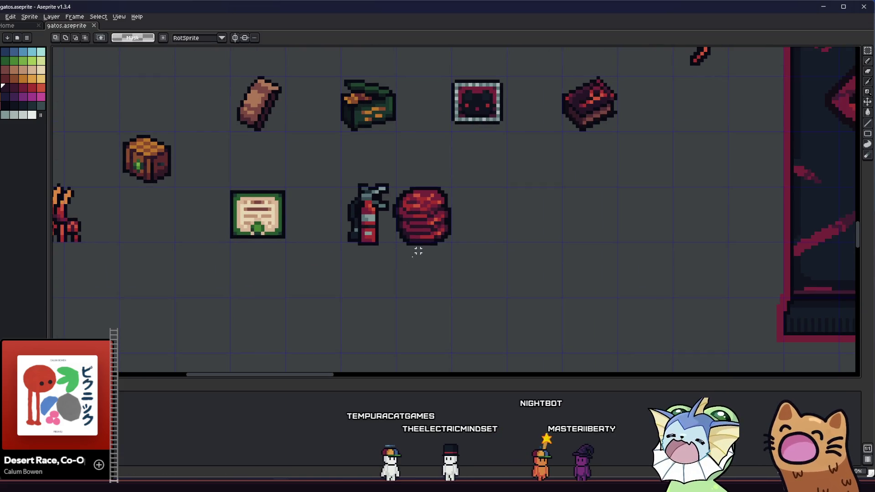
# Marquee-select the red bundle and move it 16 px right, dropping it at P 207
pyautogui.press('m')
pyautogui.scroll(2, 454, 195)
pyautogui.moveTo(360, 285); pyautogui.dragTo(360, 286)
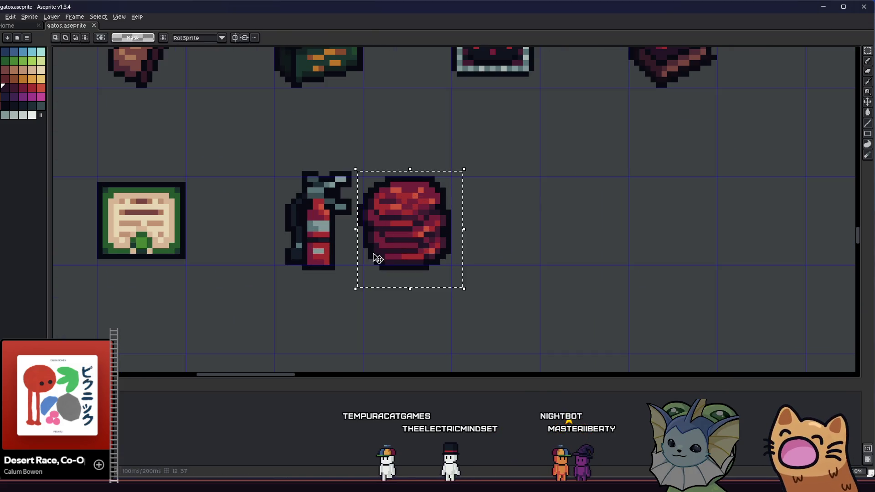
pyautogui.click(371, 258)
pyautogui.moveTo(376, 254)
pyautogui.mouseDown()
pyautogui.moveTo(469, 254)
pyautogui.moveTo(462, 256)
pyautogui.mouseUp()
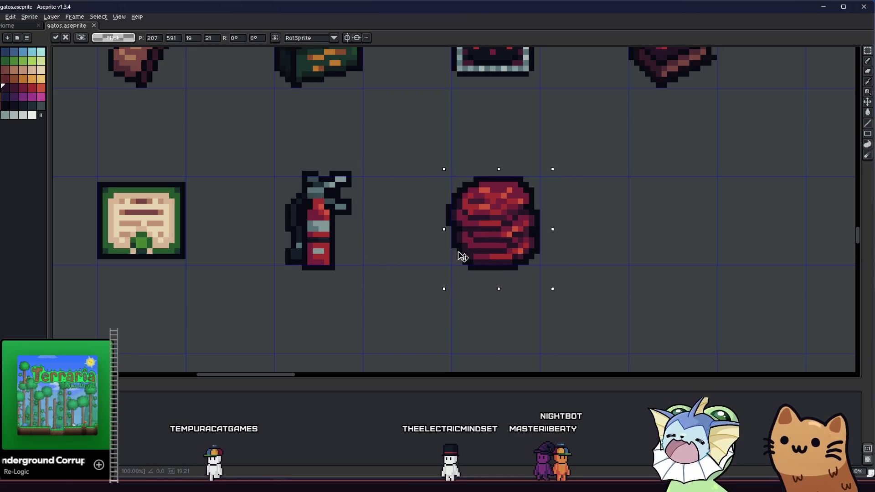
pyautogui.click(387, 256)
# Zoom out and pan to check the moved bundle against the extinguisher and item row
pyautogui.scroll(-5, 387, 256)
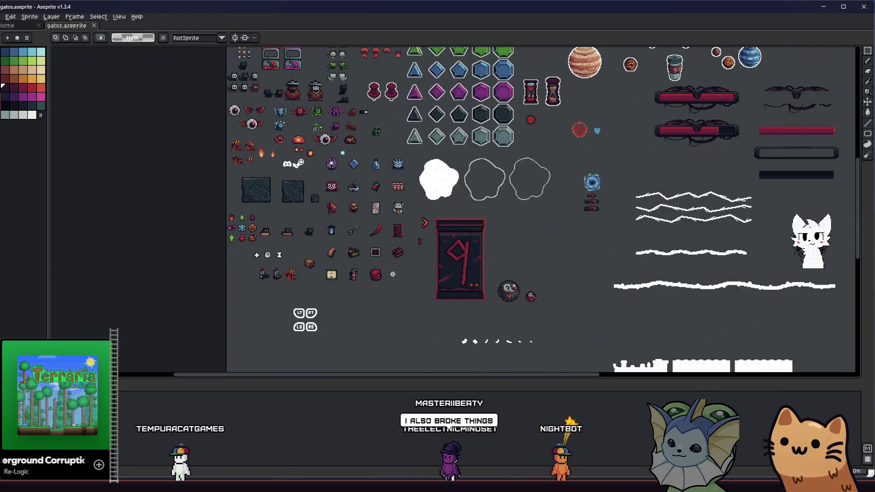
pyautogui.scroll(3, 381, 256)
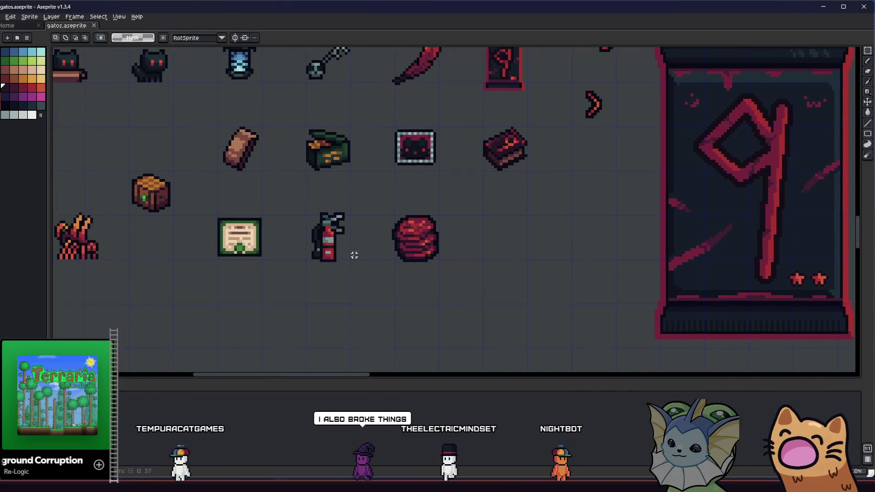
pyautogui.scroll(1, 355, 255)
pyautogui.moveTo(347, 248); pyautogui.dragTo(193, 228)
pyautogui.moveTo(257, 171)
pyautogui.mouseDown()
pyautogui.moveTo(344, 243)
pyautogui.moveTo(394, 262)
pyautogui.mouseUp()
pyautogui.scroll(2, 350, 241)
pyautogui.press('w')
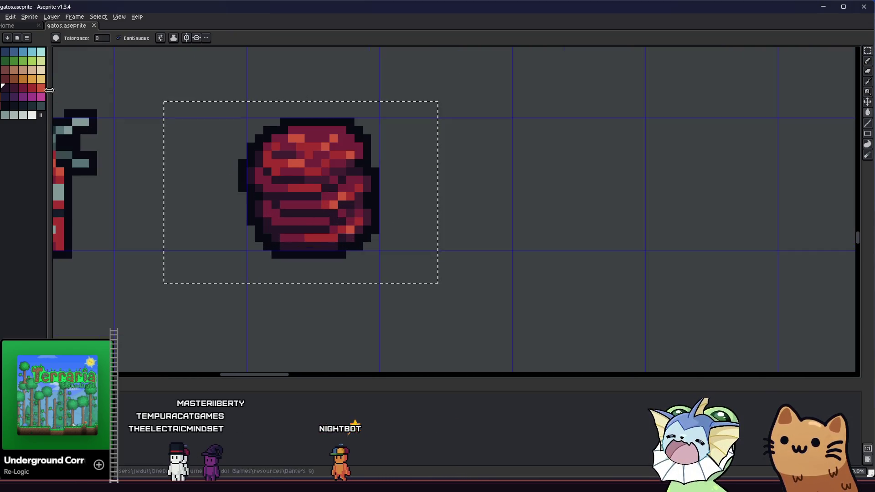
pyautogui.scroll(-3, 165, 205)
pyautogui.press('m')
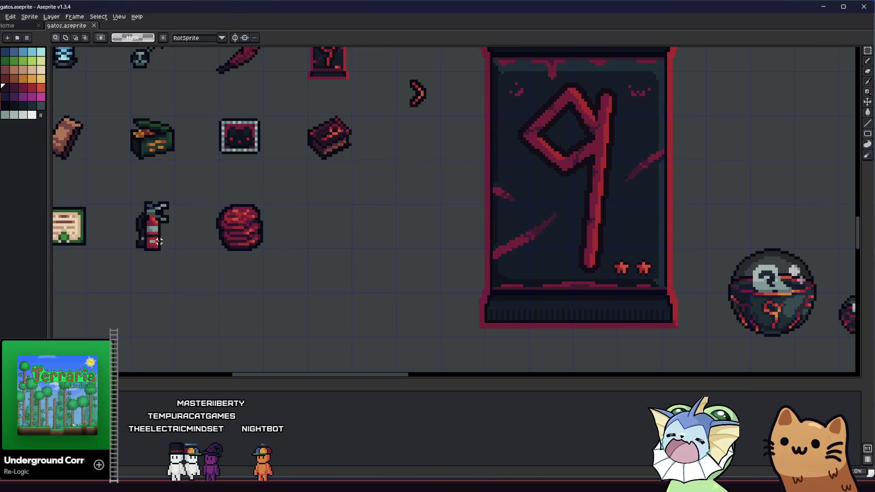
pyautogui.moveTo(159, 242); pyautogui.dragTo(208, 251)
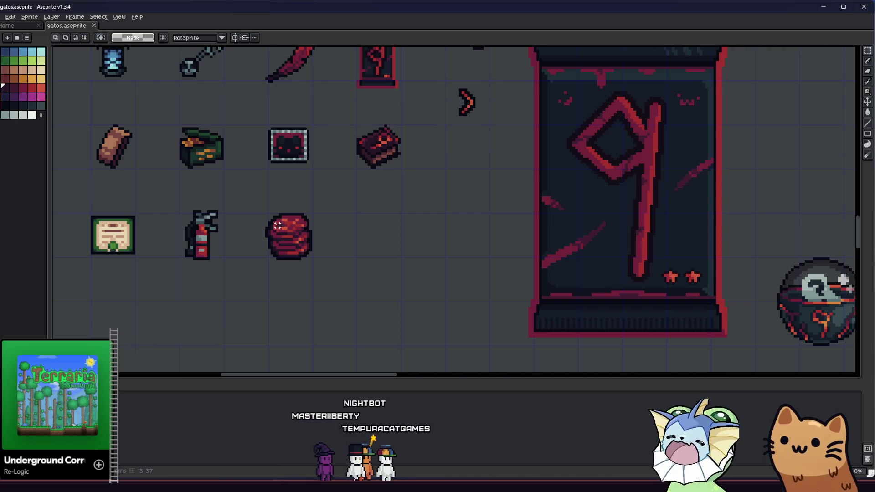
pyautogui.scroll(4, 277, 225)
pyautogui.press('b')
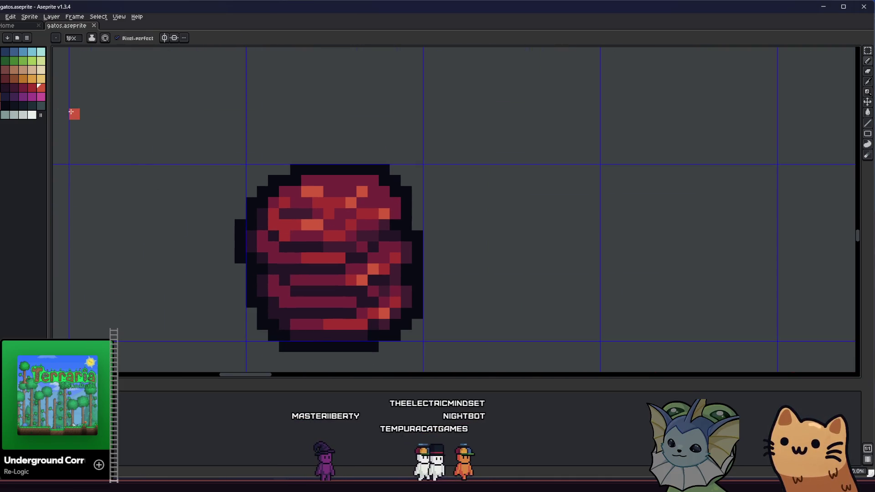
# Paint light-orange highlight pixels across the top of the red bundle
pyautogui.click(299, 197)
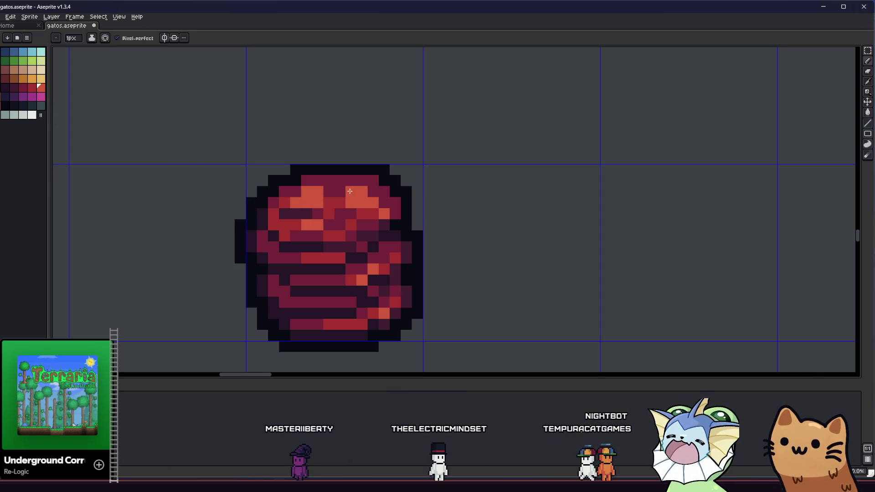
pyautogui.hscroll(-1, 319, 209)
pyautogui.hscroll(-1, 320, 230)
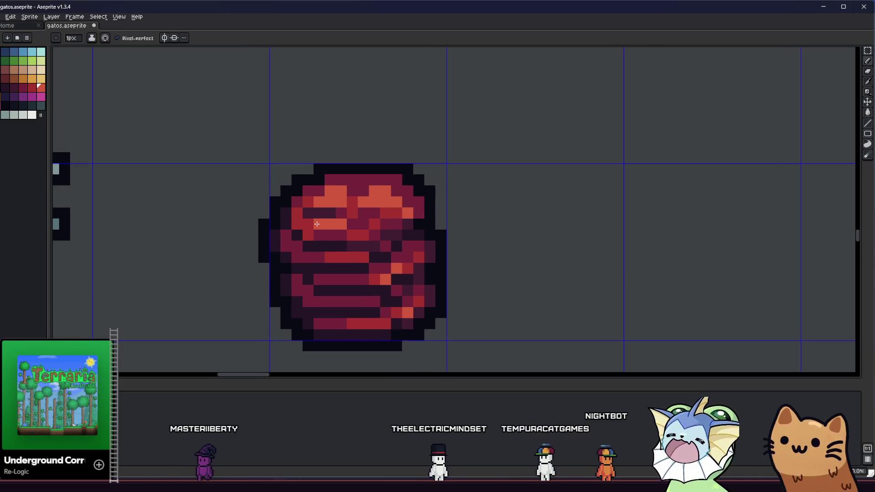
pyautogui.moveTo(351, 225); pyautogui.dragTo(373, 226)
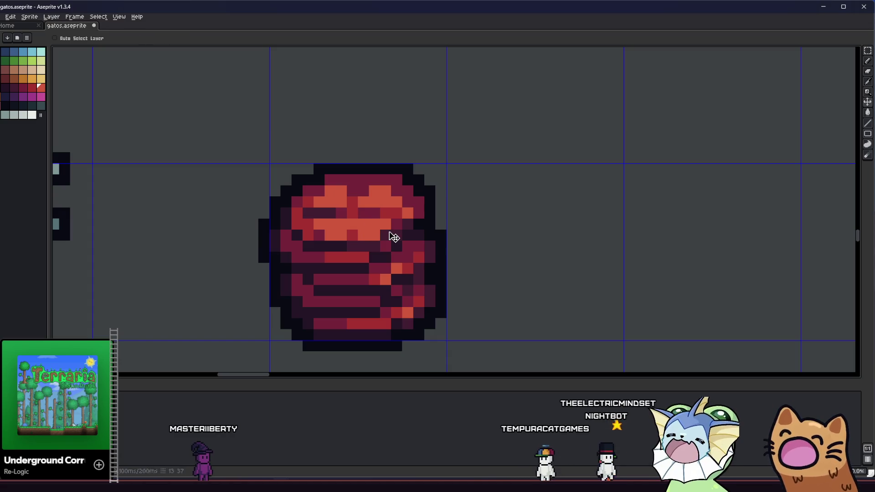
pyautogui.press('b')
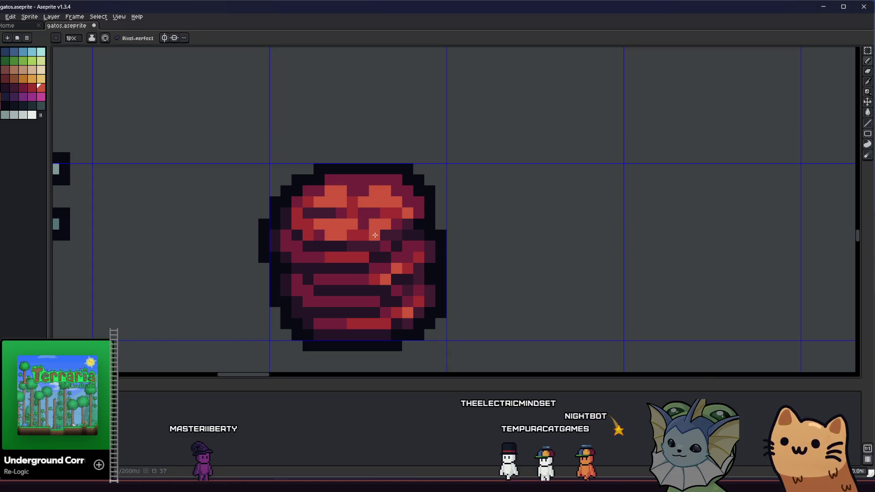
# Zoom and pan along the item row to bring the red stack back into close-up
pyautogui.scroll(-4, 346, 257)
pyautogui.scroll(-1, 344, 259)
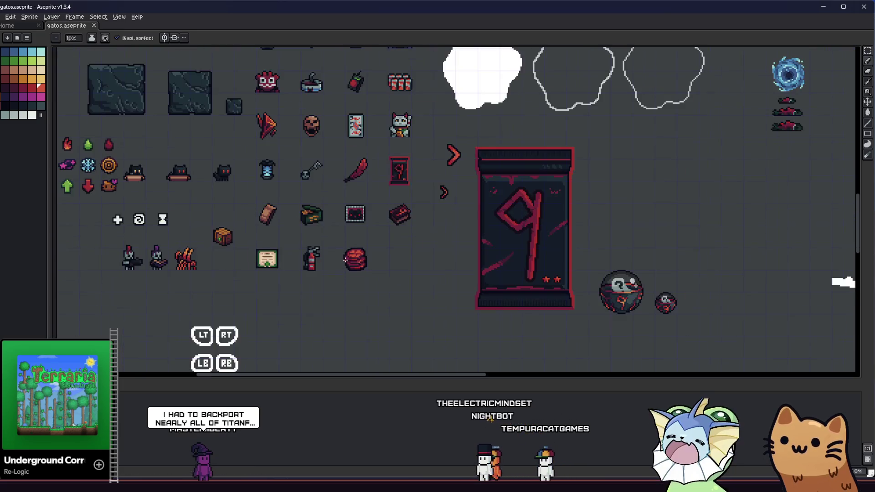
pyautogui.scroll(3, 344, 259)
pyautogui.moveTo(303, 256); pyautogui.dragTo(358, 271)
pyautogui.scroll(-1, 397, 281)
pyautogui.scroll(3, 410, 273)
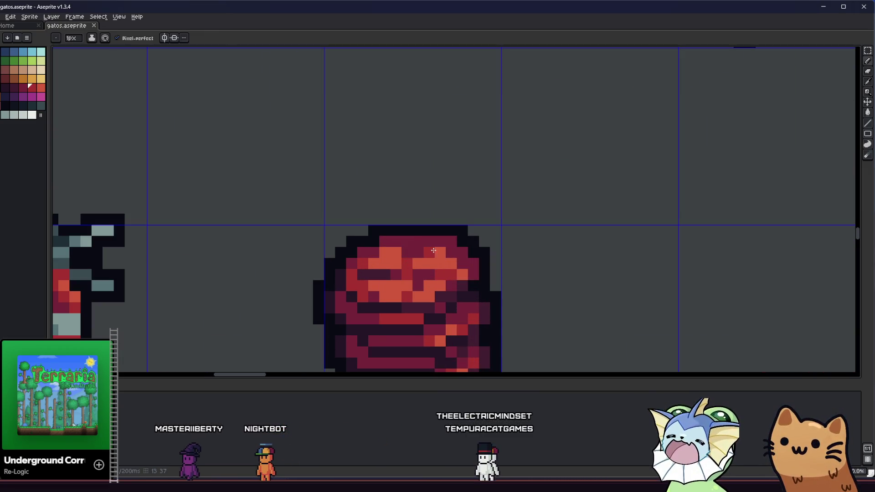
pyautogui.scroll(-5, 386, 253)
pyautogui.moveTo(363, 274)
pyautogui.mouseDown()
pyautogui.moveTo(399, 279)
pyautogui.moveTo(317, 288)
pyautogui.mouseUp()
pyautogui.scroll(1, 410, 279)
pyautogui.scroll(-3, 420, 278)
pyautogui.scroll(-1, 363, 291)
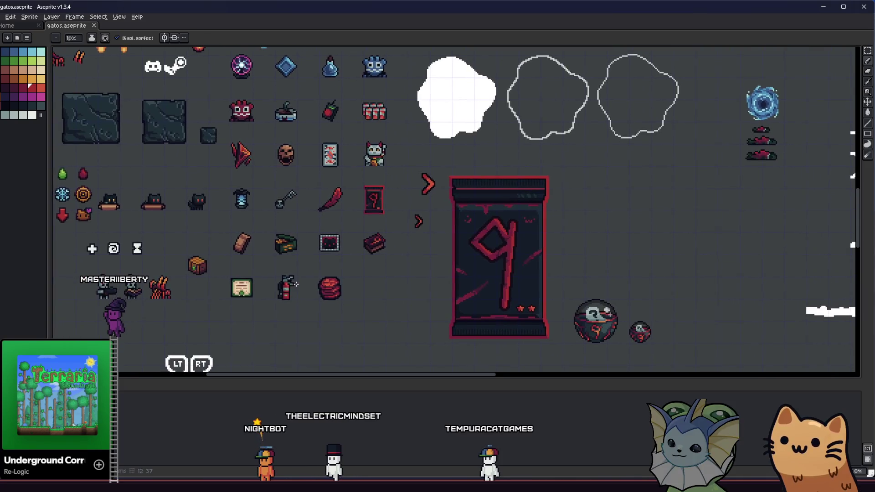
pyautogui.scroll(3, 316, 288)
pyautogui.moveTo(225, 264)
pyautogui.mouseDown()
pyautogui.moveTo(454, 267)
pyautogui.moveTo(347, 244)
pyautogui.mouseUp()
pyautogui.scroll(2, 409, 234)
# Cycle through the Eyedropper, Marquee, Pencil and Move tools while panning back to the red stack
pyautogui.press('i')
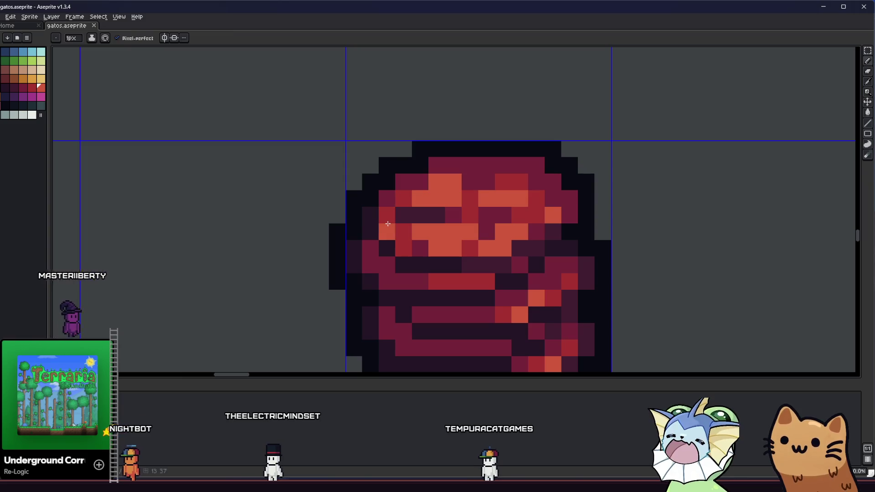
pyautogui.scroll(-3, 390, 220)
pyautogui.scroll(-4, 352, 235)
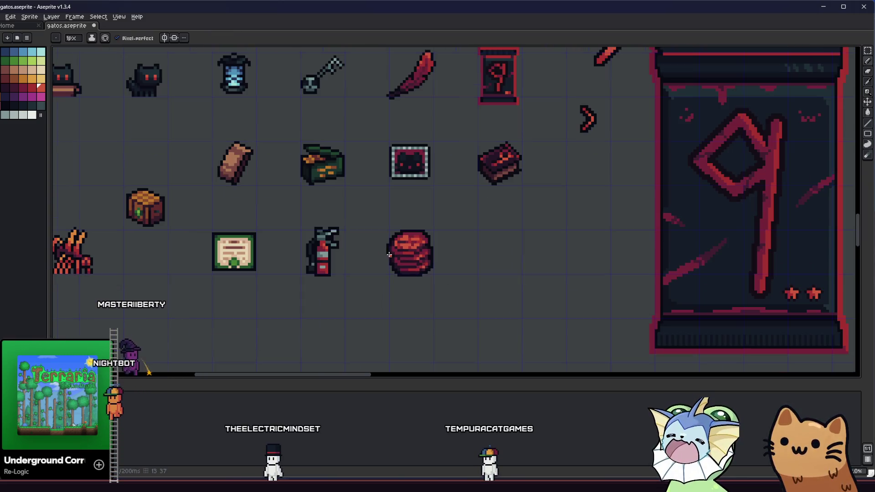
pyautogui.press('m')
pyautogui.scroll(4, 388, 260)
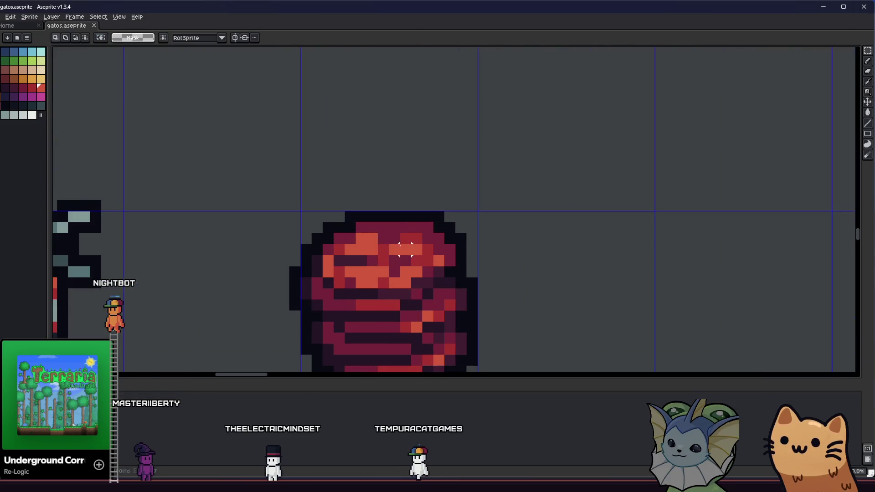
pyautogui.press('b')
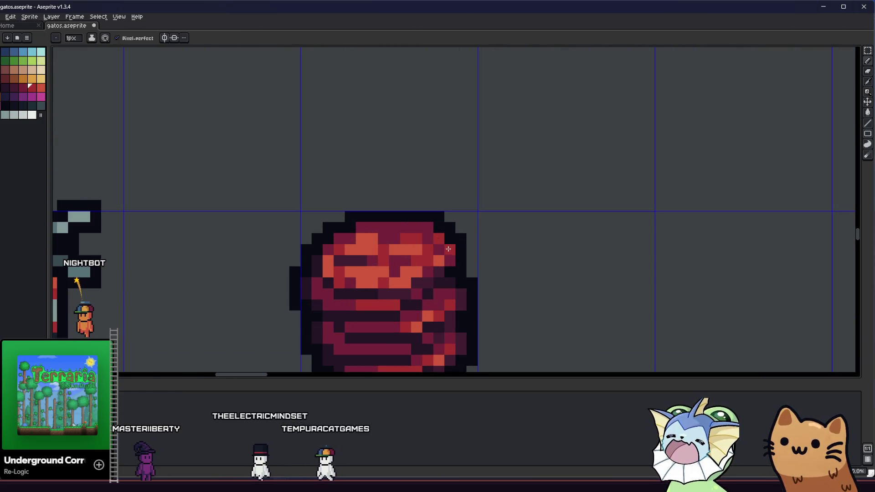
pyautogui.scroll(-4, 382, 225)
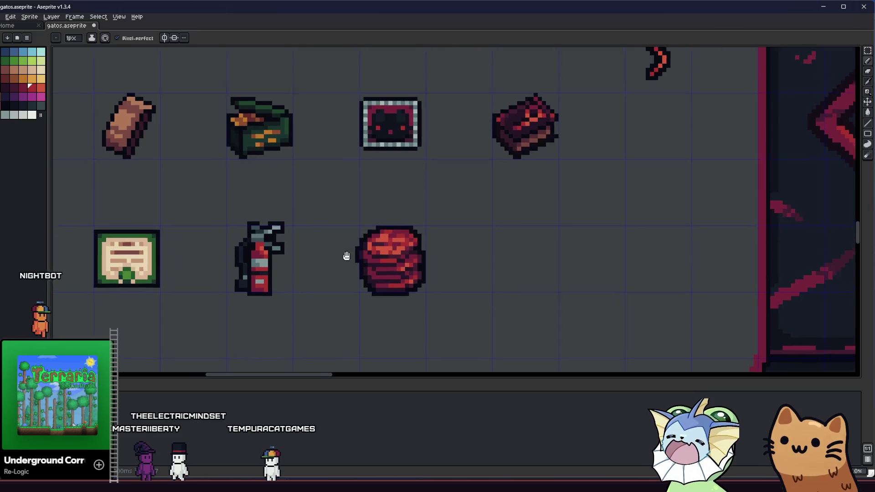
pyautogui.press('v')
pyautogui.scroll(-4, 410, 269)
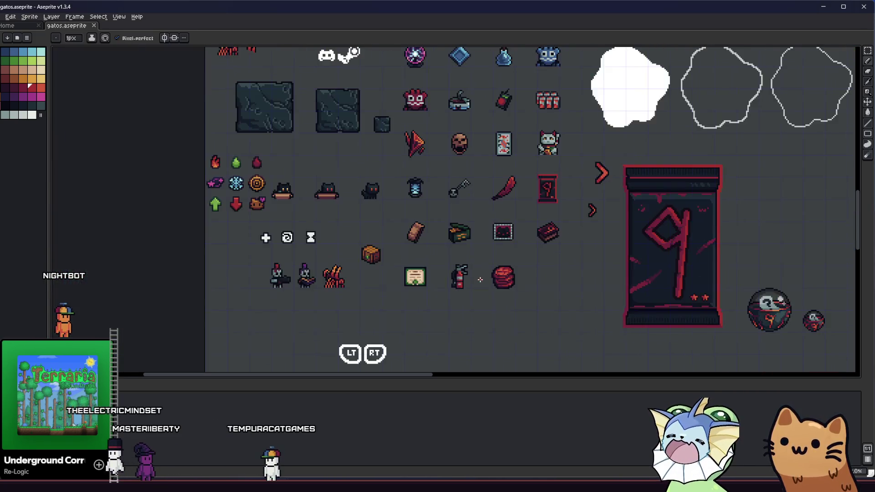
pyautogui.press('m')
pyautogui.scroll(3, 483, 280)
pyautogui.hscroll(3, 483, 281)
pyautogui.scroll(2, 357, 267)
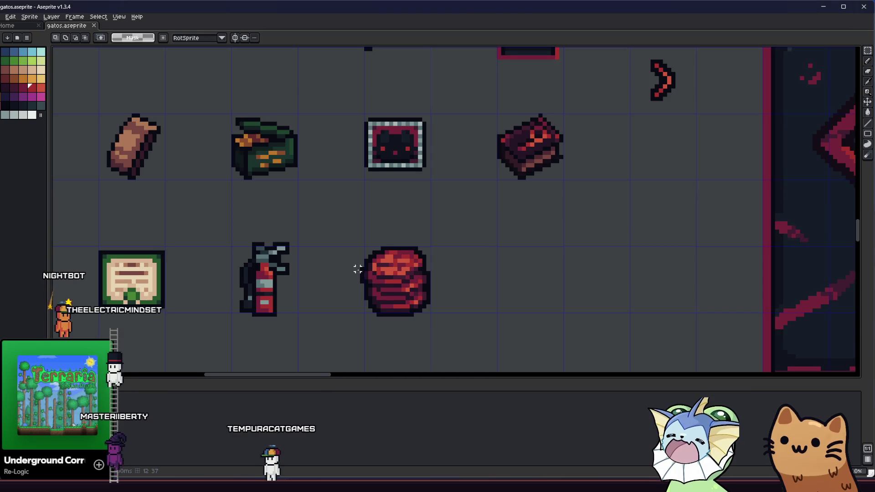
pyautogui.scroll(-1, 317, 269)
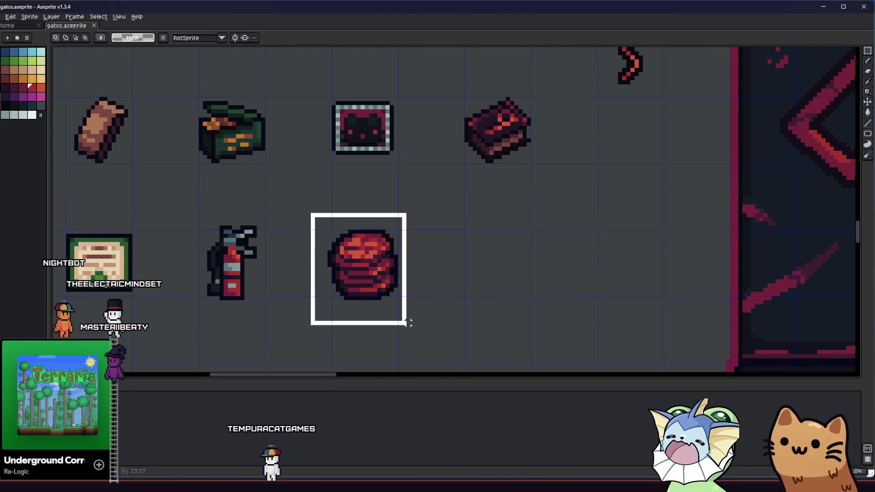
pyautogui.moveTo(421, 290)
pyautogui.mouseDown()
pyautogui.moveTo(488, 293)
pyautogui.moveTo(524, 278)
pyautogui.moveTo(557, 279)
pyautogui.moveTo(596, 322)
pyautogui.moveTo(663, 321)
pyautogui.moveTo(621, 309)
pyautogui.moveTo(470, 298)
pyautogui.mouseUp()
# Select the red stack and take its dark maroon as the Pencil colour
pyautogui.moveTo(373, 245); pyautogui.dragTo(455, 309)
pyautogui.scroll(3, 390, 250)
pyautogui.press('i')
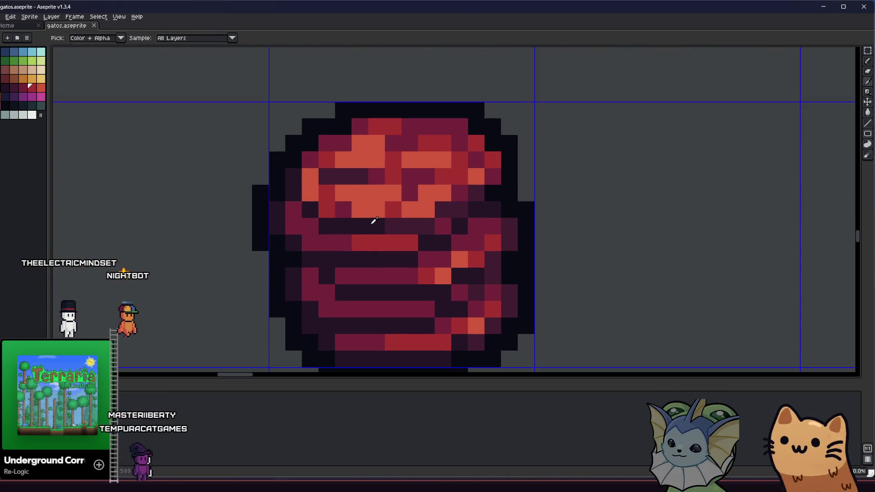
pyautogui.scroll(1, 380, 169)
pyautogui.scroll(-1, 369, 187)
pyautogui.click(366, 190)
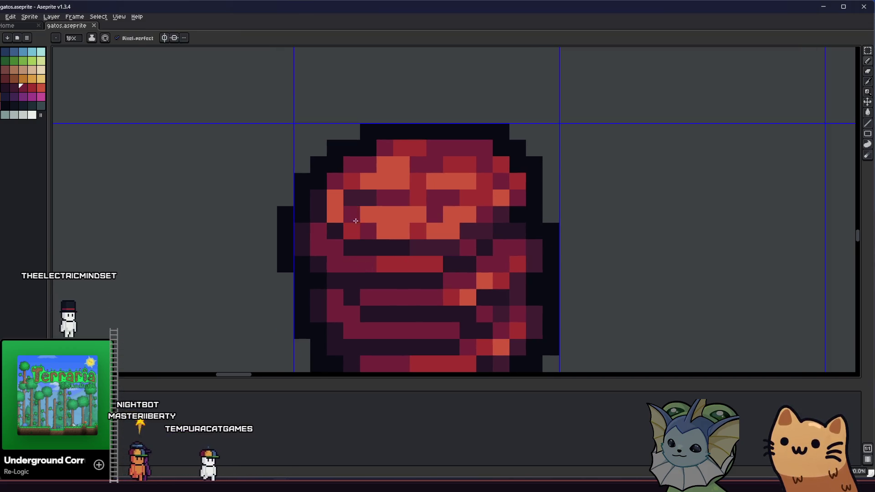
pyautogui.press('b')
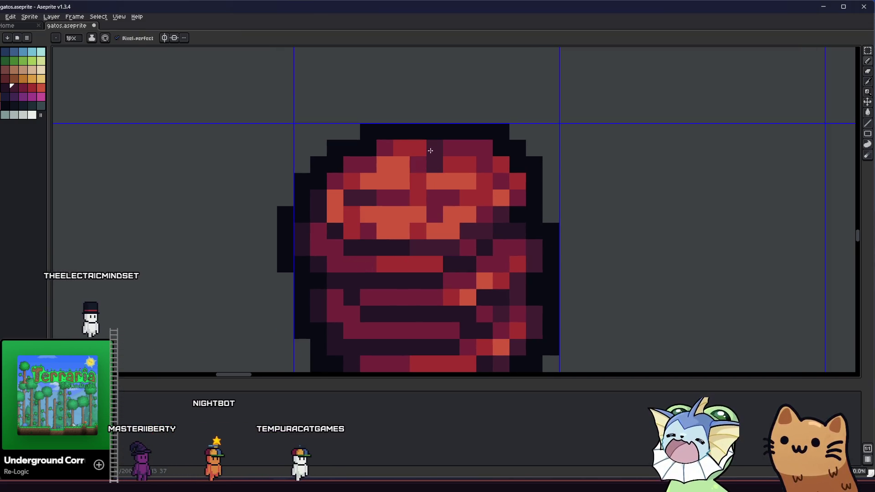
# Zoom out and pan across the item sheet to review the finished bundle
pyautogui.scroll(-3, 417, 156)
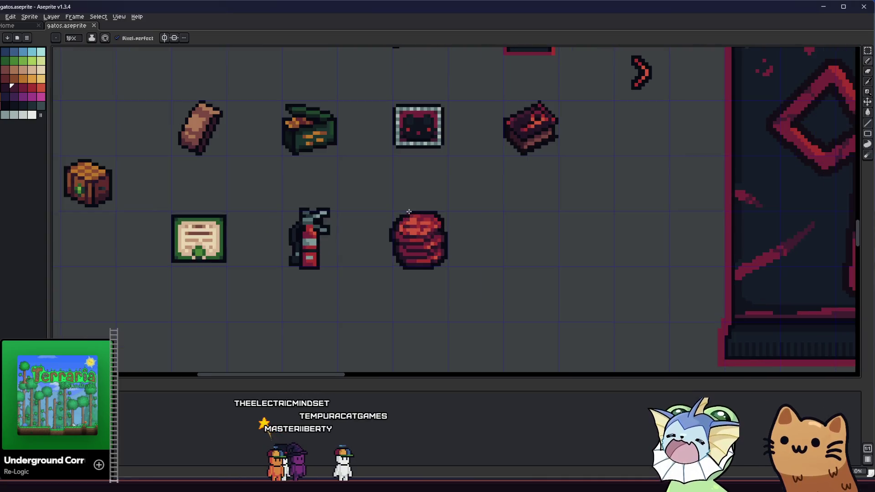
pyautogui.scroll(2, 409, 212)
pyautogui.scroll(-2, 320, 246)
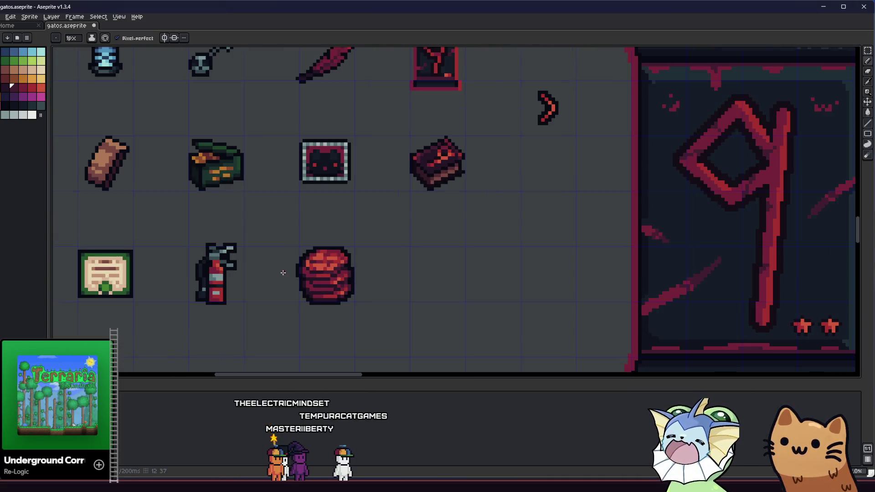
pyautogui.moveTo(264, 274); pyautogui.dragTo(222, 252)
pyautogui.scroll(-1, 224, 251)
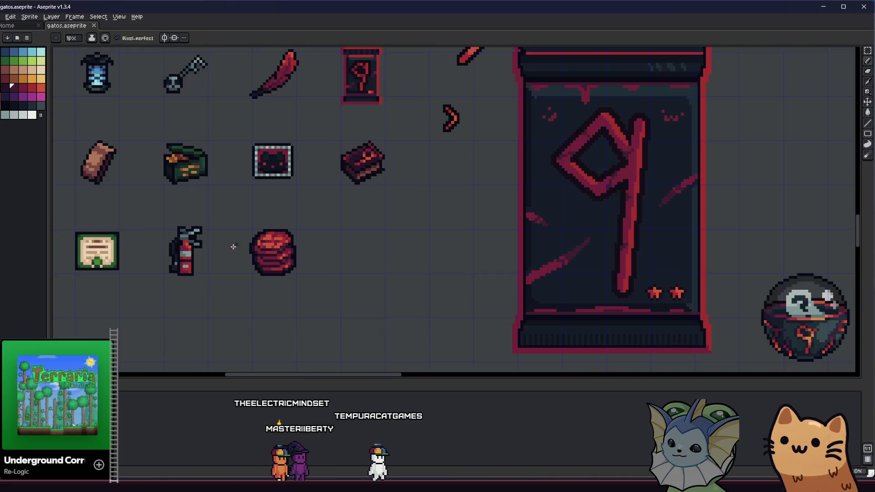
pyautogui.scroll(4, 218, 255)
pyautogui.scroll(-4, 205, 262)
pyautogui.press('v')
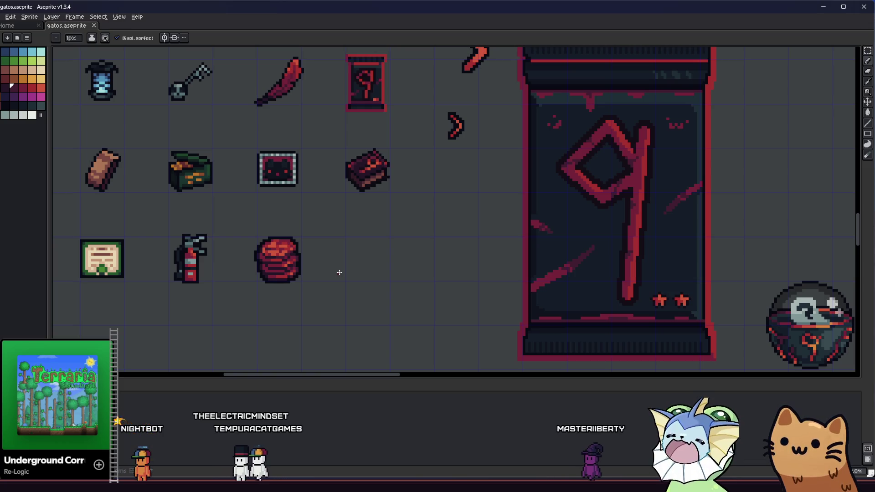
pyautogui.moveTo(336, 269); pyautogui.dragTo(374, 255)
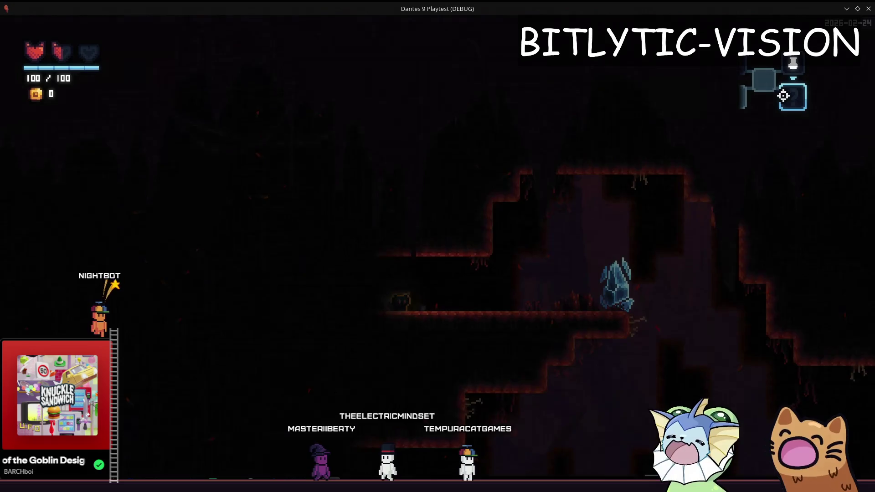
pyautogui.press('Escape')
pyautogui.hotkey('alt', 'Tab')
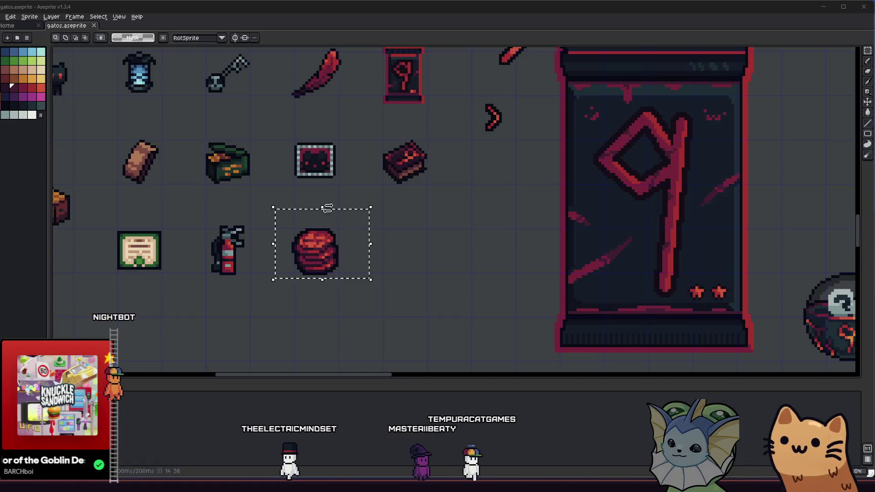
pyautogui.scroll(5, 328, 256)
pyautogui.press('w')
pyautogui.write('25')
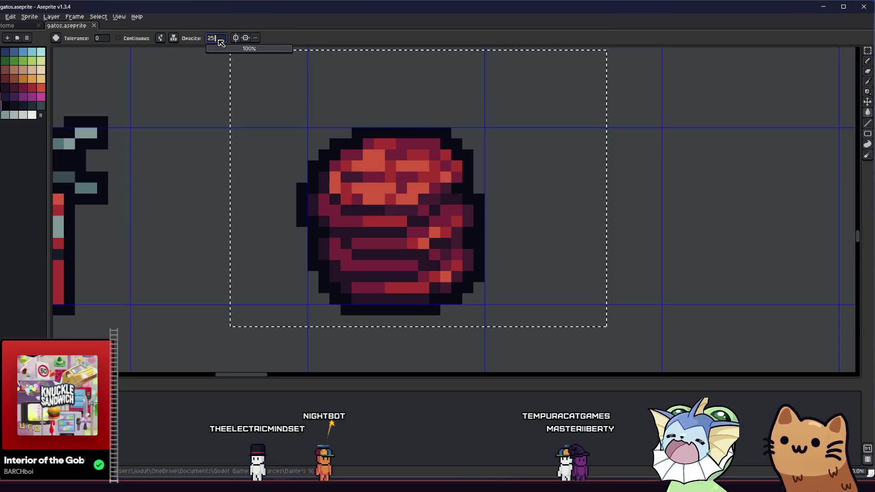
pyautogui.click(341, 260)
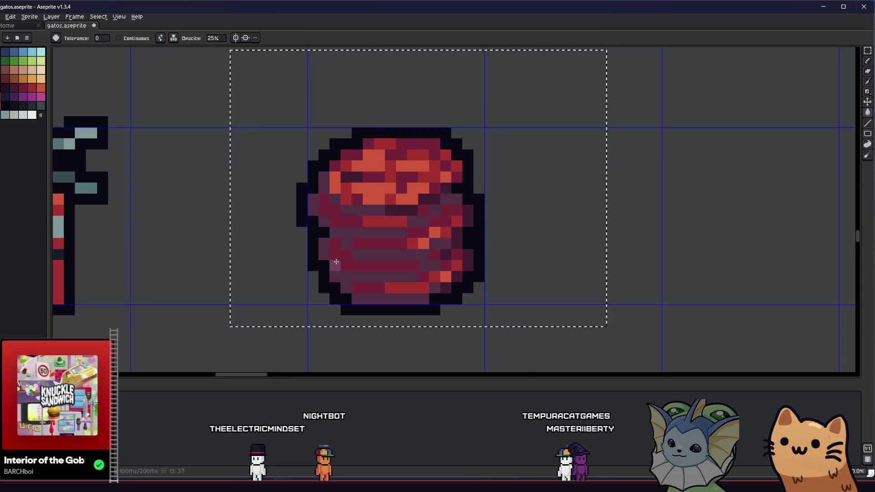
pyautogui.click(341, 251)
pyautogui.click(367, 227)
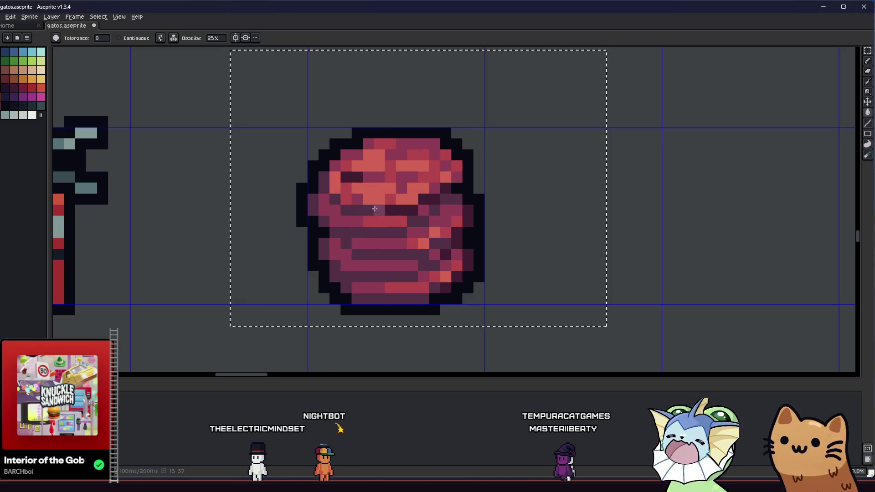
pyautogui.scroll(-2, 319, 232)
pyautogui.press('v')
pyautogui.scroll(3, 315, 237)
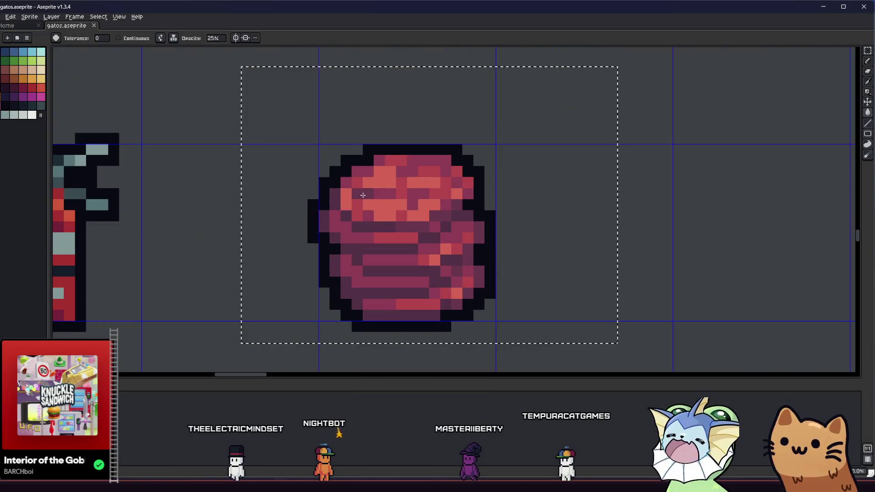
pyautogui.scroll(-3, 341, 228)
pyautogui.scroll(1, 340, 228)
pyautogui.press('g')
pyautogui.hotkey('ctrl', 'z')
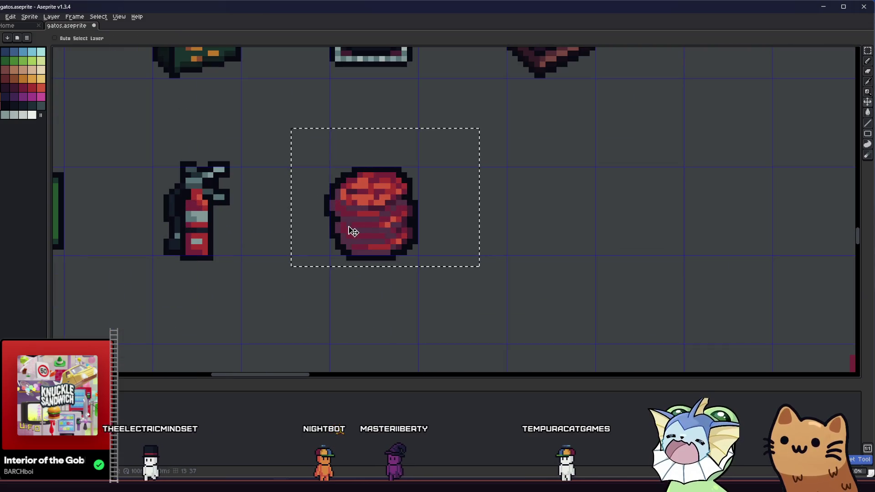
pyautogui.hotkey('ctrl', 'z')
pyautogui.scroll(2, 350, 226)
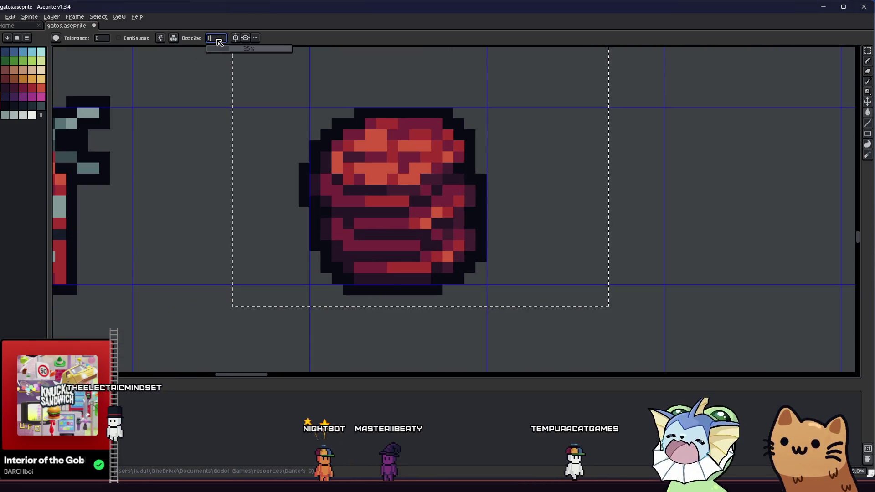
pyautogui.write('0')
pyautogui.click(348, 227)
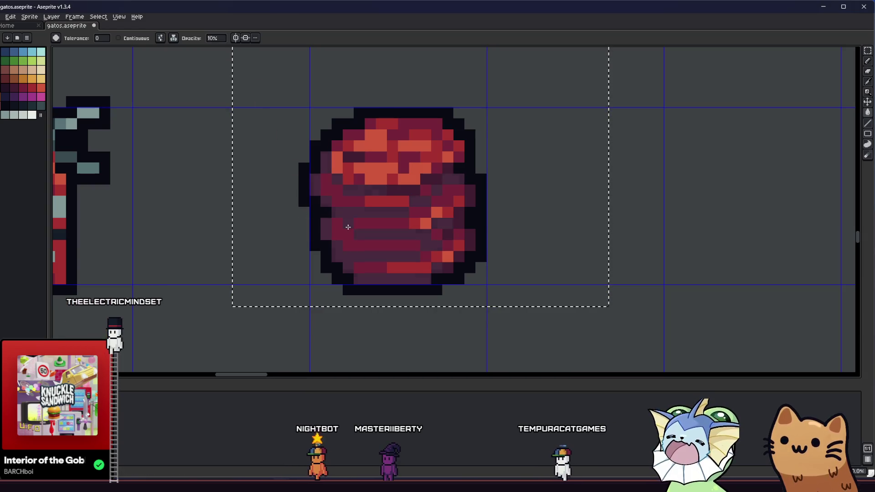
pyautogui.hotkey('ctrl', 'z')
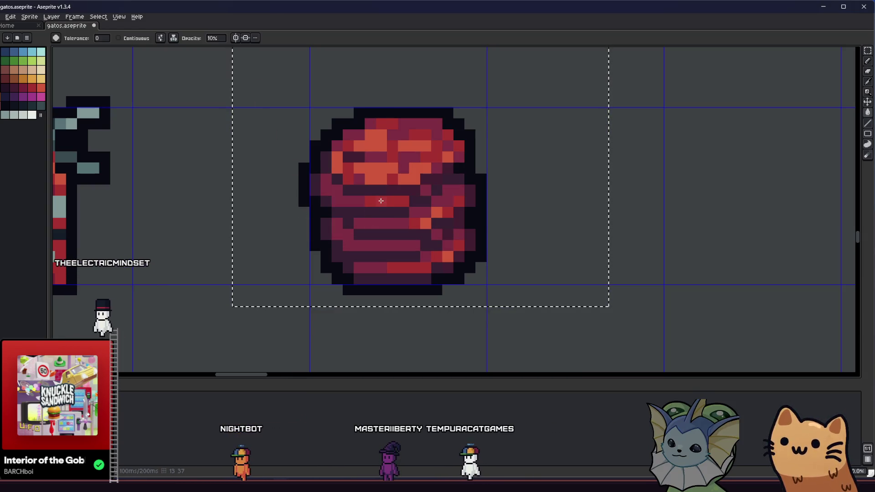
pyautogui.scroll(-4, 357, 163)
pyautogui.moveTo(303, 185); pyautogui.dragTo(274, 212)
pyautogui.press('m')
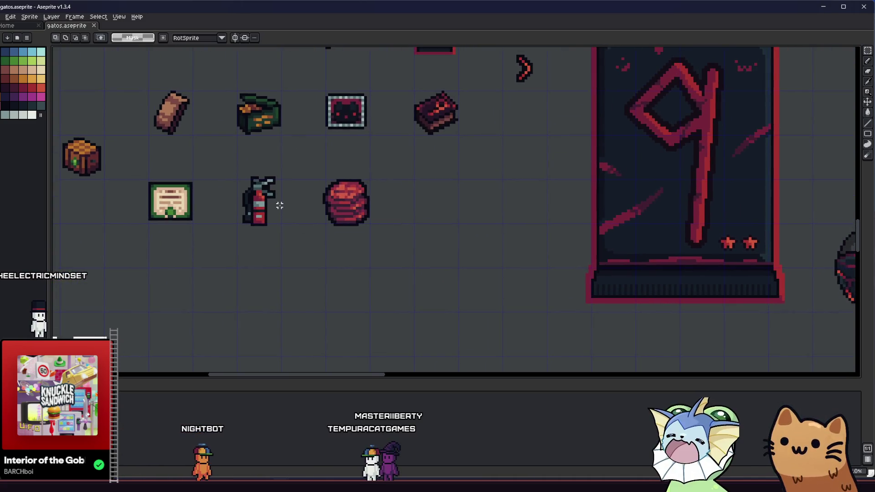
# Select the red stack and paste a copy just right of the original, undoing a misplaced first attempt
pyautogui.scroll(-1, 279, 206)
pyautogui.scroll(2, 308, 202)
pyautogui.moveTo(407, 243); pyautogui.dragTo(410, 246)
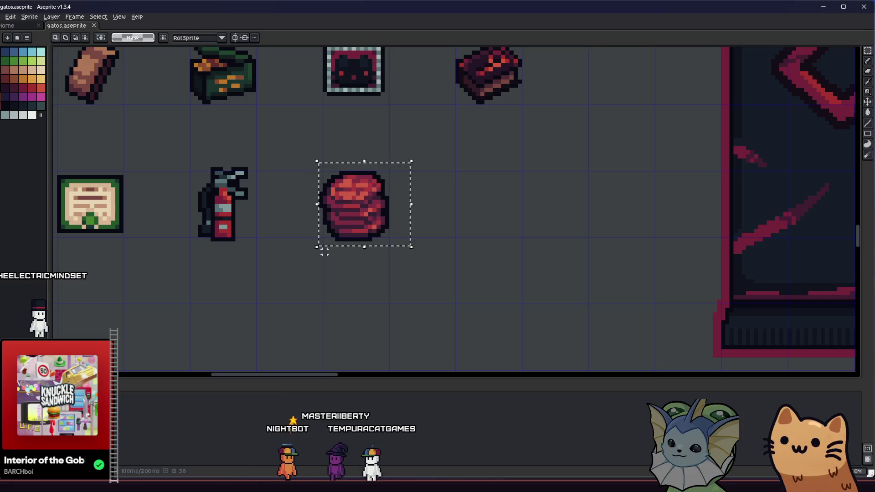
pyautogui.moveTo(353, 230); pyautogui.dragTo(426, 231)
pyautogui.hotkey('ctrl', 'z')
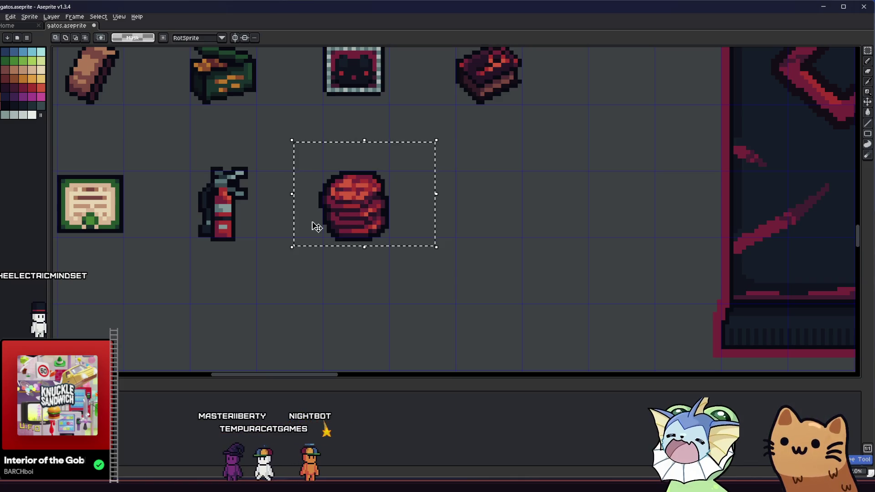
pyautogui.hotkey('ctrl', 'v')
pyautogui.moveTo(351, 221); pyautogui.dragTo(433, 221)
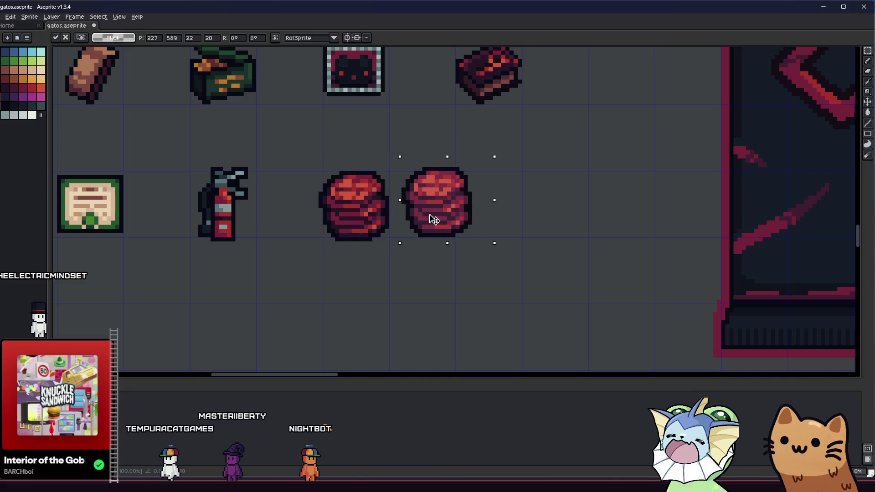
pyautogui.press('Return')
pyautogui.scroll(-2, 383, 222)
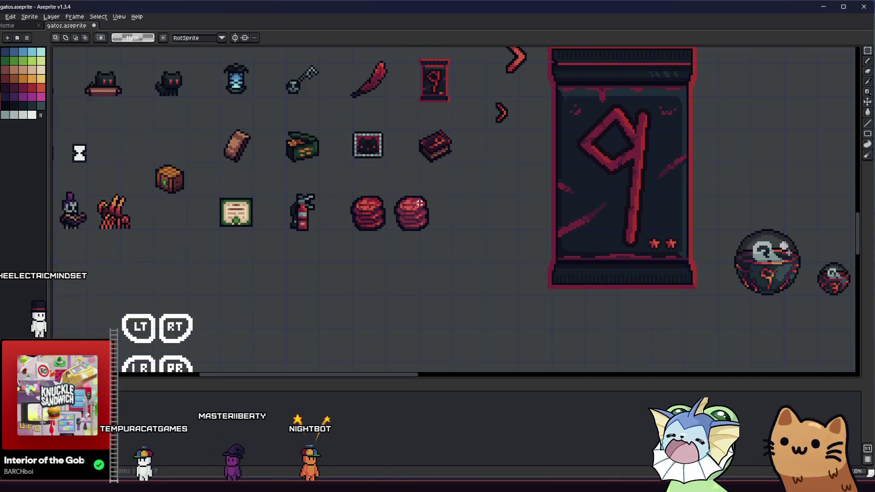
pyautogui.scroll(1, 381, 244)
pyautogui.press('g')
pyautogui.scroll(3, 397, 213)
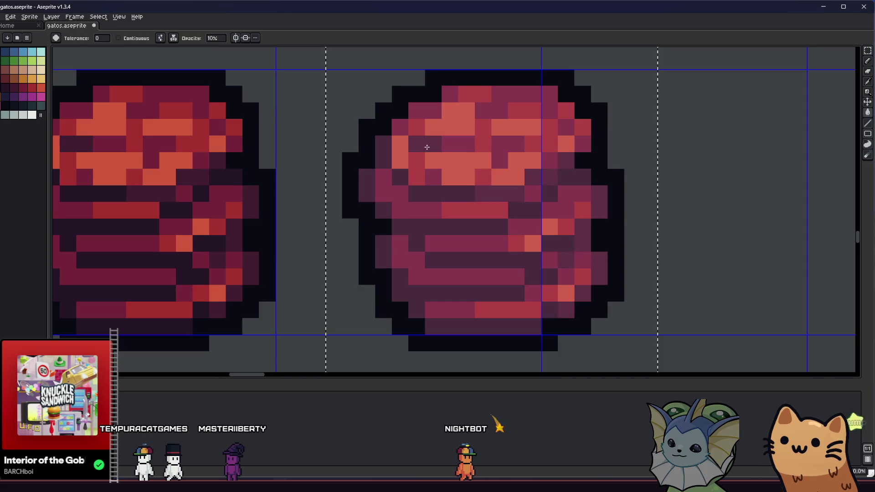
# Reselect the area around the duplicate red stack with the Rectangular Marquee
pyautogui.scroll(-4, 363, 190)
pyautogui.scroll(-1, 361, 195)
pyautogui.hotkey('ctrl', 'd')
pyautogui.press('m')
pyautogui.scroll(-4, 313, 270)
pyautogui.scroll(5, 313, 270)
pyautogui.hotkey('ctrl', 'shift', 'd')
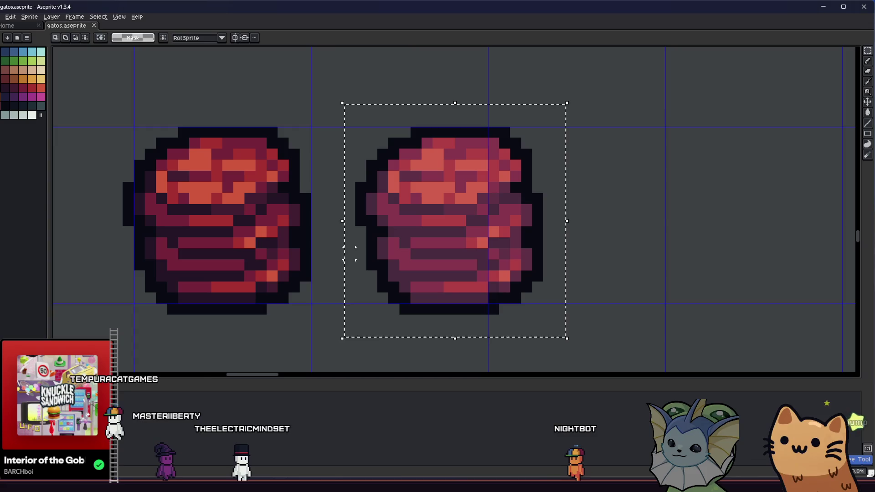
pyautogui.hotkey('ctrl', 'd')
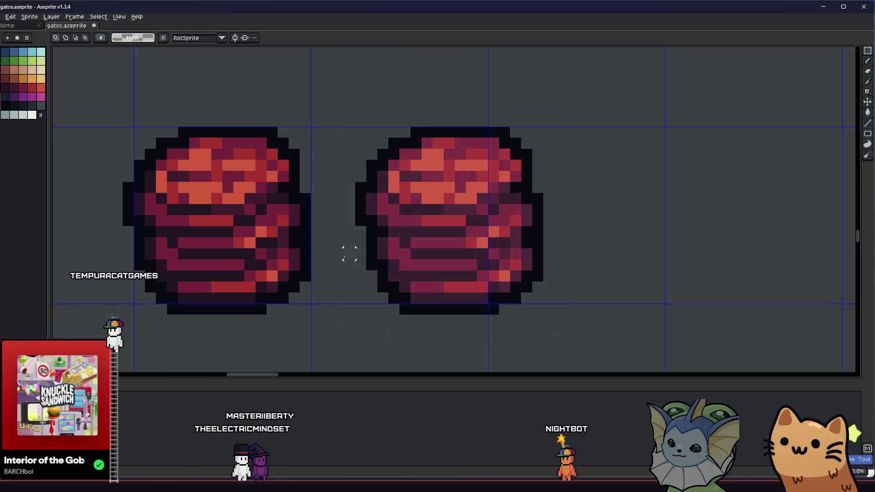
pyautogui.hscroll(3, 269, 244)
pyautogui.press('g')
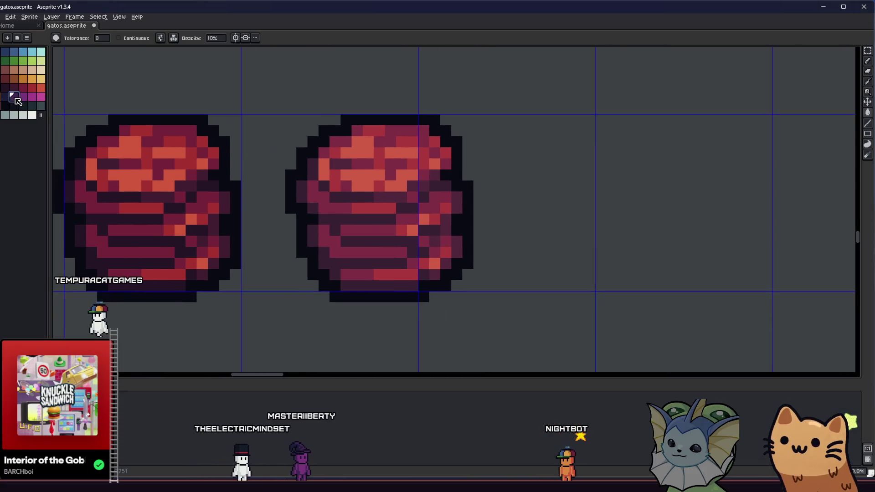
pyautogui.press('m')
pyautogui.scroll(-1, 255, 163)
pyautogui.moveTo(438, 297); pyautogui.dragTo(438, 296)
# Fill the duplicate's upper bands at 10% opacity with the next palette swatch, a faint magenta
pyautogui.press('g')
pyautogui.scroll(1, 322, 221)
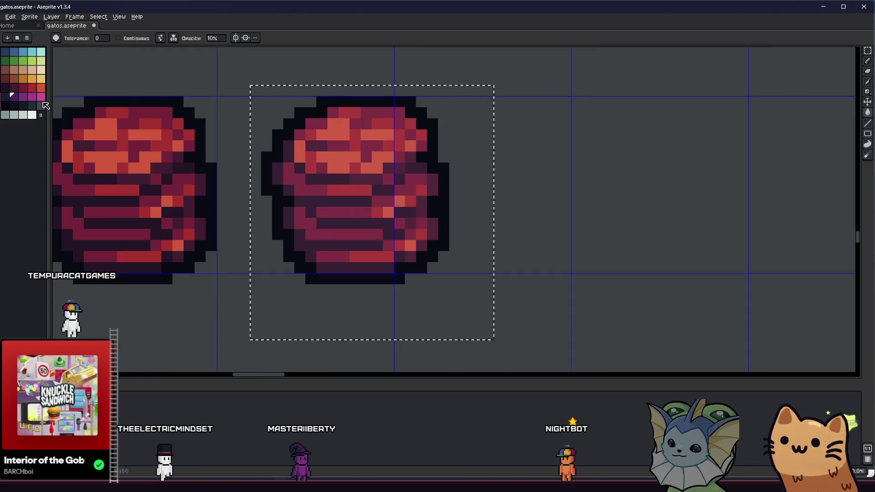
pyautogui.press(']')
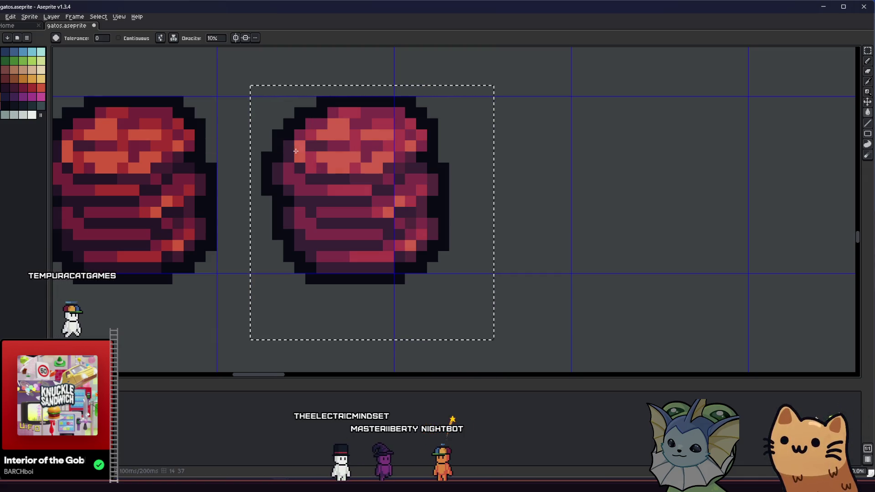
pyautogui.scroll(-4, 296, 151)
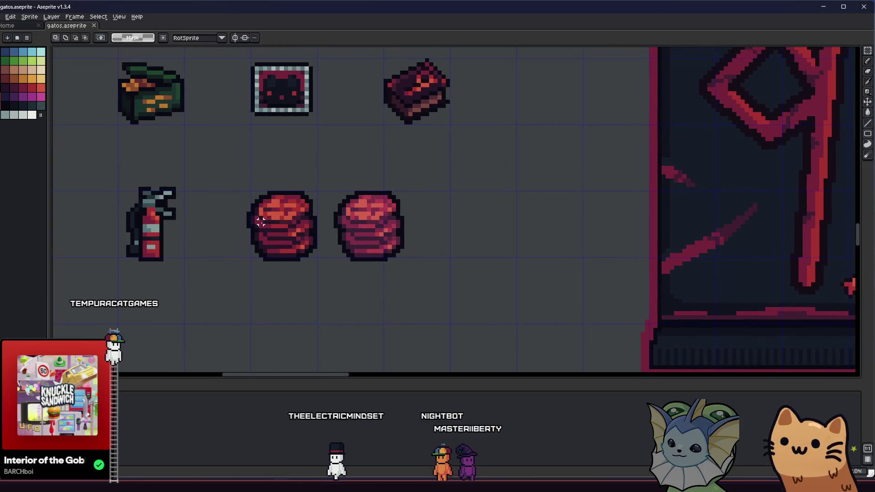
pyautogui.scroll(-3, 260, 222)
pyautogui.scroll(2, 277, 242)
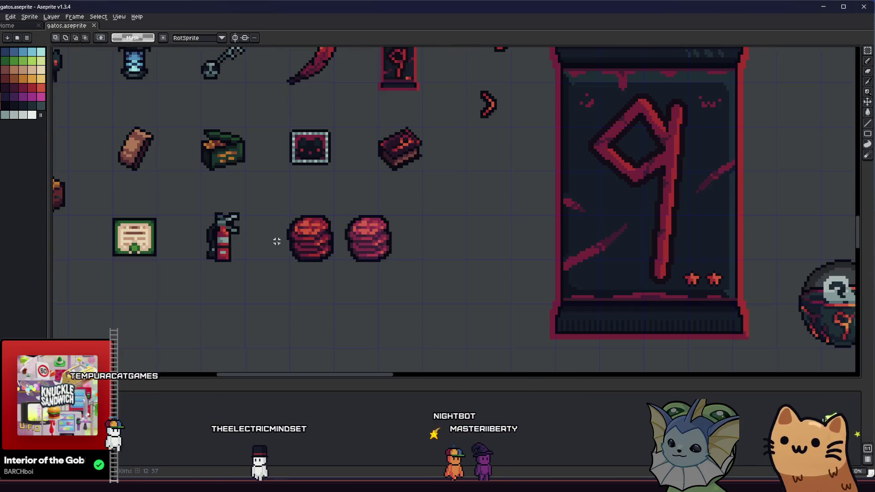
pyautogui.hscroll(-2, 283, 237)
pyautogui.scroll(2, 310, 242)
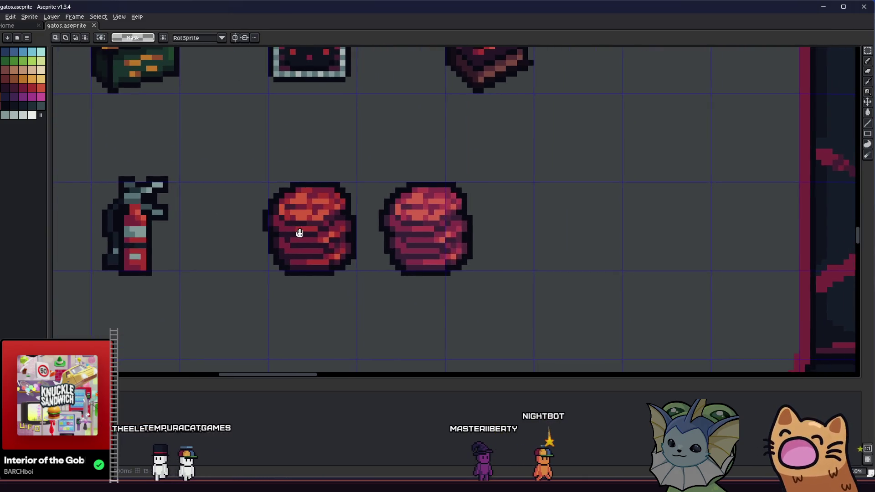
pyautogui.scroll(-1, 300, 233)
pyautogui.scroll(2, 289, 231)
pyautogui.moveTo(400, 142); pyautogui.dragTo(593, 277)
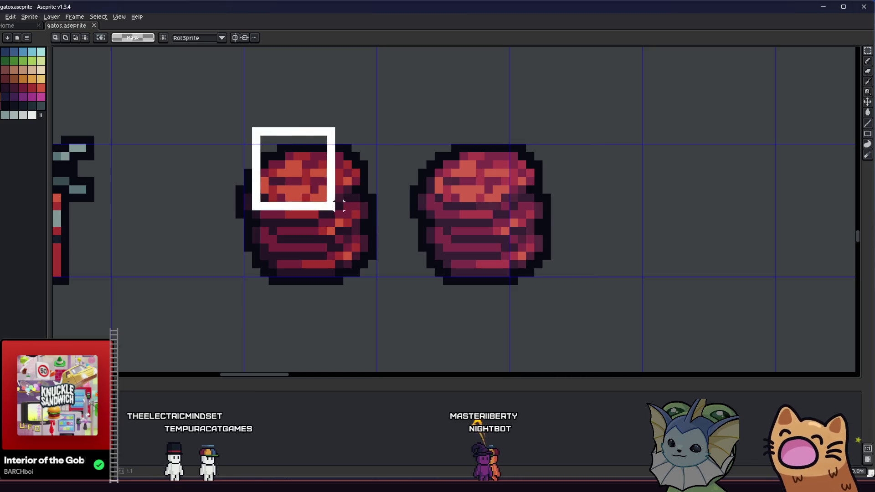
pyautogui.scroll(1, 118, 196)
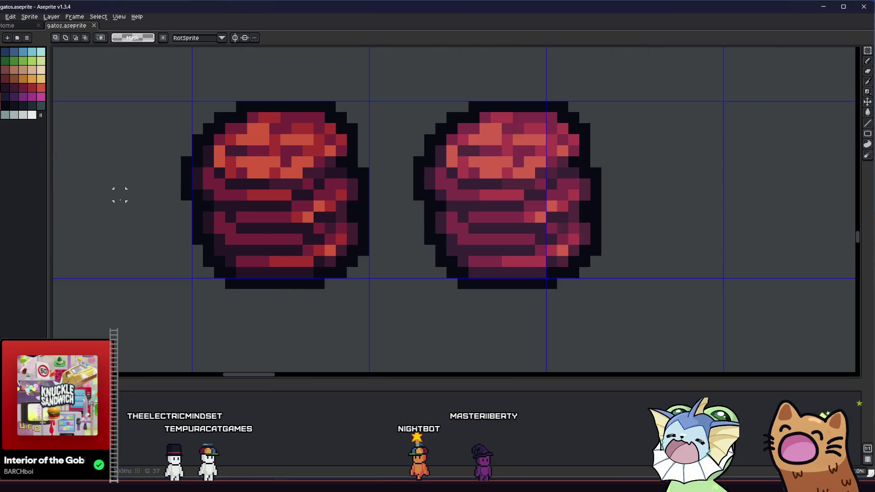
pyautogui.moveTo(104, 219); pyautogui.dragTo(197, 228)
pyautogui.scroll(-1, 198, 228)
pyautogui.scroll(-3, 214, 224)
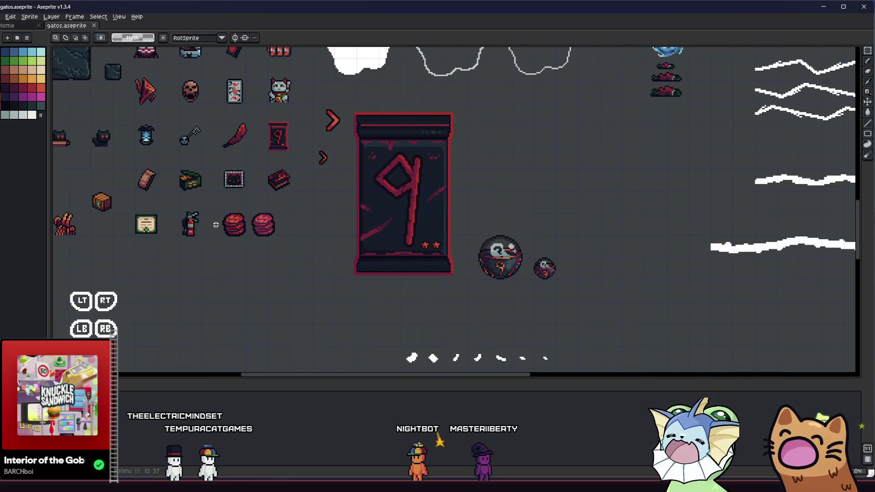
pyautogui.scroll(-1, 214, 221)
pyautogui.scroll(2, 215, 214)
pyautogui.moveTo(215, 213)
pyautogui.mouseDown()
pyautogui.moveTo(255, 219)
pyautogui.moveTo(289, 242)
pyautogui.mouseUp()
pyautogui.scroll(1, 260, 228)
pyautogui.scroll(-4, 287, 237)
pyautogui.moveTo(260, 206)
pyautogui.mouseDown()
pyautogui.moveTo(307, 244)
pyautogui.moveTo(314, 269)
pyautogui.moveTo(280, 251)
pyautogui.mouseUp()
pyautogui.scroll(2, 324, 287)
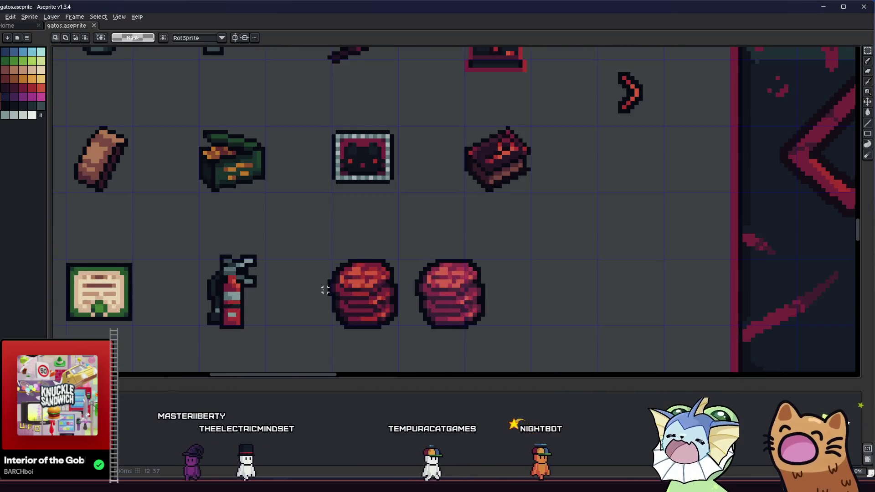
pyautogui.moveTo(324, 287); pyautogui.dragTo(235, 242)
pyautogui.moveTo(234, 198); pyautogui.dragTo(328, 307)
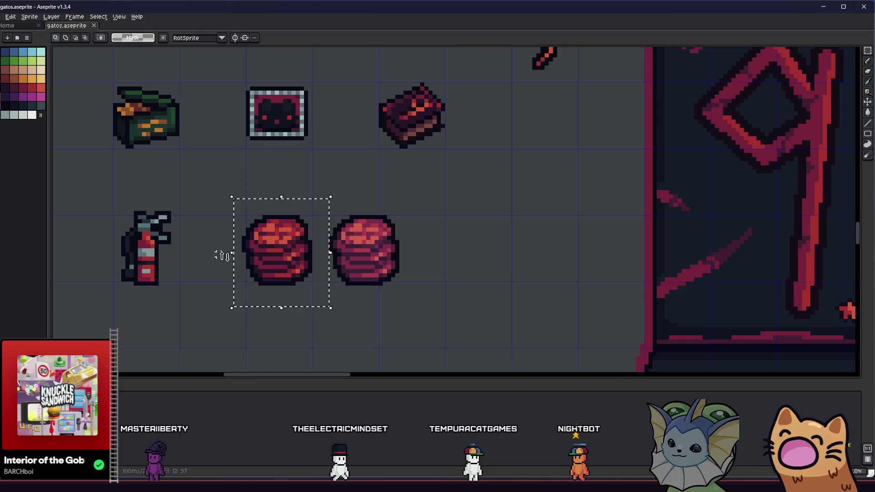
# Select the left red stack and delete it
pyautogui.hotkey('ctrl', 'd')
pyautogui.scroll(1, 314, 250)
pyautogui.moveTo(315, 250); pyautogui.dragTo(275, 225)
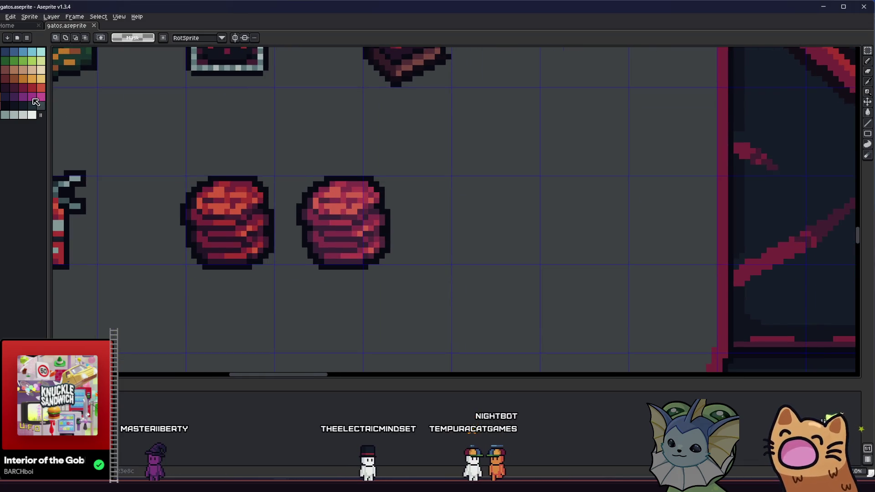
pyautogui.moveTo(150, 162); pyautogui.dragTo(252, 167)
pyautogui.moveTo(368, 261); pyautogui.dragTo(391, 303)
pyautogui.moveTo(358, 224); pyautogui.dragTo(389, 241)
pyautogui.press('Delete')
# Move the remaining red stack left into the emptied spot beside the fire extinguisher
pyautogui.moveTo(399, 186); pyautogui.dragTo(553, 316)
pyautogui.moveTo(456, 258)
pyautogui.mouseDown()
pyautogui.moveTo(319, 255)
pyautogui.moveTo(344, 253)
pyautogui.mouseUp()
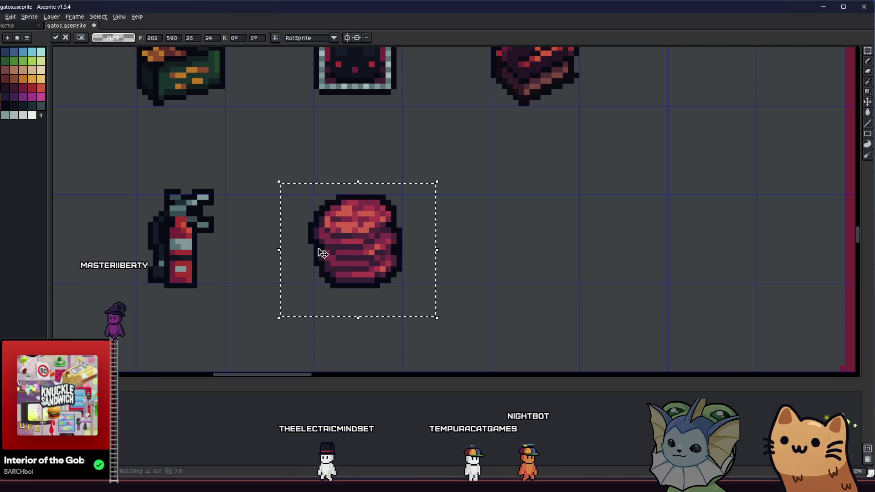
pyautogui.scroll(-4, 323, 253)
pyautogui.press('Return')
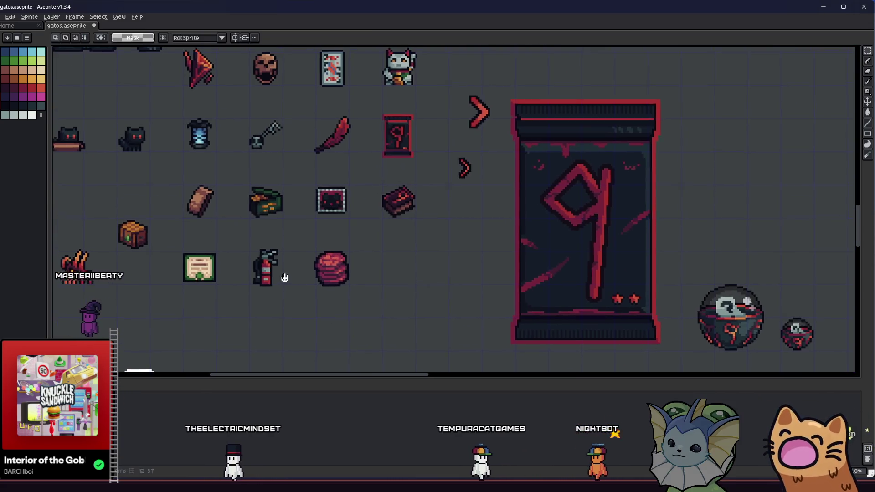
pyautogui.scroll(-3, 283, 277)
pyautogui.scroll(3, 285, 281)
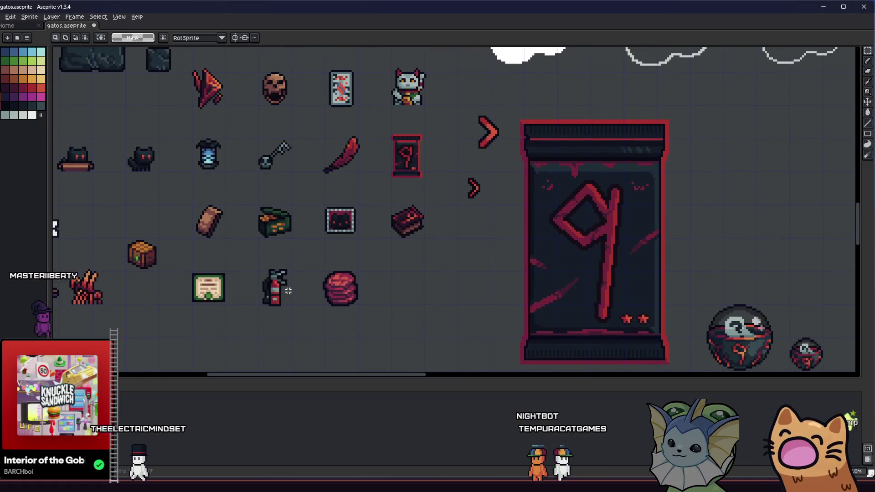
pyautogui.scroll(-1, 288, 291)
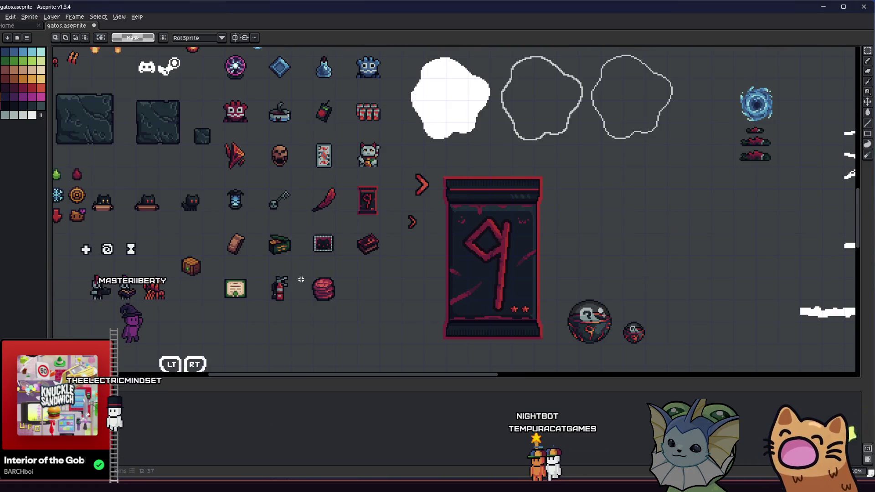
pyautogui.moveTo(279, 301)
pyautogui.mouseDown()
pyautogui.moveTo(192, 283)
pyautogui.moveTo(170, 265)
pyautogui.moveTo(195, 232)
pyautogui.moveTo(437, 246)
pyautogui.mouseUp()
pyautogui.scroll(3, 387, 236)
pyautogui.moveTo(387, 236); pyautogui.dragTo(250, 256)
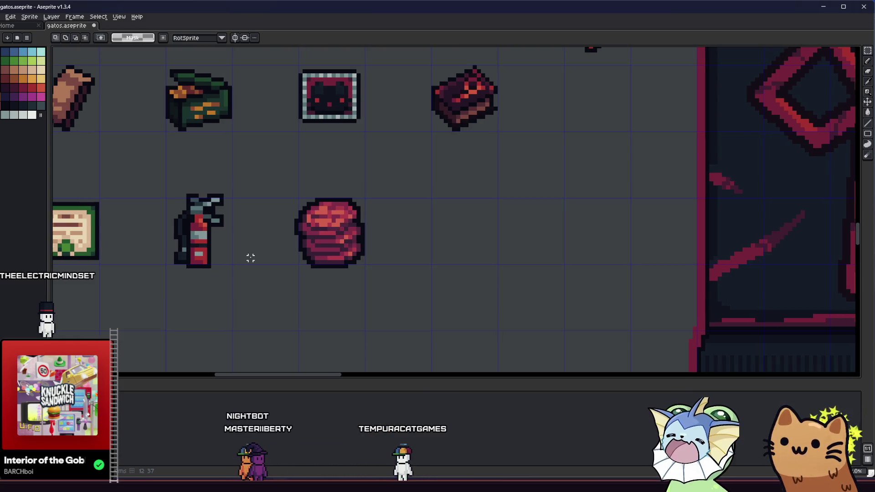
pyautogui.scroll(2, 209, 252)
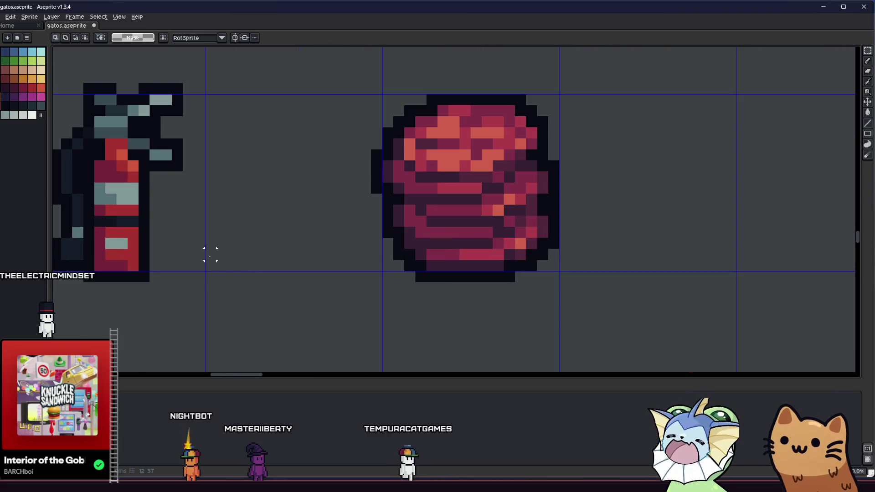
# Switch to the Pencil and change its ink mode
pyautogui.press('b')
pyautogui.scroll(-1, 122, 251)
pyautogui.scroll(2, 158, 260)
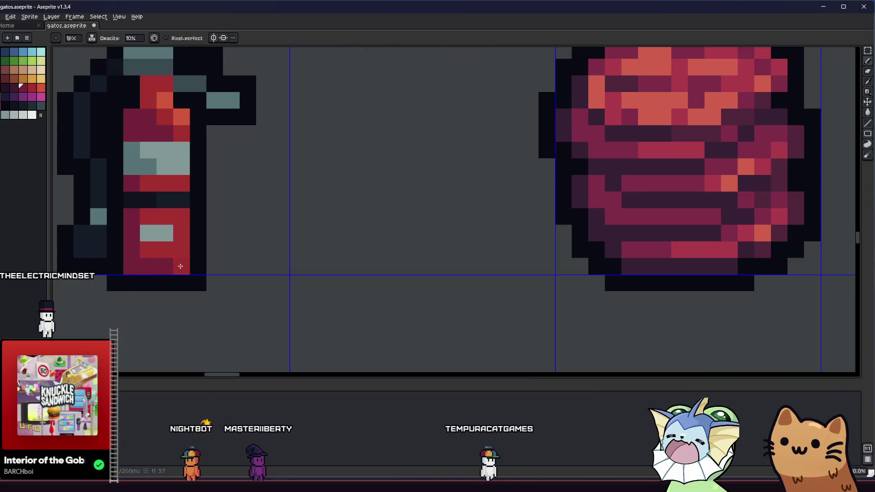
pyautogui.moveTo(180, 266); pyautogui.dragTo(222, 281)
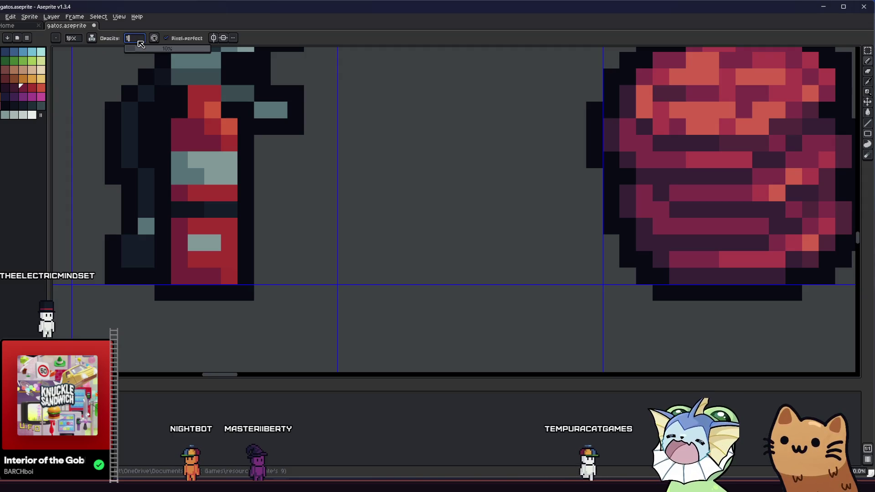
pyautogui.click(92, 38)
pyautogui.click(110, 62)
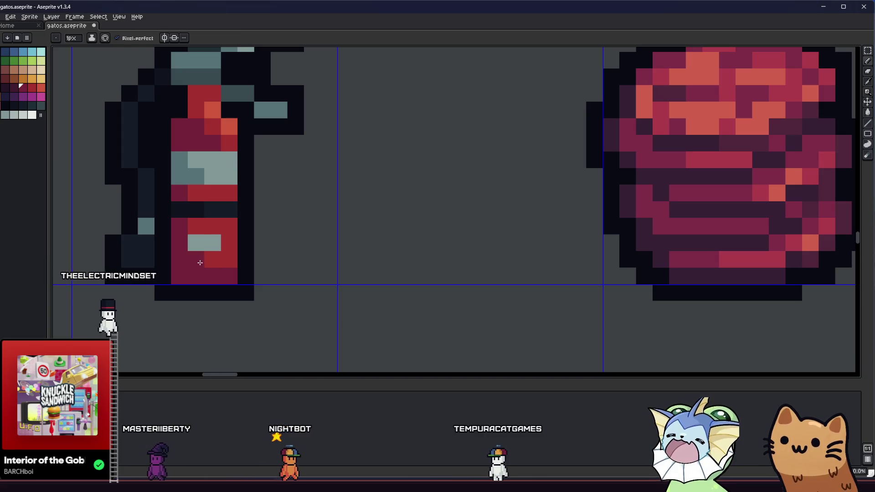
# Paint dark maroon shading pixels down the left edge of the extinguisher's red body
pyautogui.moveTo(185, 139); pyautogui.dragTo(247, 157)
pyautogui.scroll(-4, 247, 156)
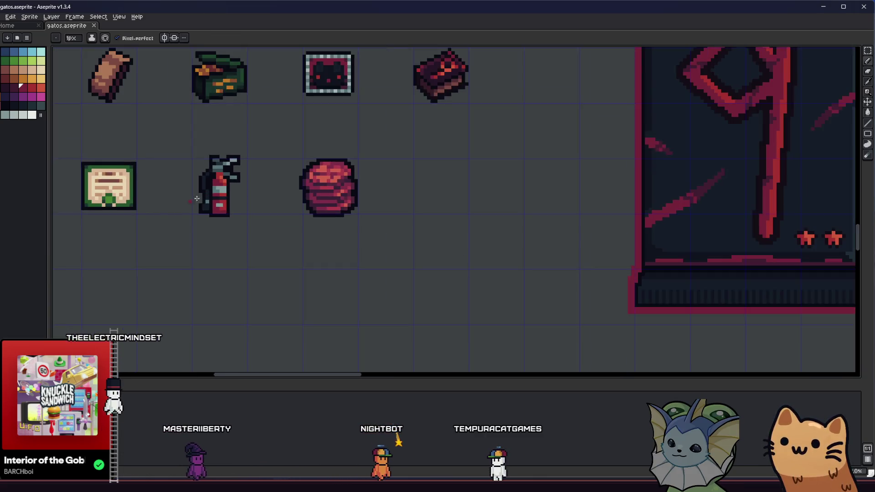
pyautogui.press('i')
pyautogui.scroll(5, 264, 238)
pyautogui.click(11, 86)
pyautogui.press('b')
pyautogui.moveTo(275, 281)
pyautogui.mouseDown()
pyautogui.moveTo(273, 297)
pyautogui.moveTo(274, 134)
pyautogui.mouseUp()
pyautogui.scroll(1, 274, 137)
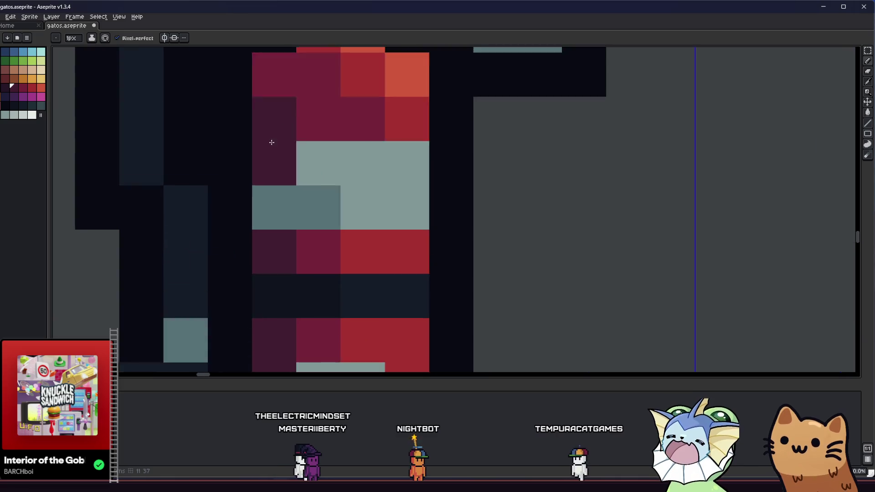
pyautogui.scroll(-3, 238, 226)
pyautogui.scroll(3, 249, 236)
pyautogui.press('alt')
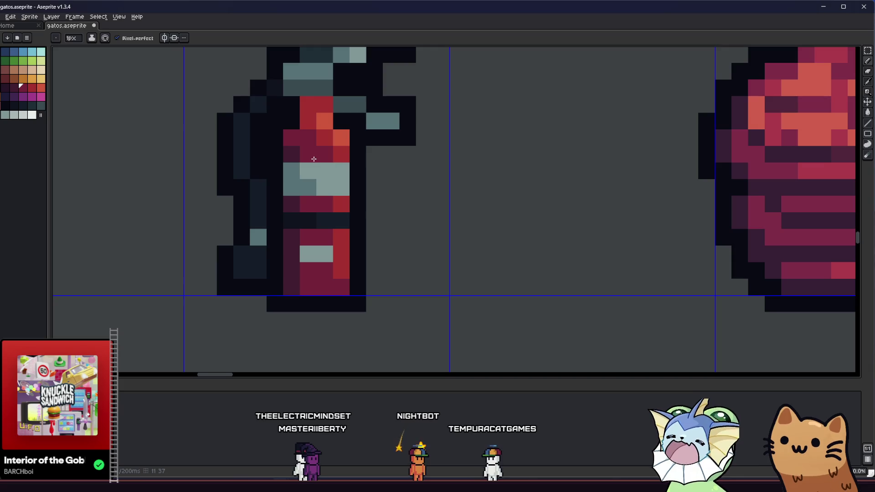
pyautogui.press('alt')
pyautogui.scroll(-6, 274, 278)
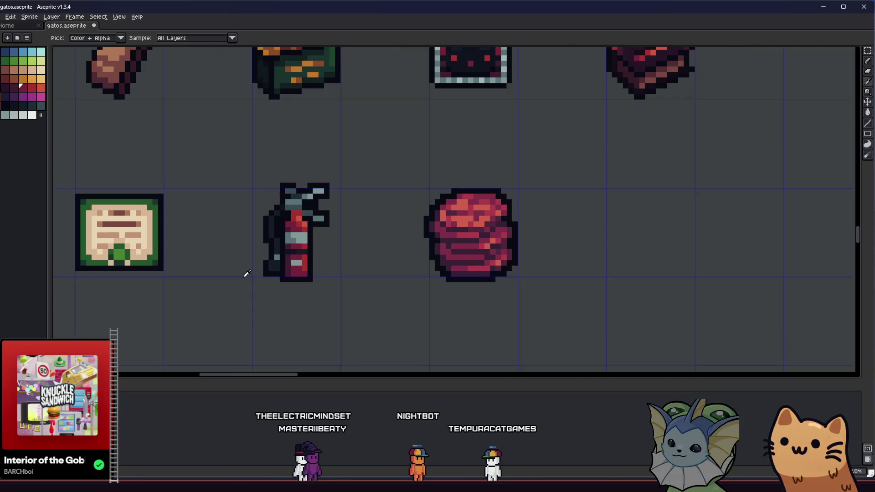
# Sample a red from the extinguisher body with the eyedropper
pyautogui.scroll(1, 193, 273)
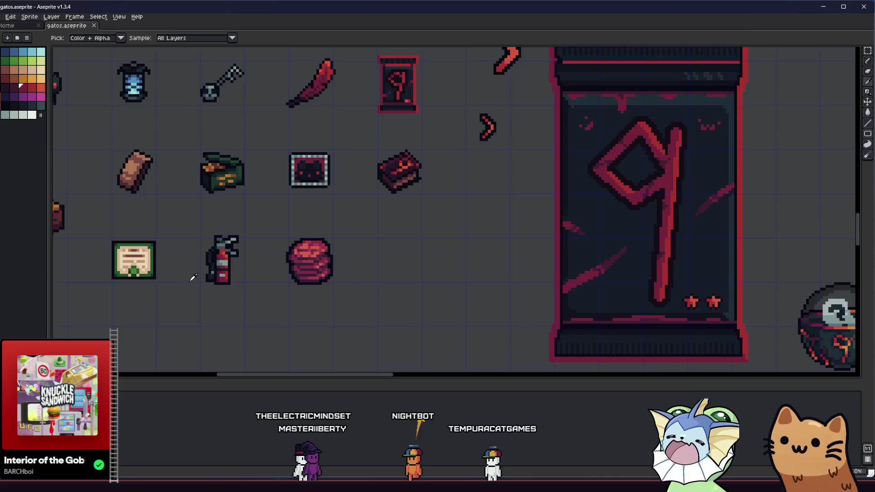
pyautogui.scroll(-1, 190, 280)
pyautogui.press('ctrl')
pyautogui.hscroll(2, 142, 273)
pyautogui.scroll(3, 165, 260)
pyautogui.press('alt')
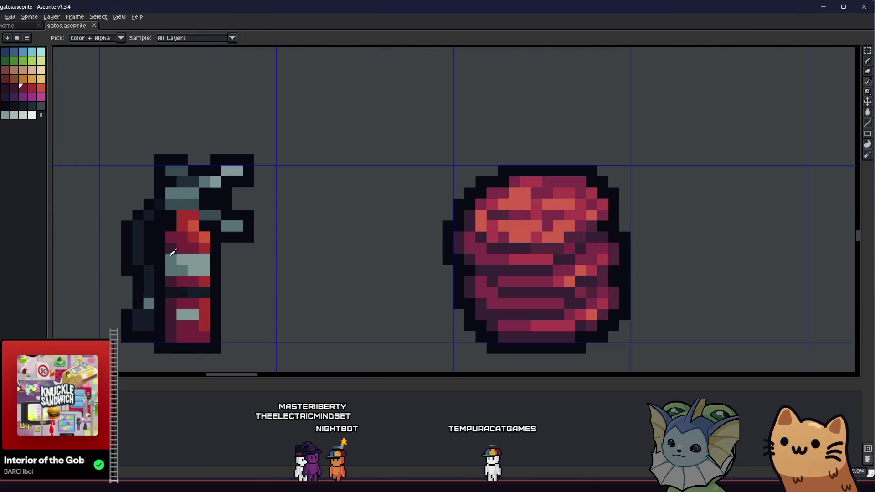
pyautogui.click(193, 214)
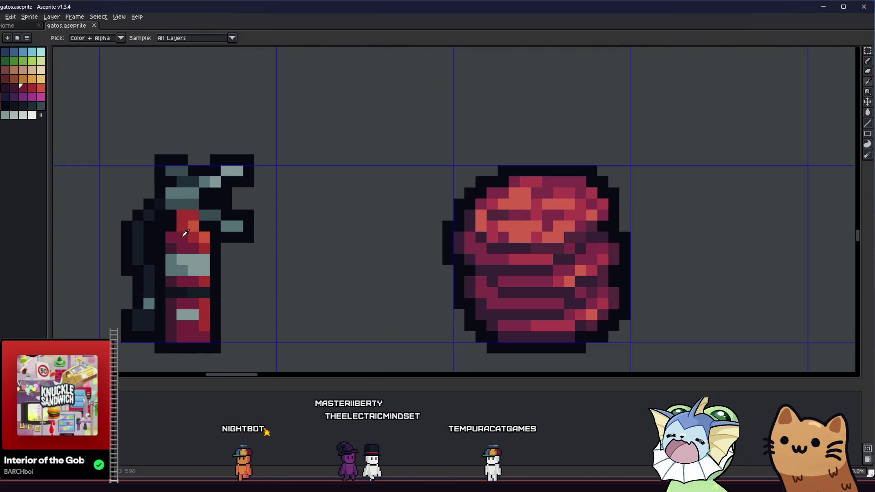
pyautogui.scroll(1, 159, 253)
pyautogui.hotkey('ctrl', 'z')
pyautogui.scroll(-4, 160, 259)
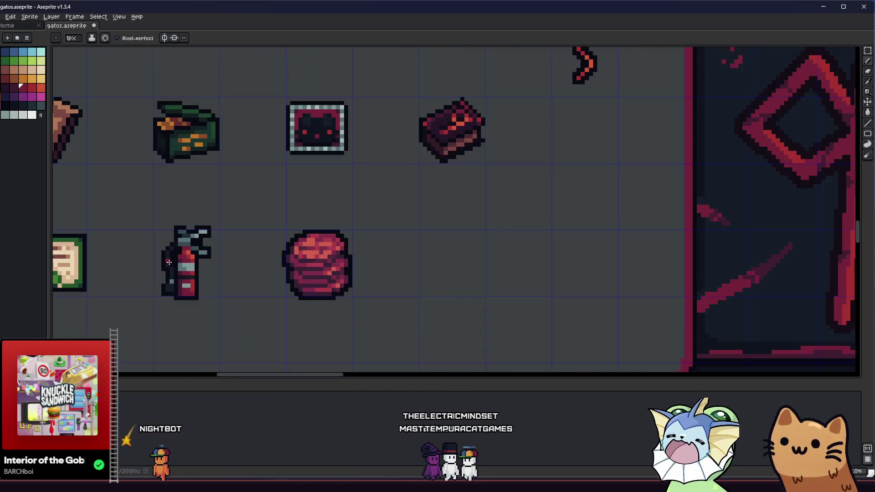
pyautogui.scroll(2, 157, 265)
# Add a crimson accent pixel at the lower end of the extinguisher's dark hose
pyautogui.moveTo(156, 265); pyautogui.dragTo(130, 262)
pyautogui.press('alt')
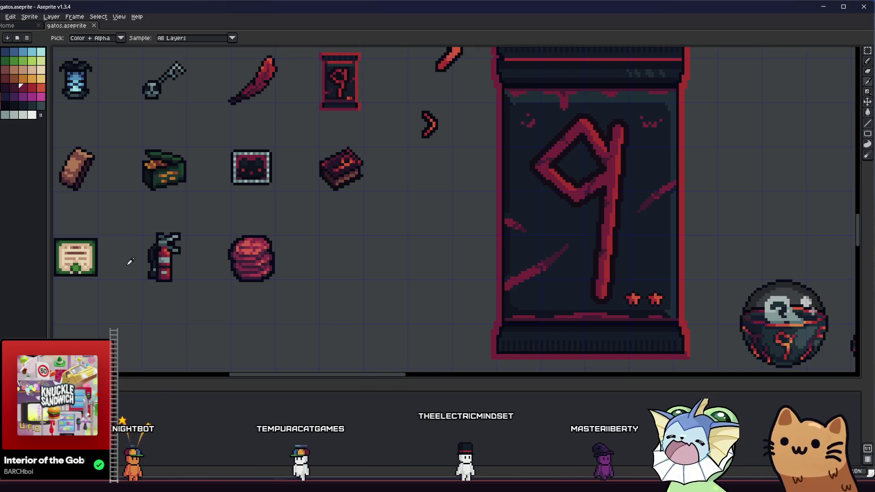
pyautogui.scroll(2, 150, 269)
pyautogui.scroll(1, 170, 270)
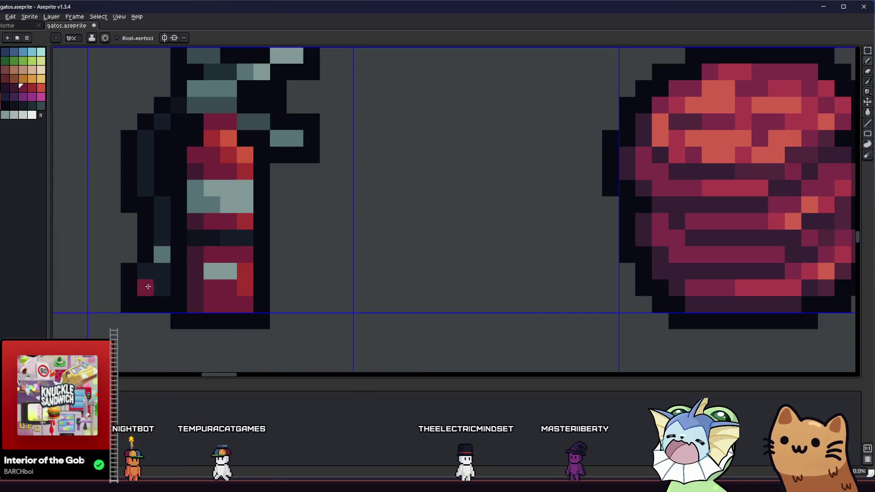
pyautogui.scroll(-4, 176, 279)
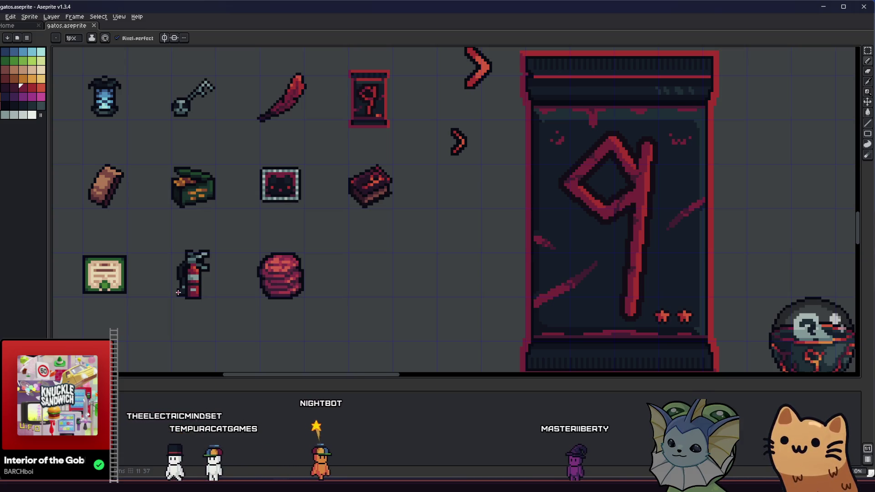
pyautogui.scroll(-2, 178, 292)
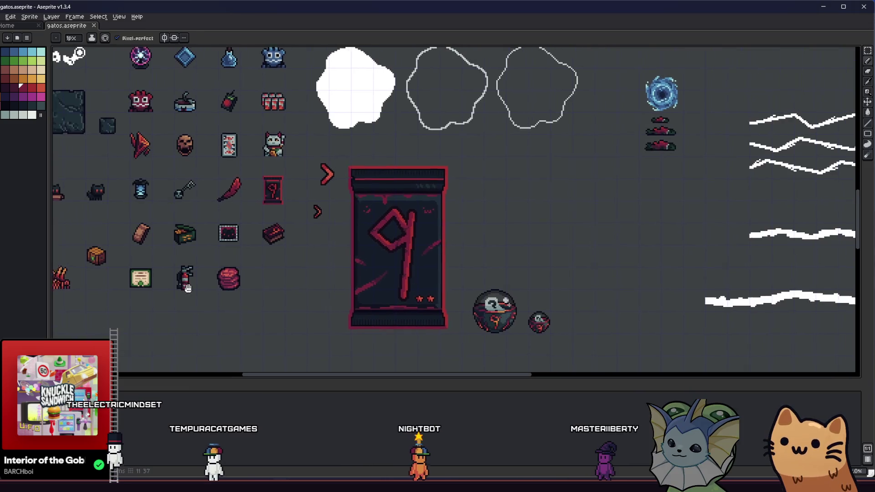
pyautogui.scroll(2, 192, 269)
pyautogui.moveTo(216, 272); pyautogui.dragTo(195, 251)
pyautogui.scroll(2, 196, 251)
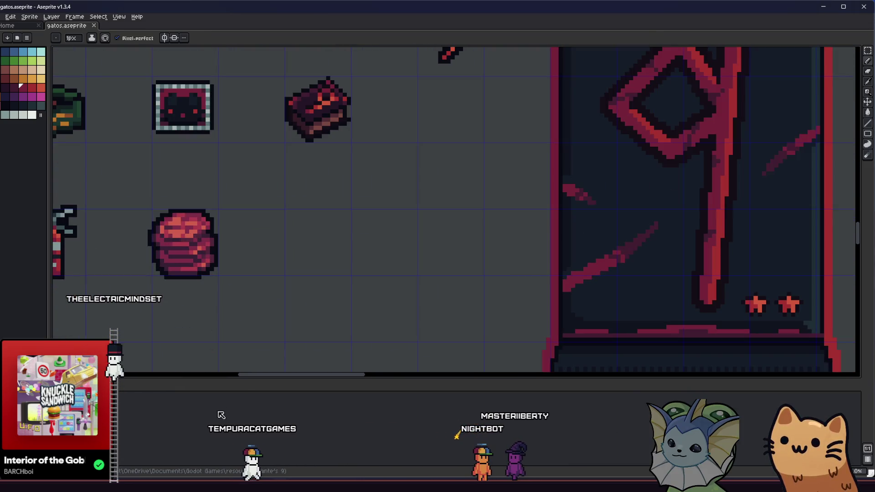
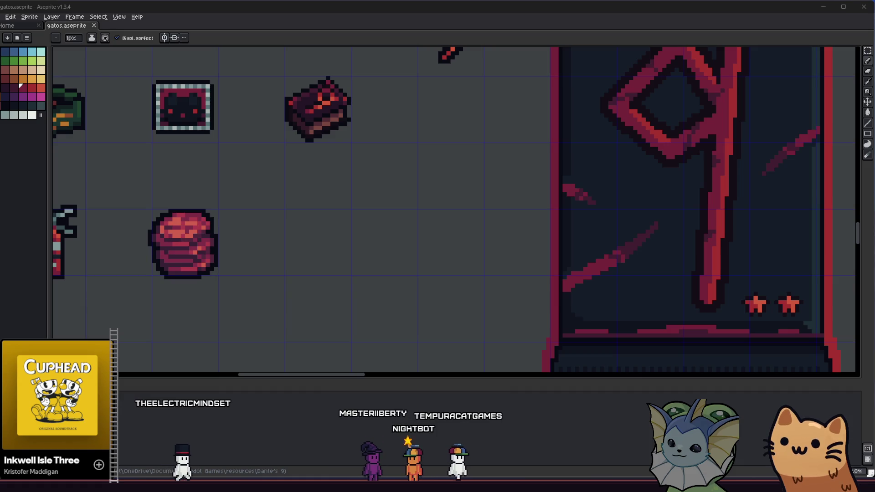
# Draw the top, left and bottom edges of a rectangle in magenta
pyautogui.scroll(3, 248, 256)
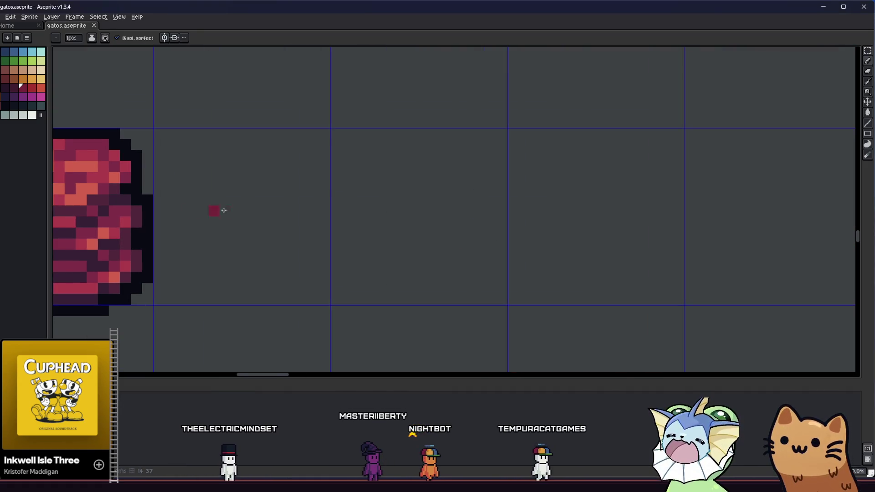
pyautogui.click(32, 96)
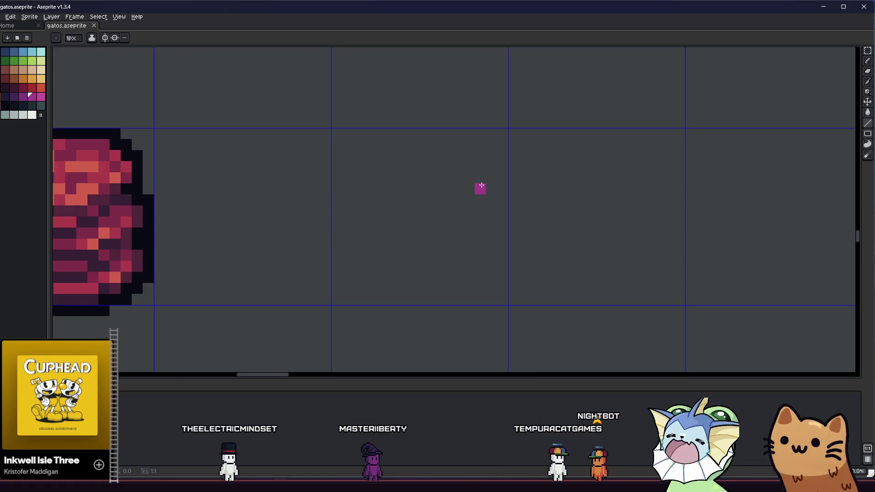
pyautogui.moveTo(481, 185); pyautogui.dragTo(360, 188)
pyautogui.moveTo(361, 249); pyautogui.dragTo(451, 246)
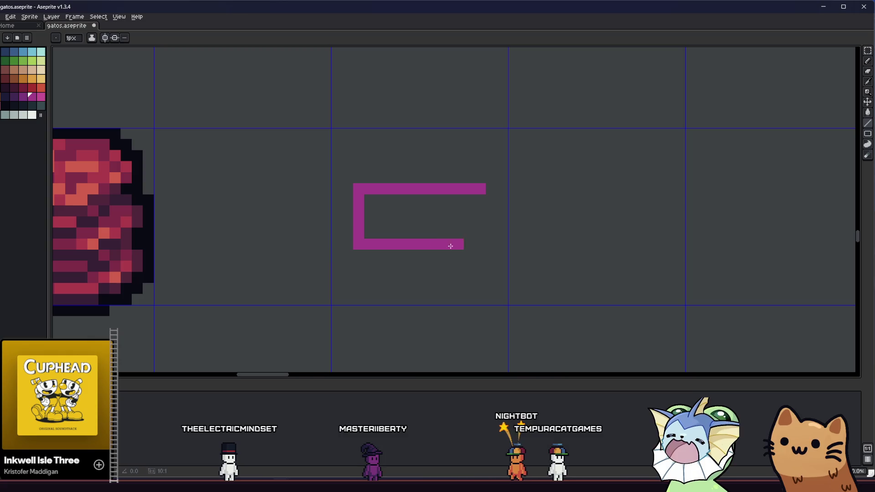
# Fill the rectangle's interior with magenta and cut one-pixel notches into its top and bottom edges
pyautogui.press('g')
pyautogui.click(436, 209)
pyautogui.hotkey('ctrl', 'z')
pyautogui.click(405, 221)
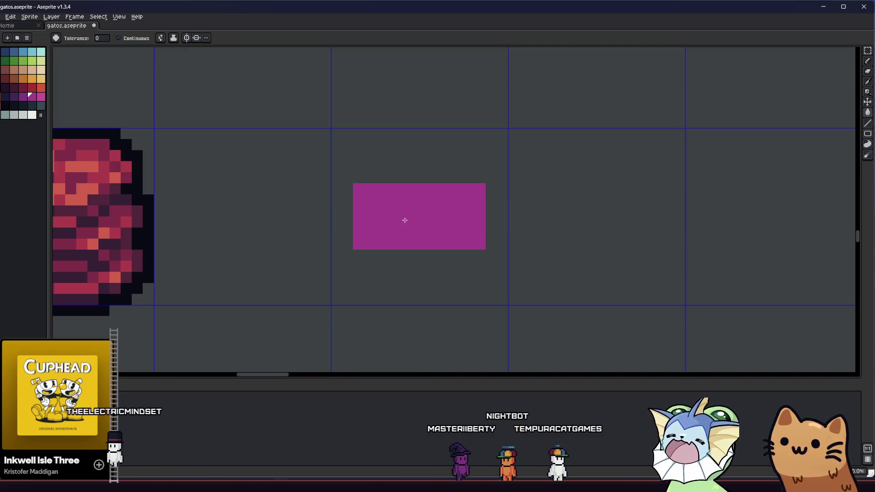
pyautogui.press('b')
pyautogui.rightClick(392, 189)
pyautogui.rightClick(391, 244)
# Pick white and select the area around the magenta shape for an outline
pyautogui.hscroll(2, 319, 240)
pyautogui.click(35, 115)
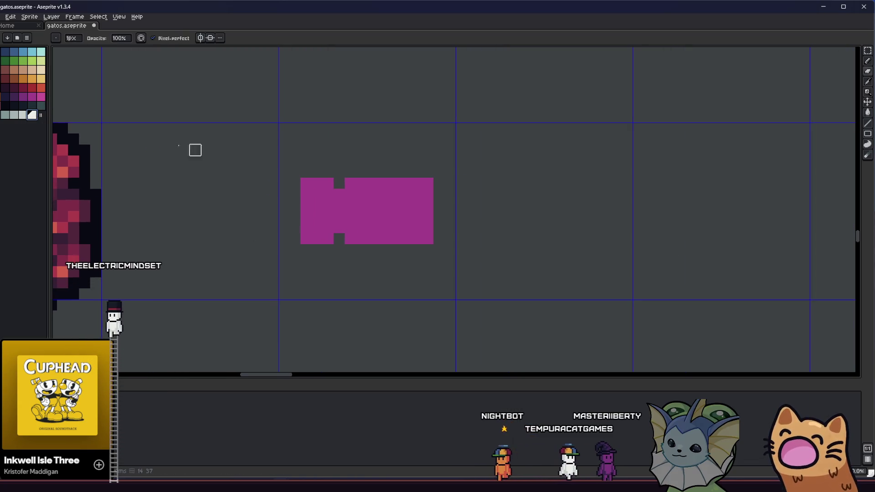
pyautogui.press('m')
pyautogui.moveTo(284, 161); pyautogui.dragTo(457, 278)
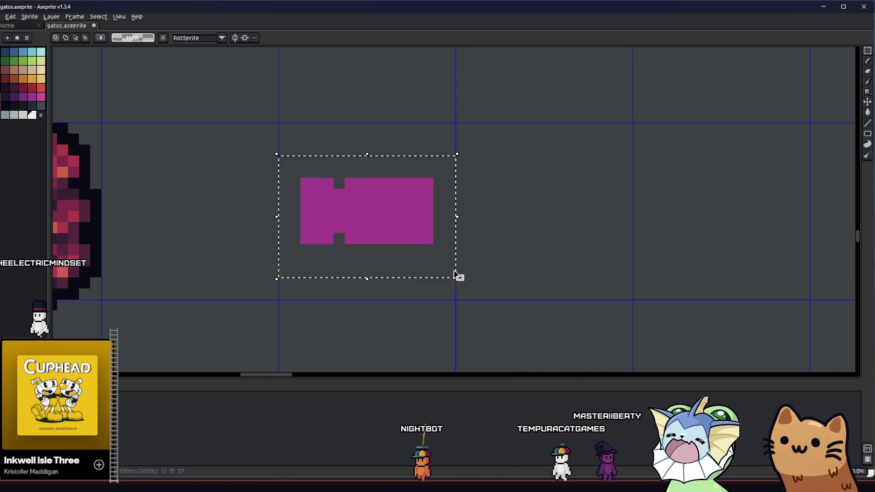
pyautogui.hotkey('shift', 'o')
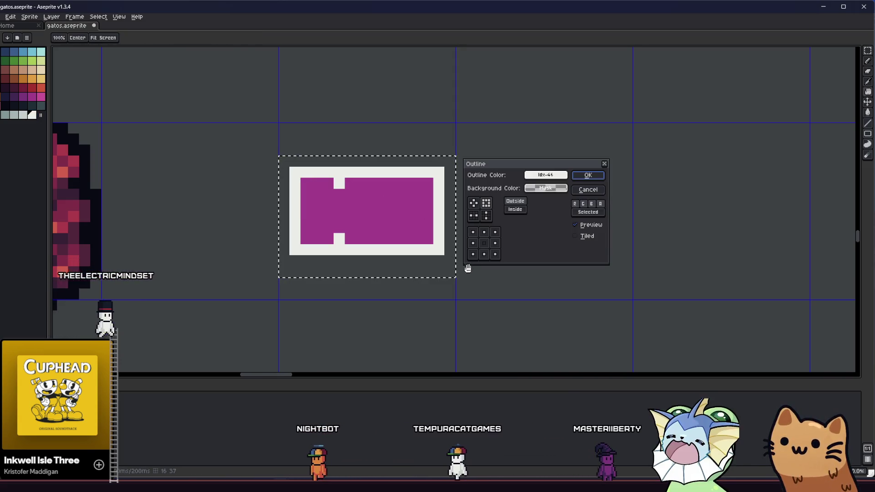
# Apply the white outline and clear its pixels at the top and bottom notches
pyautogui.click(588, 175)
pyautogui.press('e')
pyautogui.click(339, 250)
pyautogui.click(339, 173)
# Drop the selection and erase the outline's top-left and bottom-left corner pixels to round them
pyautogui.scroll(1, 239, 243)
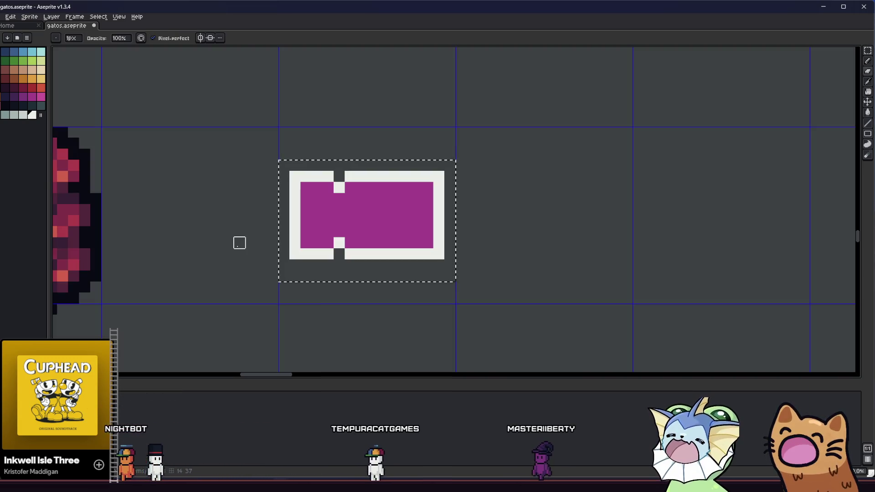
pyautogui.press('m')
pyautogui.click(227, 253)
pyautogui.press('e')
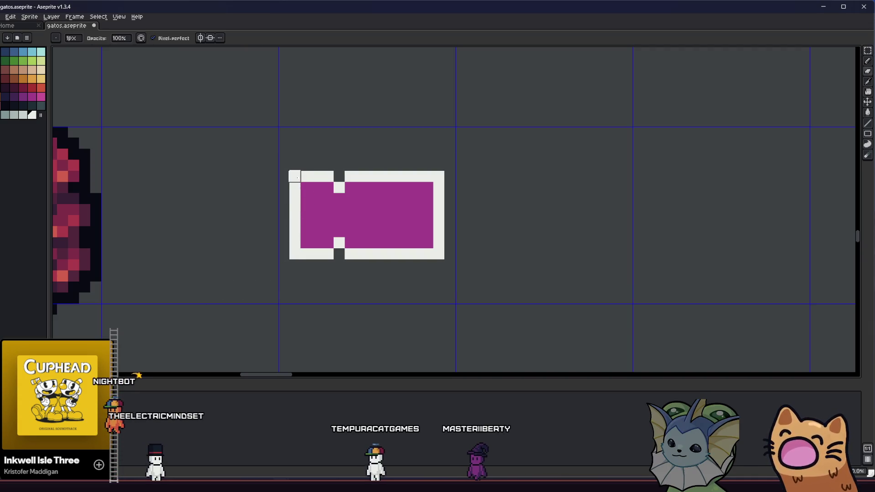
pyautogui.click(294, 176)
pyautogui.click(295, 253)
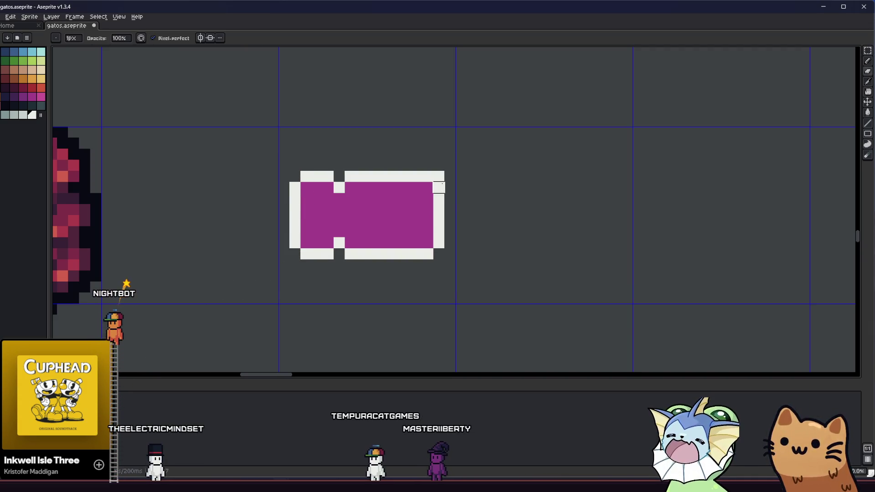
pyautogui.press('e')
# Select the area around the ticket for a second outline
pyautogui.scroll(-3, 299, 257)
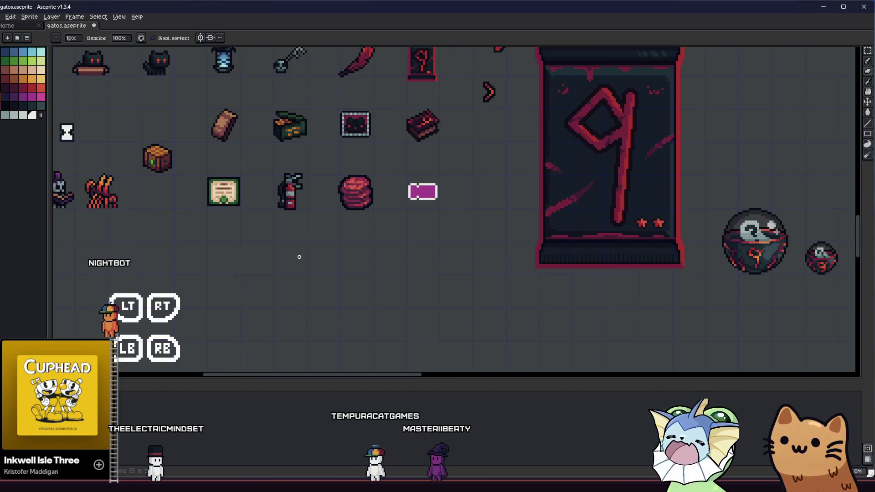
pyautogui.scroll(5, 422, 191)
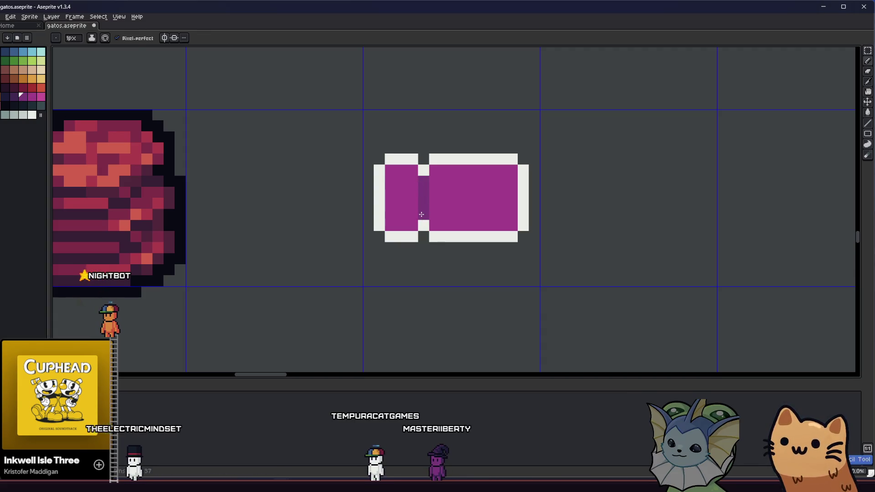
pyautogui.scroll(-1, 331, 235)
pyautogui.scroll(3, 331, 234)
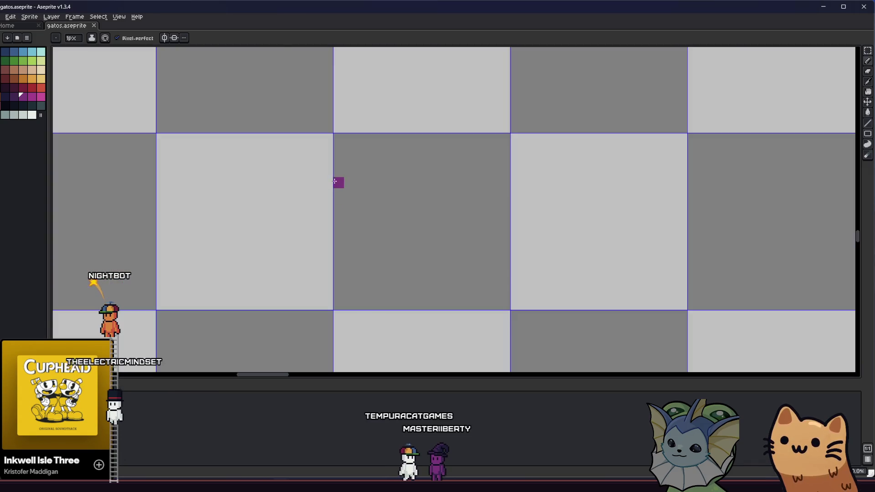
pyautogui.scroll(-3, 336, 179)
pyautogui.press('m')
pyautogui.moveTo(335, 180)
pyautogui.mouseDown()
pyautogui.moveTo(355, 255)
pyautogui.moveTo(420, 230)
pyautogui.mouseUp()
pyautogui.moveTo(529, 294); pyautogui.dragTo(532, 299)
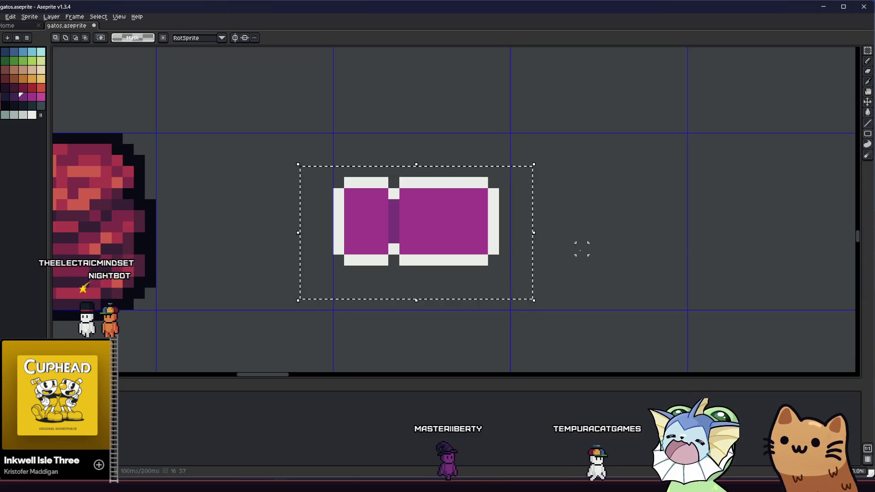
pyautogui.hotkey('shift', 'o')
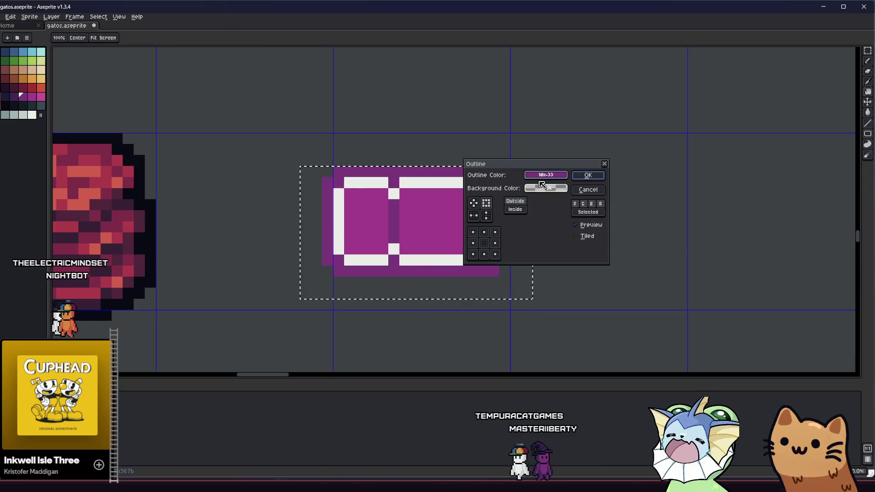
# Apply a near-black outer outline to the ticket and clear the selection
pyautogui.click(546, 175)
pyautogui.click(561, 203)
pyautogui.click(550, 189)
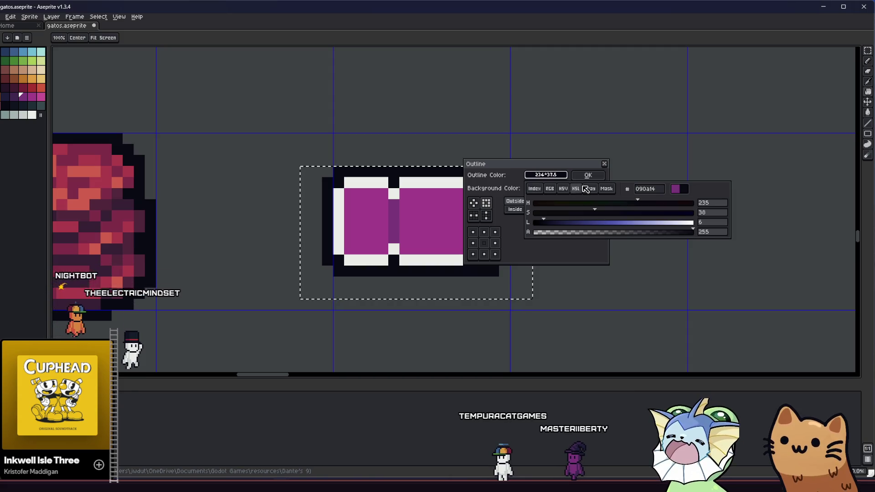
pyautogui.click(588, 175)
pyautogui.click(588, 175)
pyautogui.hotkey('ctrl', 'd')
pyautogui.press('i')
pyautogui.hscroll(2, 429, 214)
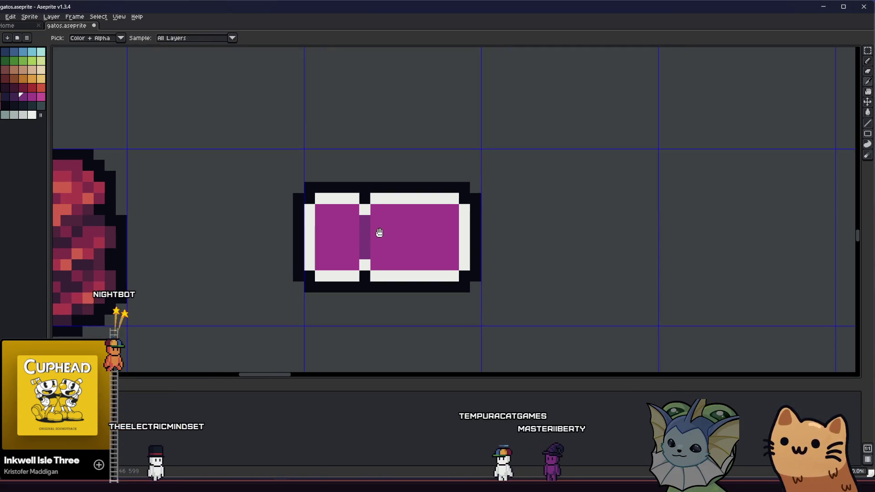
pyautogui.hscroll(2, 332, 238)
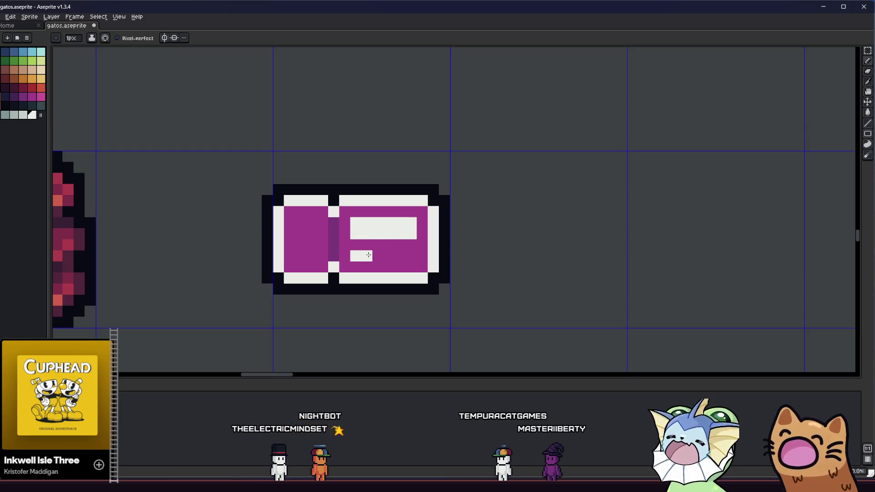
# Paint a white pixel under the ticket's inner panel
pyautogui.hscroll(-1, 372, 237)
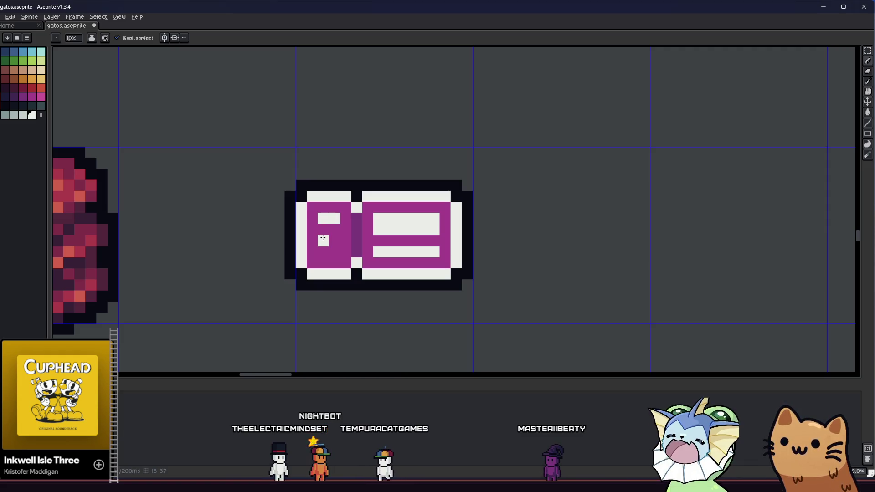
pyautogui.click(324, 252)
pyautogui.scroll(-2, 327, 249)
pyautogui.hscroll(2, 250, 273)
pyautogui.scroll(2, 251, 273)
pyautogui.scroll(1, 282, 254)
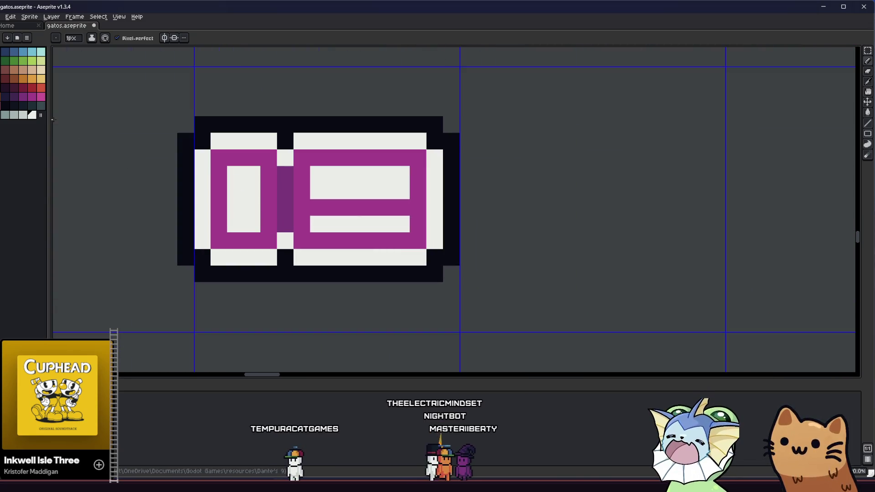
# Paint light grey into the ticket's left stub
pyautogui.click(14, 115)
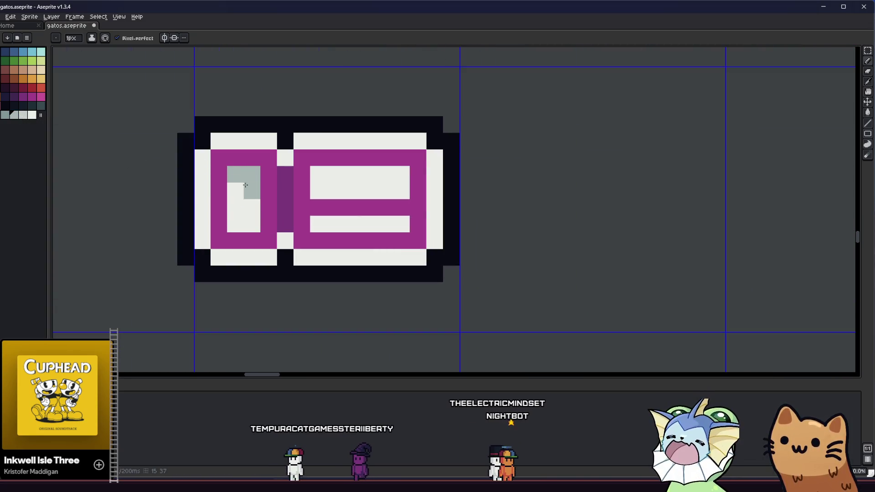
pyautogui.click(246, 204)
pyautogui.scroll(-3, 245, 204)
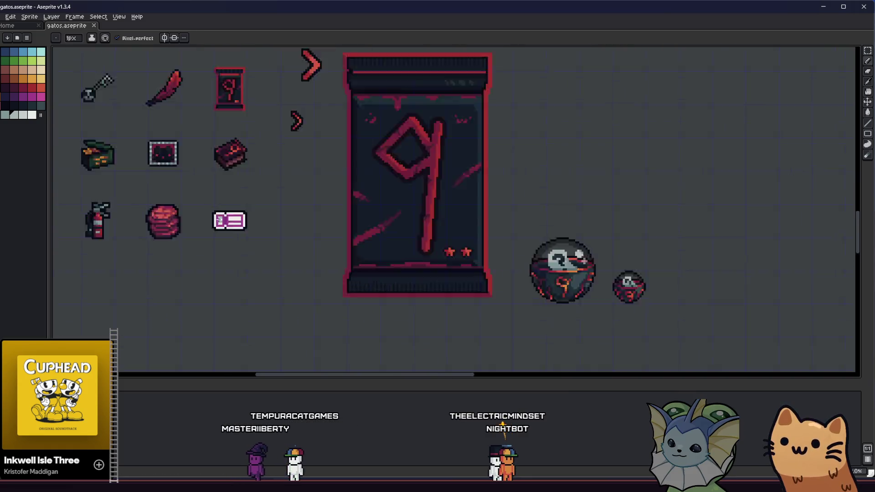
pyautogui.scroll(3, 174, 216)
# Paint dark grey stripe pixels in the stub, alternating with the light grey
pyautogui.click(4, 114)
pyautogui.scroll(1, 189, 202)
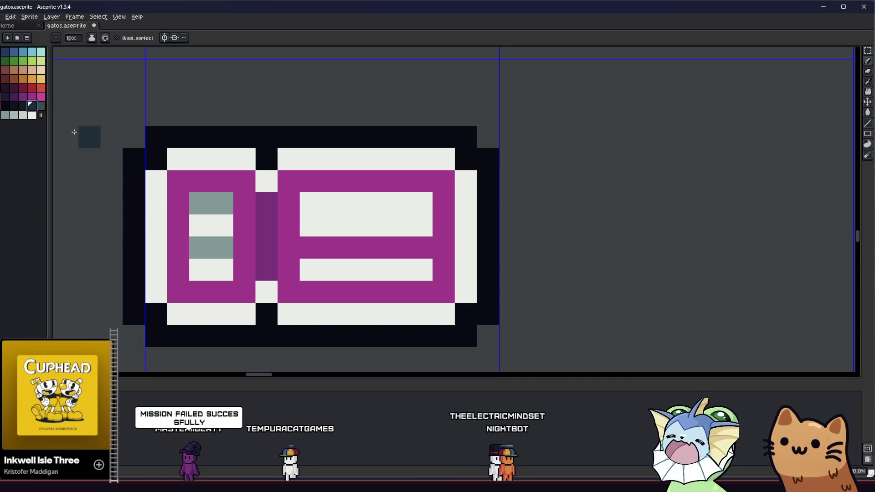
pyautogui.click(222, 204)
pyautogui.click(222, 248)
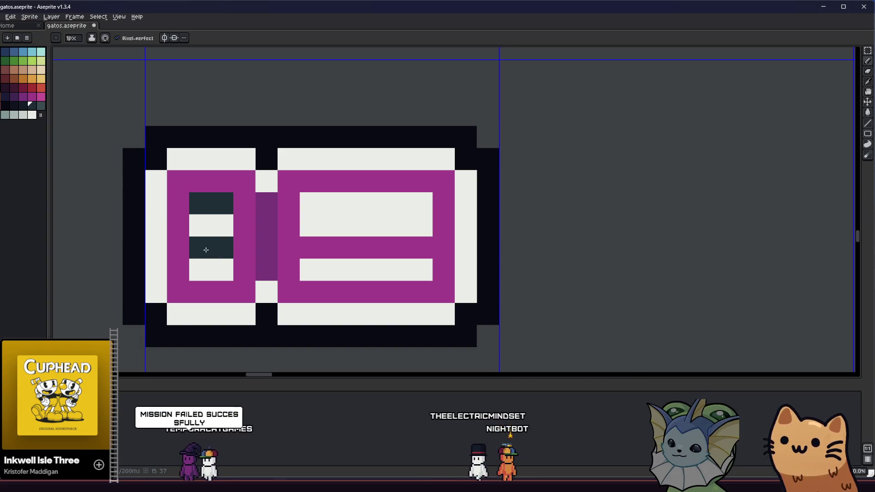
pyautogui.hotkey('ctrl', 'z')
pyautogui.hotkey('ctrl', 'z')
pyautogui.click(222, 225)
pyautogui.click(211, 270)
pyautogui.click(222, 270)
# Save the sprite sheet with Ctrl+S
pyautogui.scroll(-3, 190, 274)
pyautogui.hotkey('ctrl', 's')
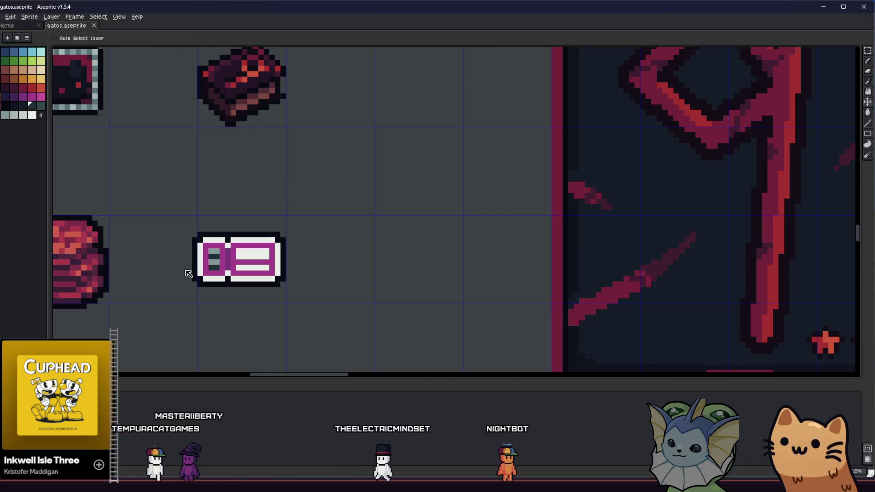
pyautogui.hscroll(-1, 190, 274)
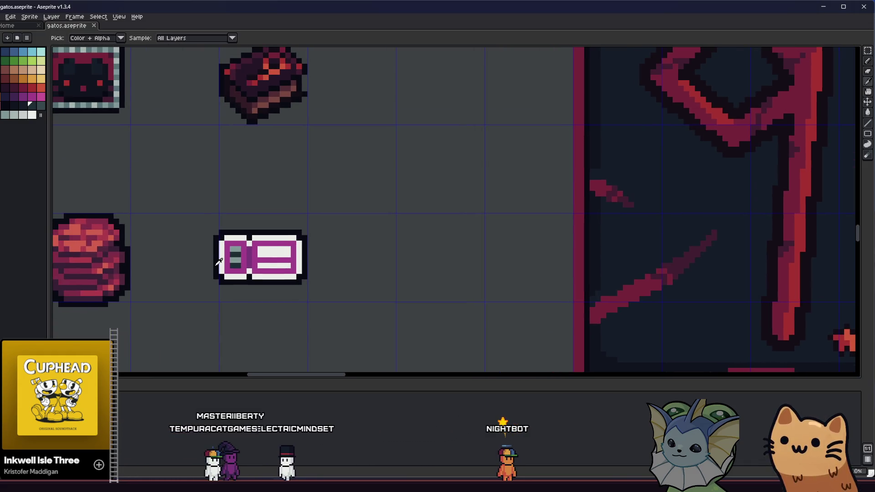
pyautogui.scroll(2, 219, 261)
# Try repainting the stub's stripes light grey, then undo back to the saved stripes
pyautogui.press('b')
pyautogui.moveTo(177, 246); pyautogui.dragTo(194, 230)
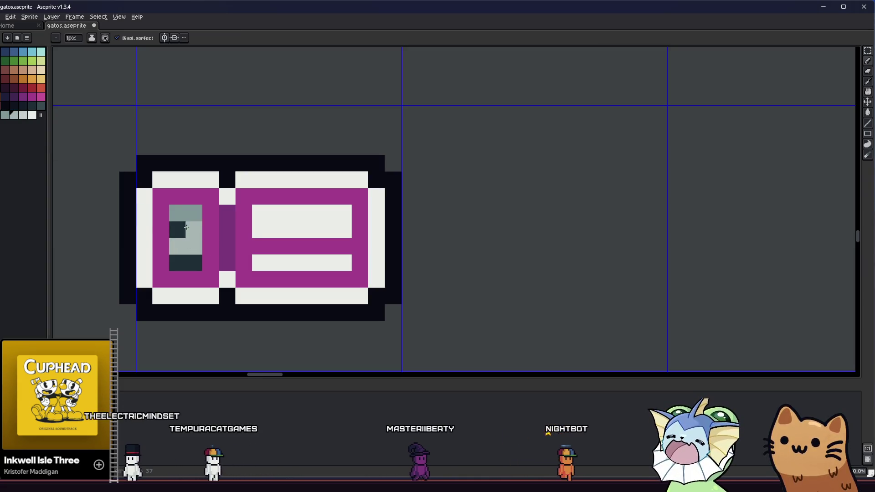
pyautogui.hotkey('ctrl', 'z')
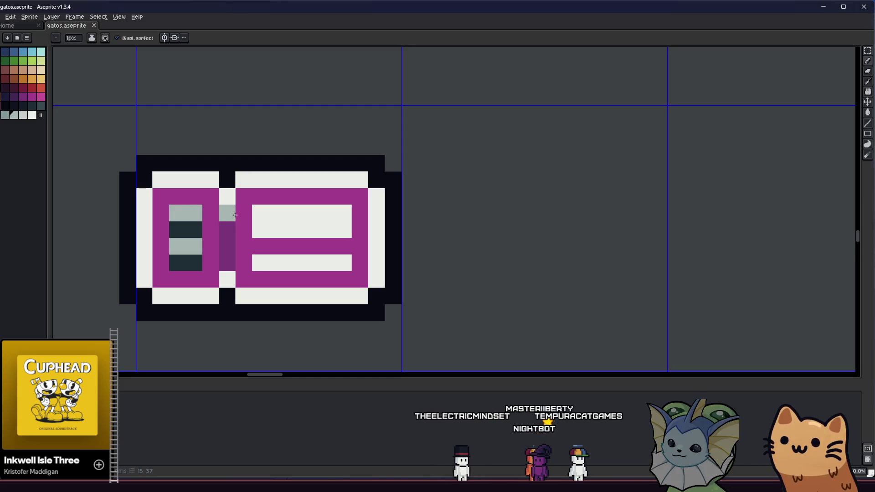
pyautogui.click(13, 97)
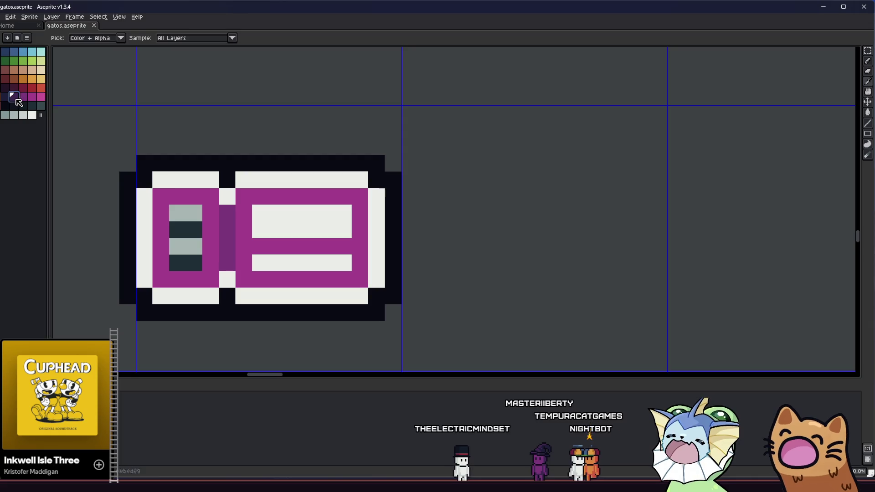
# Start the divider with a dark purple pixel in the column between stub and main section
pyautogui.press('b')
pyautogui.scroll(-5, 229, 248)
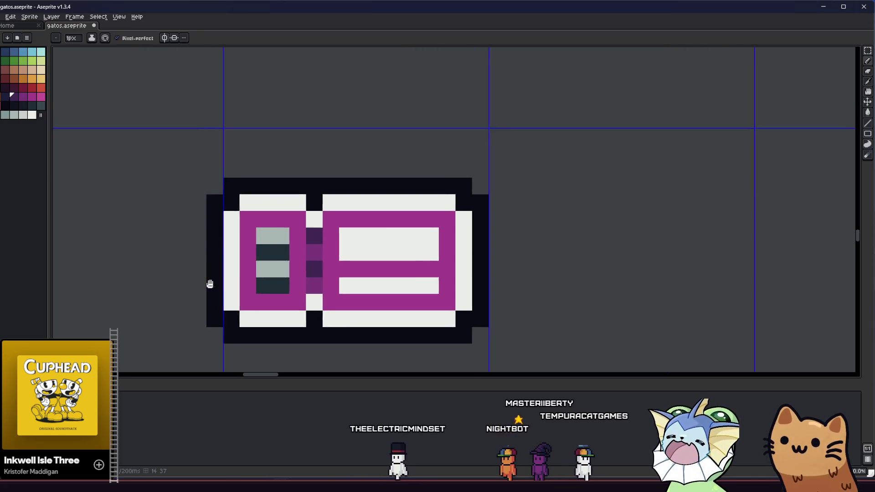
pyautogui.scroll(4, 197, 272)
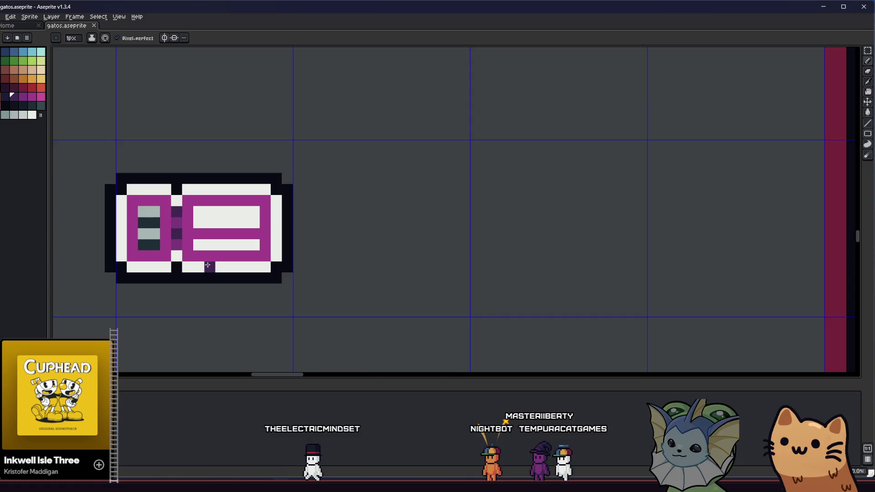
pyautogui.scroll(1, 175, 241)
pyautogui.click(178, 220)
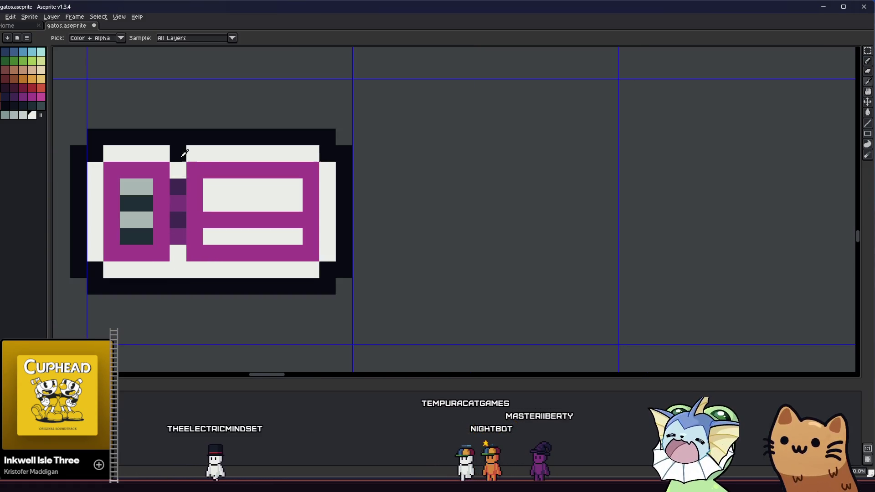
pyautogui.press('i')
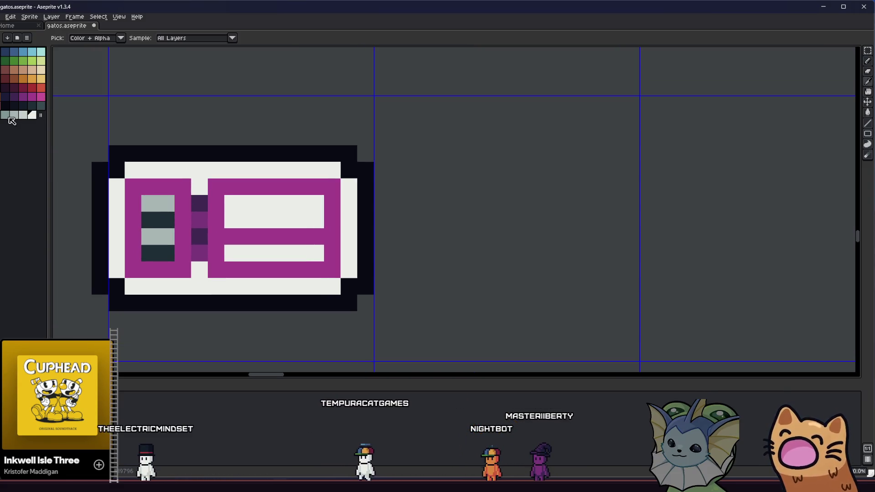
pyautogui.press('b')
pyautogui.click(176, 172)
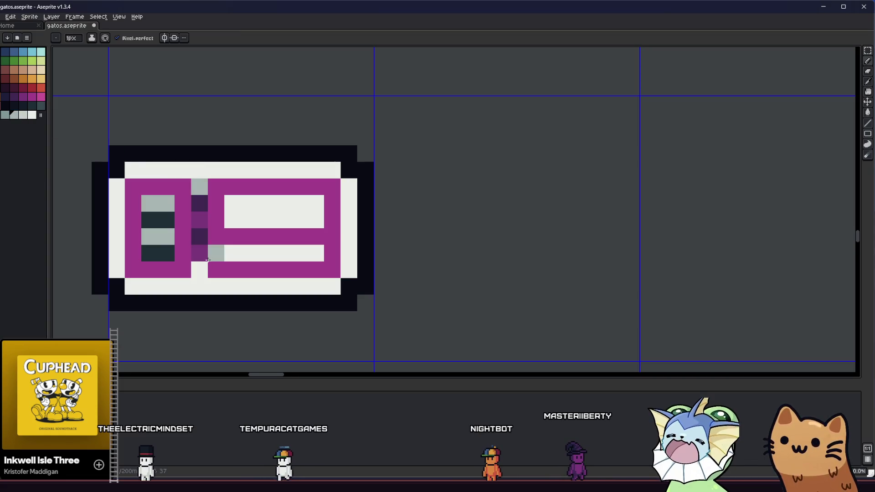
# Sample the dark purple from the divider with the eyedropper
pyautogui.scroll(-5, 188, 273)
pyautogui.scroll(5, 188, 273)
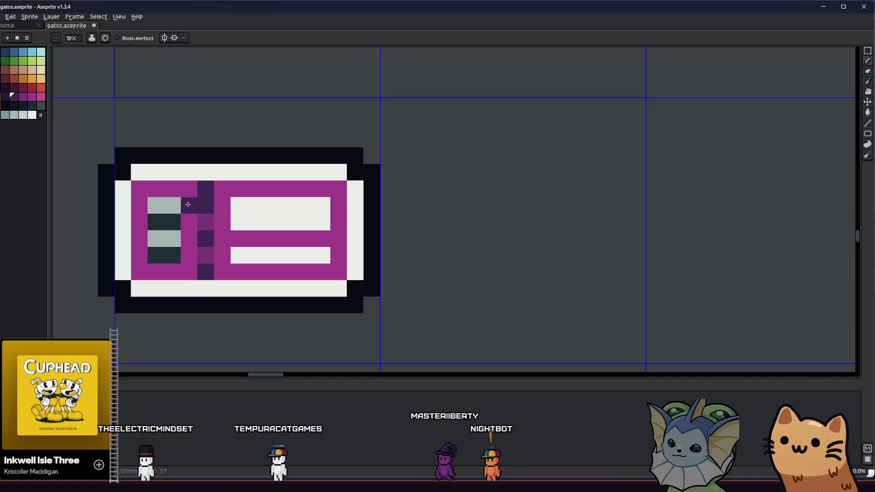
pyautogui.scroll(-5, 188, 204)
pyautogui.scroll(5, 246, 228)
pyautogui.keyDown('alt'); pyautogui.click(248, 230); pyautogui.keyUp('alt')
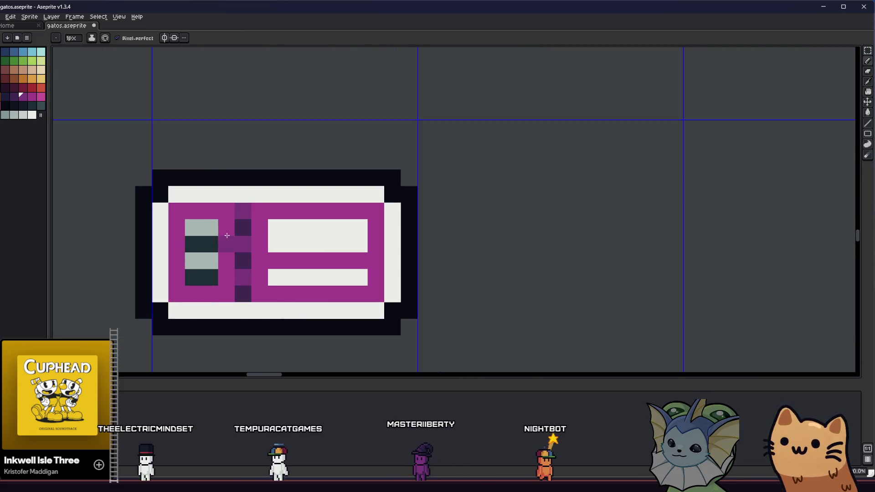
pyautogui.scroll(-5, 232, 229)
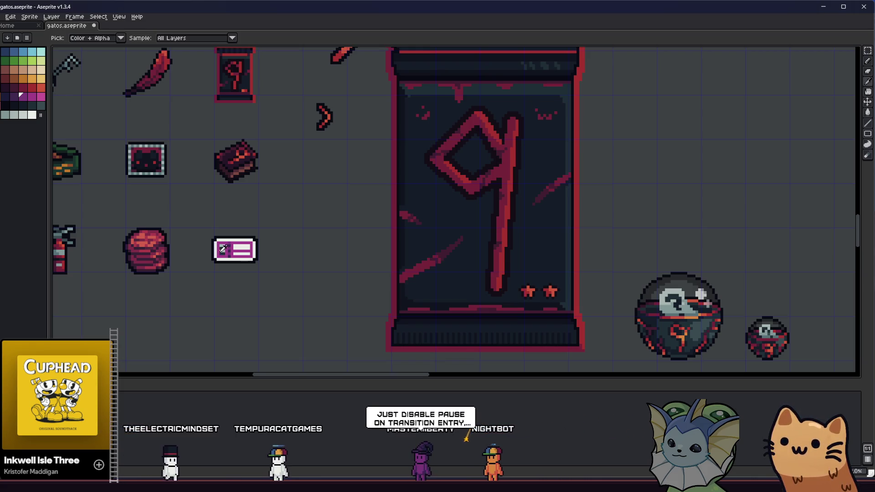
pyautogui.scroll(3, 220, 252)
pyautogui.scroll(3, 225, 241)
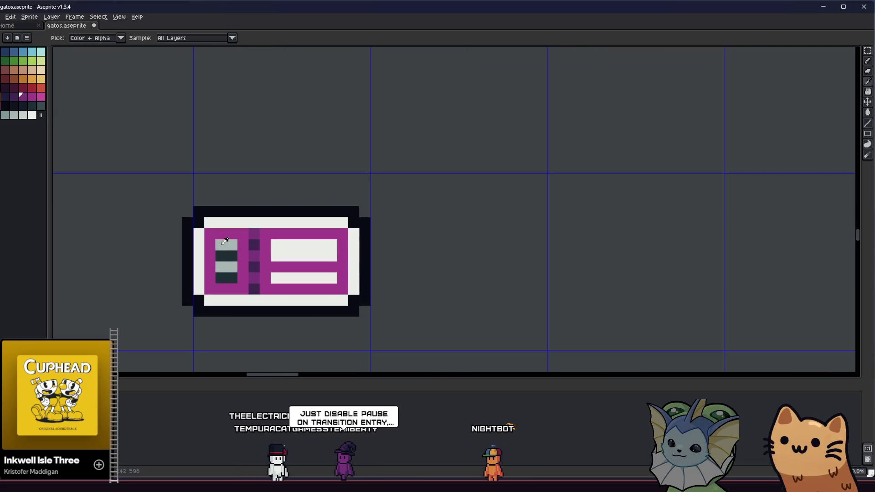
# Extend the dotted divider through the top border, down the middle, and through the bottom border
pyautogui.click(254, 223)
pyautogui.keyDown('alt'); pyautogui.click(254, 289); pyautogui.keyUp('alt')
pyautogui.click(243, 266)
pyautogui.click(253, 300)
pyautogui.scroll(-8, 228, 255)
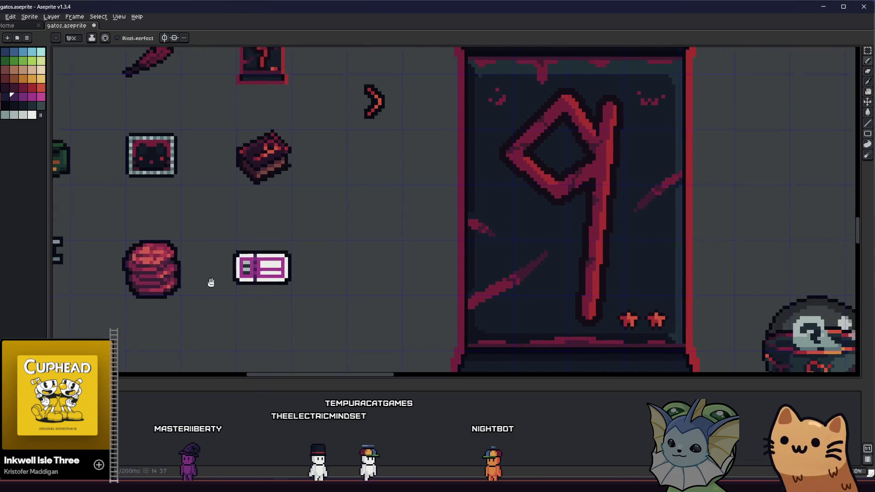
pyautogui.scroll(6, 241, 278)
pyautogui.scroll(3, 240, 279)
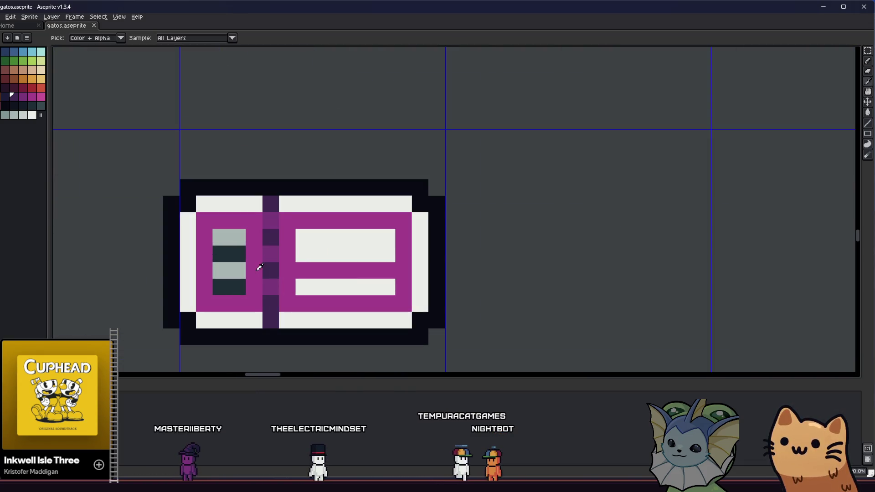
# Select the whole ticket and non-contiguously bucket-fill all its white pixels with cream beige
pyautogui.press('m')
pyautogui.moveTo(127, 140); pyautogui.dragTo(442, 357)
pyautogui.press('w')
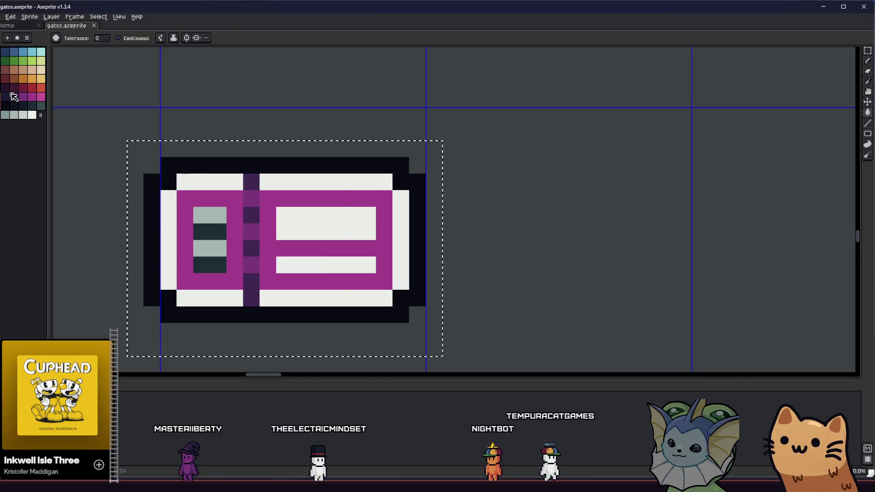
pyautogui.click(132, 38)
pyautogui.click(185, 180)
pyautogui.moveTo(153, 208); pyautogui.dragTo(164, 215)
pyautogui.scroll(-5, 163, 215)
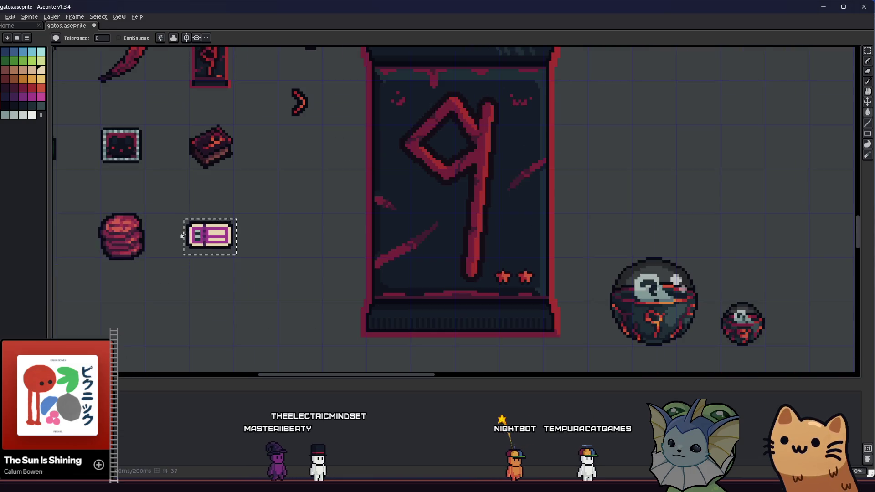
pyautogui.scroll(3, 224, 249)
pyautogui.scroll(2, 224, 250)
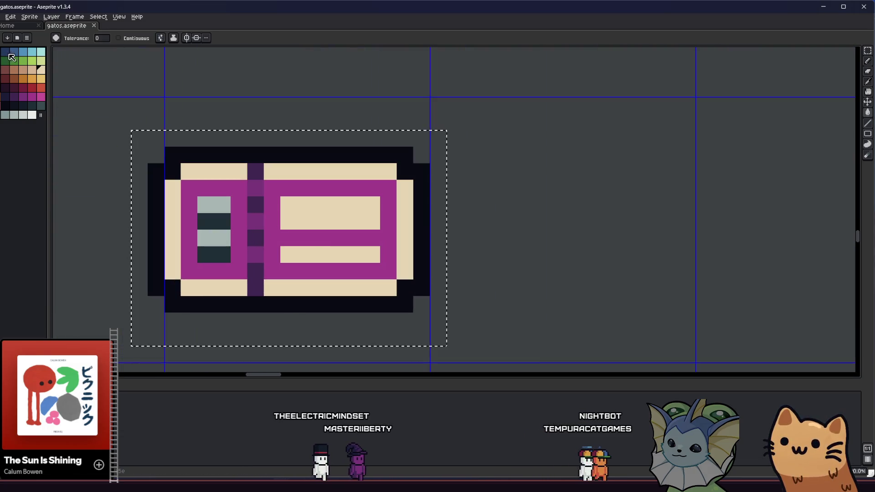
pyautogui.press('b')
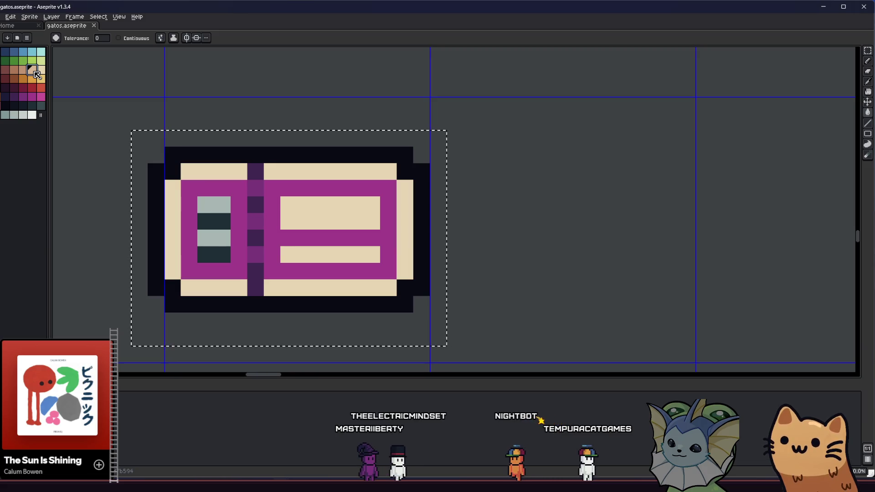
# Draw tan pixels across the ticket's upper cream bar
pyautogui.click(289, 205)
pyautogui.moveTo(338, 204); pyautogui.dragTo(338, 221)
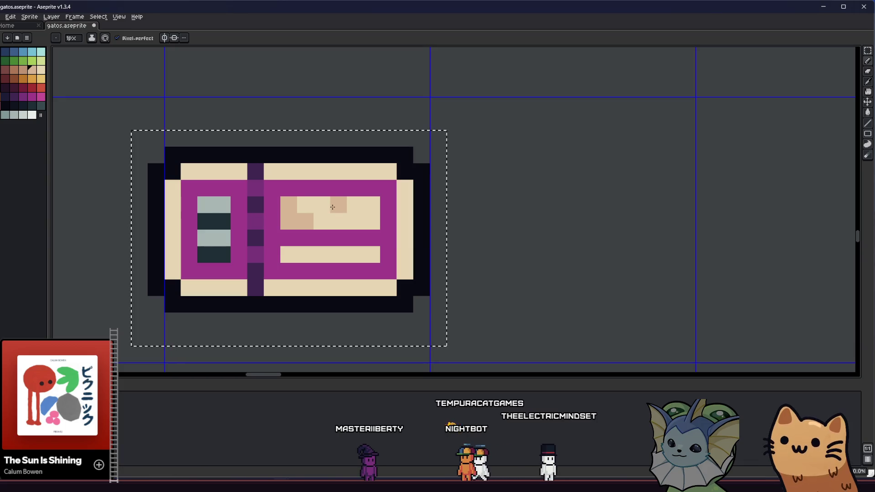
pyautogui.scroll(-5, 366, 209)
pyautogui.scroll(3, 355, 205)
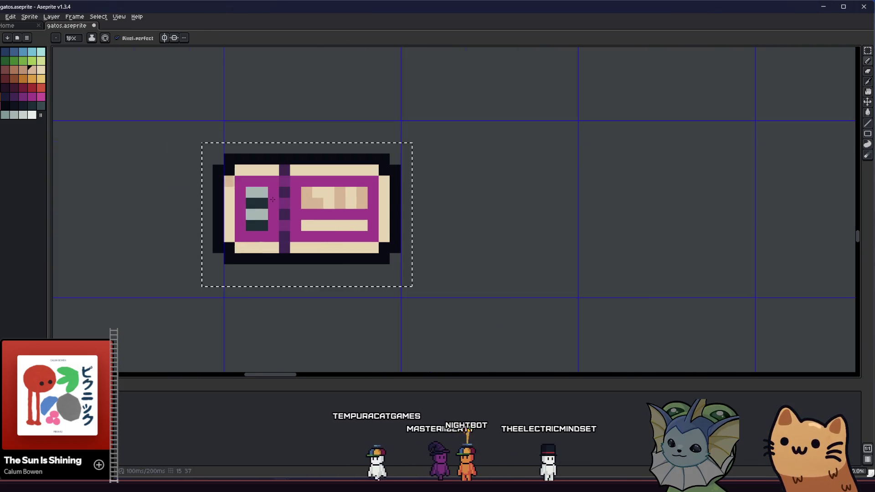
# Repaint the upper bar's tan pixels in a darker tan shade
pyautogui.click(23, 71)
pyautogui.scroll(1, 339, 197)
pyautogui.moveTo(275, 188); pyautogui.dragTo(297, 210)
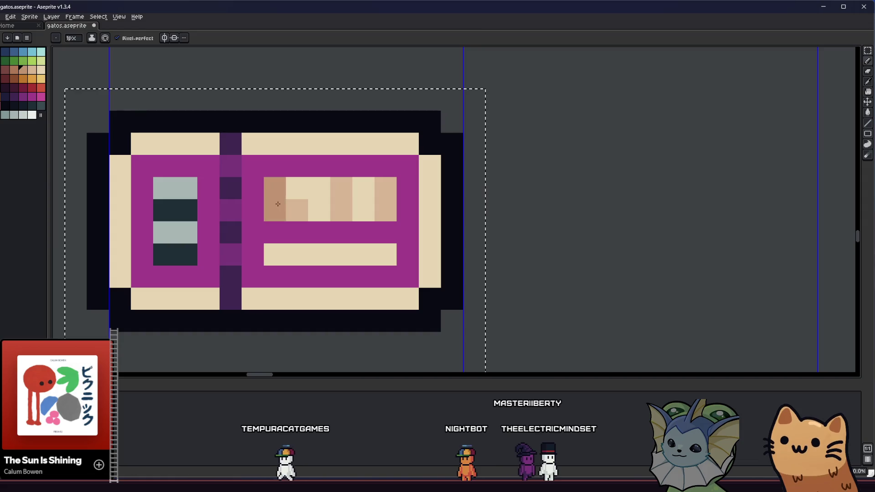
pyautogui.click(341, 210)
pyautogui.click(382, 197)
pyautogui.click(386, 210)
# Add light tan highlight pixels to the upper and lower cream bars
pyautogui.click(33, 70)
pyautogui.click(252, 187)
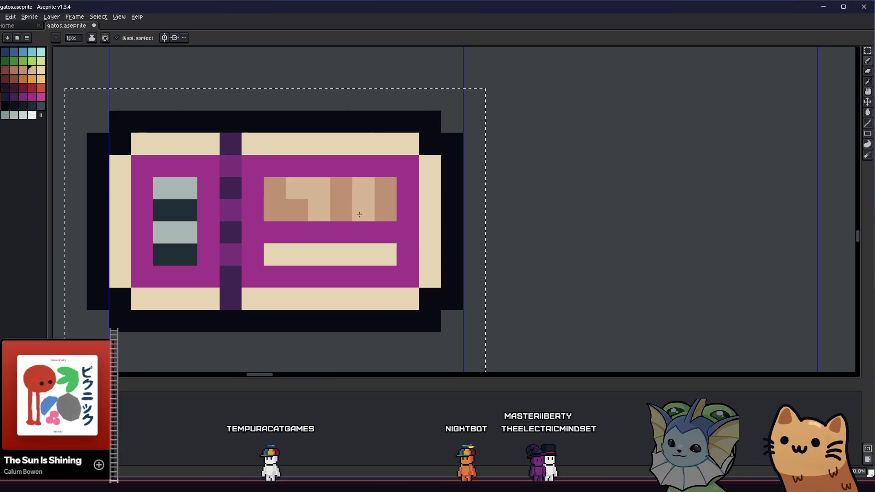
pyautogui.scroll(-6, 359, 215)
pyautogui.scroll(4, 292, 216)
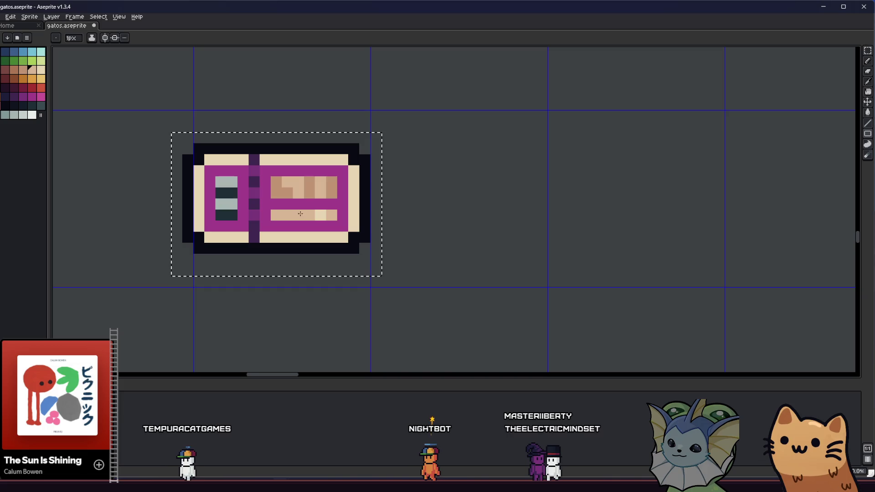
pyautogui.keyDown('alt'); pyautogui.click(322, 214); pyautogui.keyUp('alt')
pyautogui.click(288, 216)
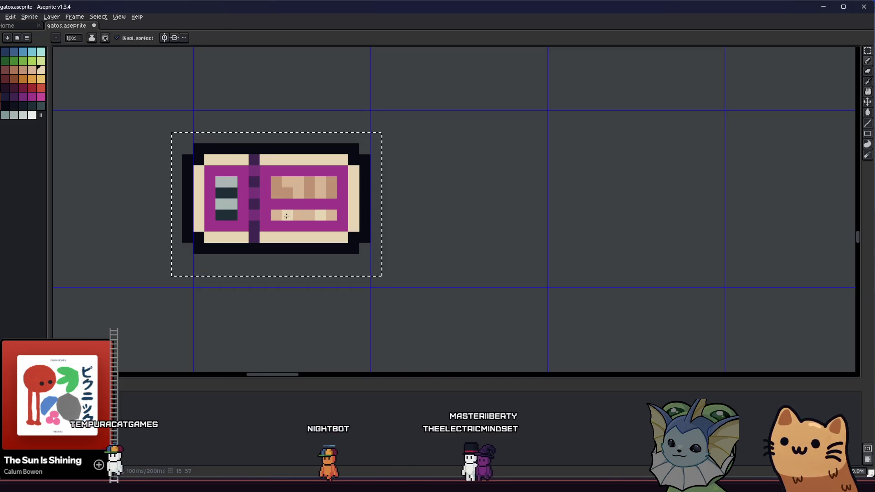
# Recentre the ticket and paint the right part of the lower bar tan
pyautogui.scroll(-2, 285, 243)
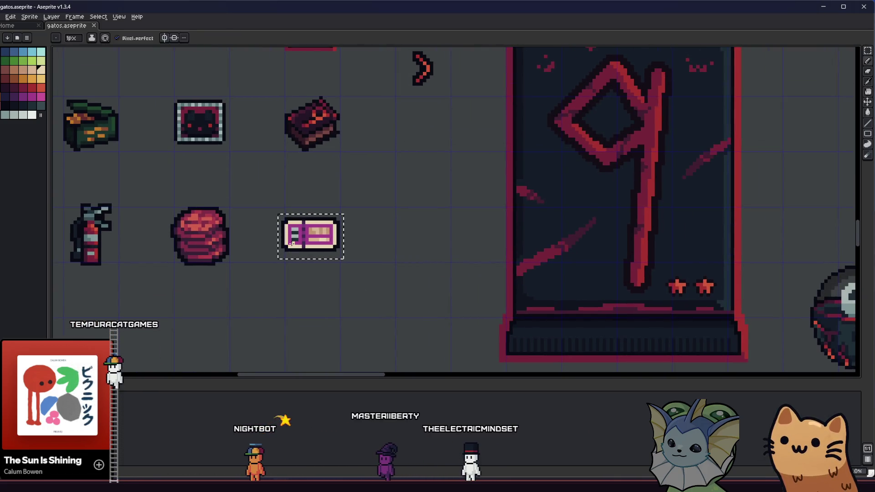
pyautogui.moveTo(256, 244); pyautogui.dragTo(334, 266)
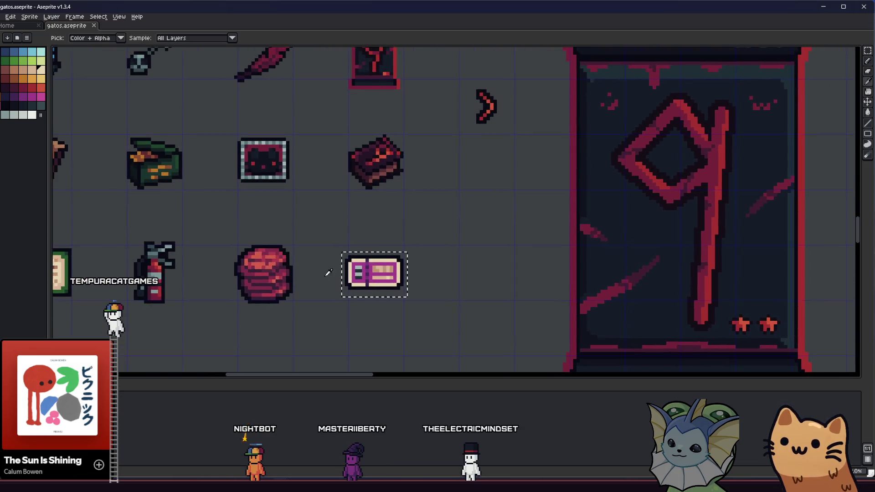
pyautogui.scroll(-3, 326, 272)
pyautogui.press('m')
pyautogui.scroll(6, 342, 283)
pyautogui.press('i')
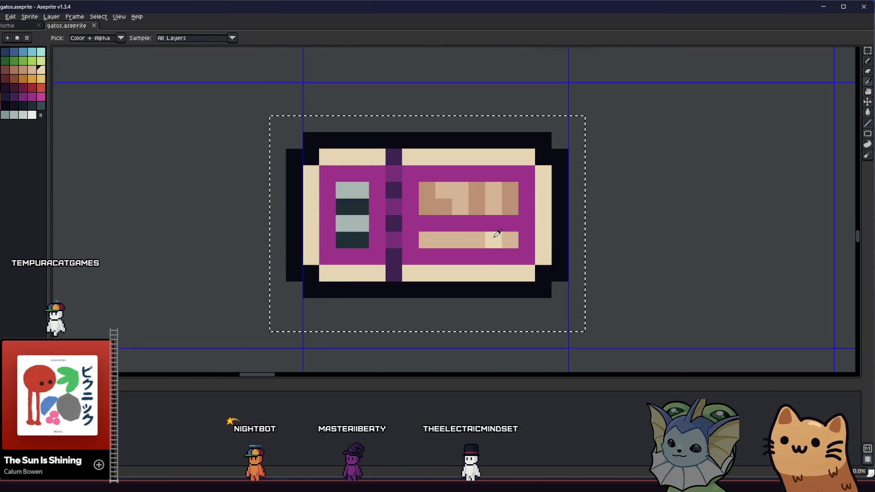
pyautogui.press('b')
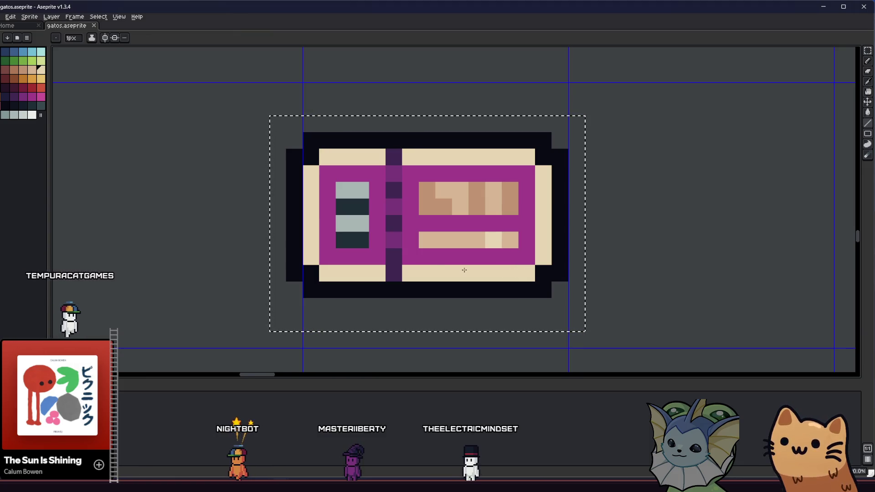
pyautogui.keyDown('alt'); pyautogui.click(478, 240); pyautogui.keyUp('alt')
pyautogui.moveTo(527, 273)
pyautogui.mouseDown()
pyautogui.moveTo(326, 273)
pyautogui.moveTo(312, 178)
pyautogui.mouseUp()
# Switch to the Paint Bucket tool while adjusting the ticket view
pyautogui.press('m')
pyautogui.scroll(-8, 269, 219)
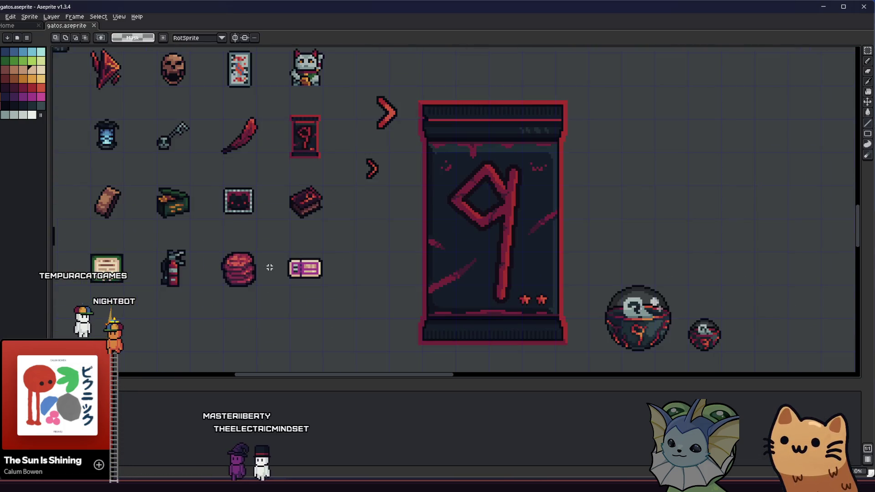
pyautogui.scroll(-2, 273, 275)
pyautogui.scroll(5, 274, 273)
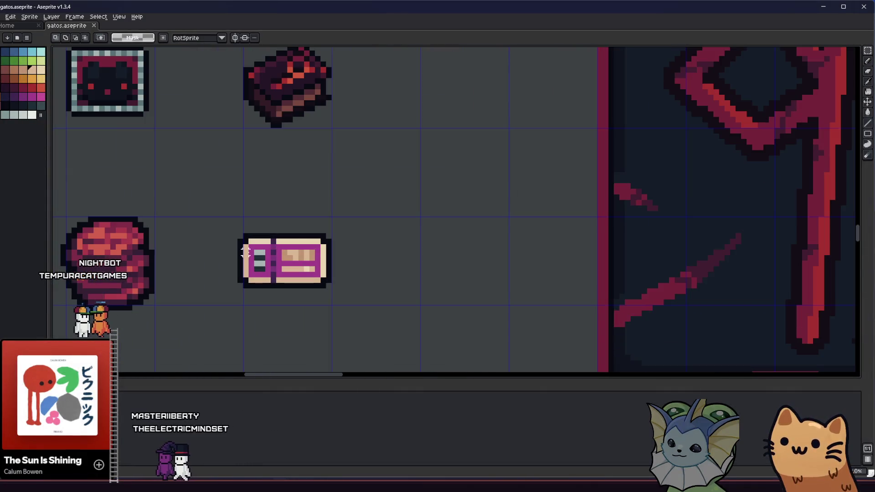
pyautogui.scroll(-3, 334, 291)
pyautogui.press('g')
pyautogui.scroll(4, 273, 265)
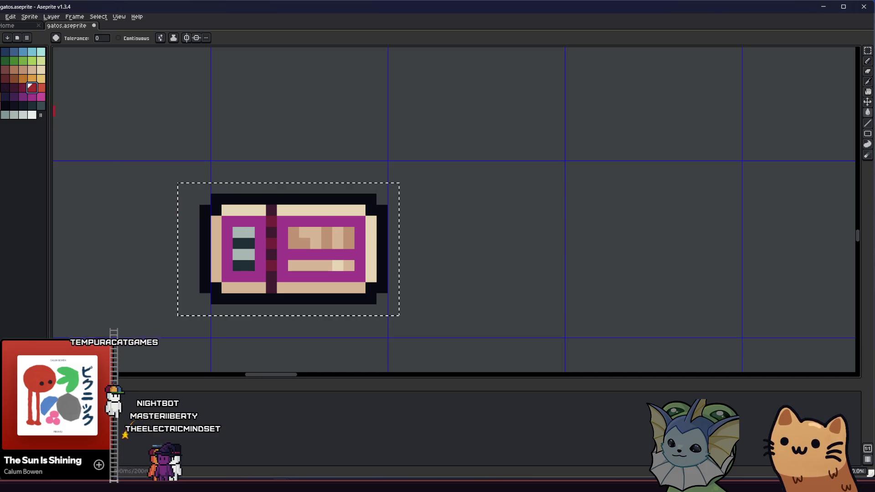
# Fill the ticket's centre column navy and recolour its magenta body a darker purple
pyautogui.click(227, 273)
pyautogui.scroll(-5, 205, 265)
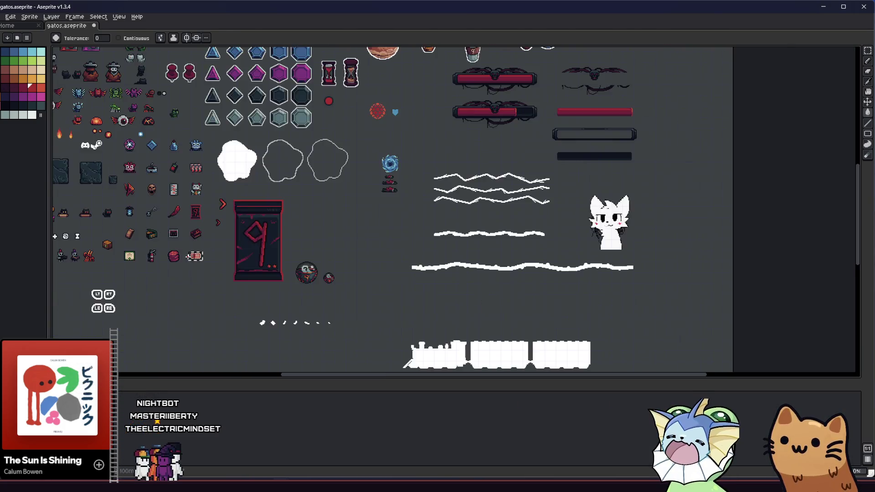
pyautogui.scroll(5, 196, 254)
pyautogui.scroll(3, 206, 258)
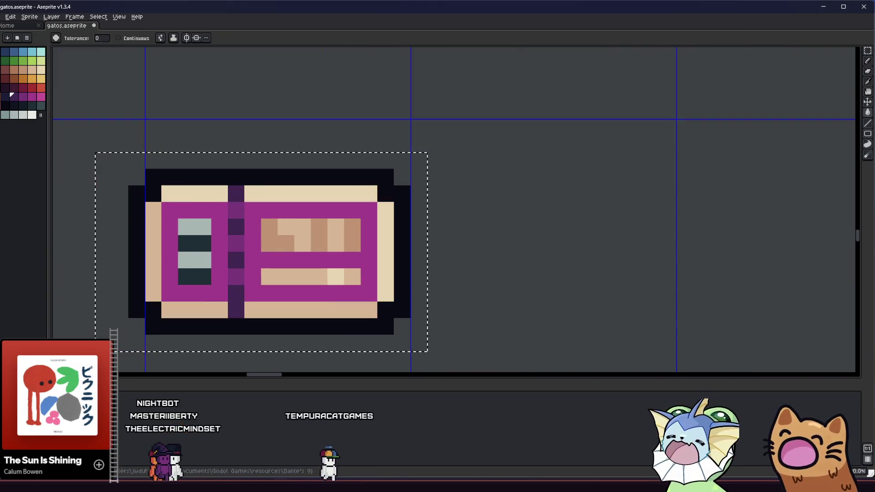
pyautogui.click(234, 227)
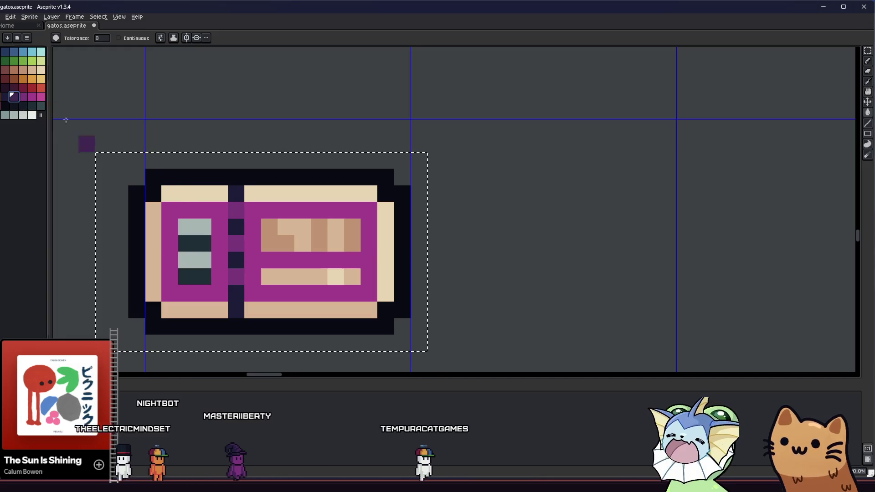
pyautogui.click(23, 96)
pyautogui.click(234, 207)
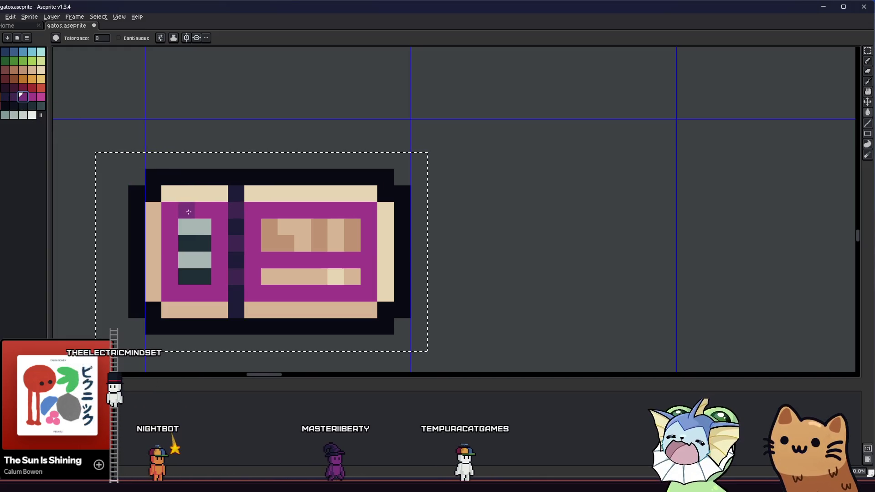
pyautogui.click(188, 214)
pyautogui.scroll(-3, 188, 213)
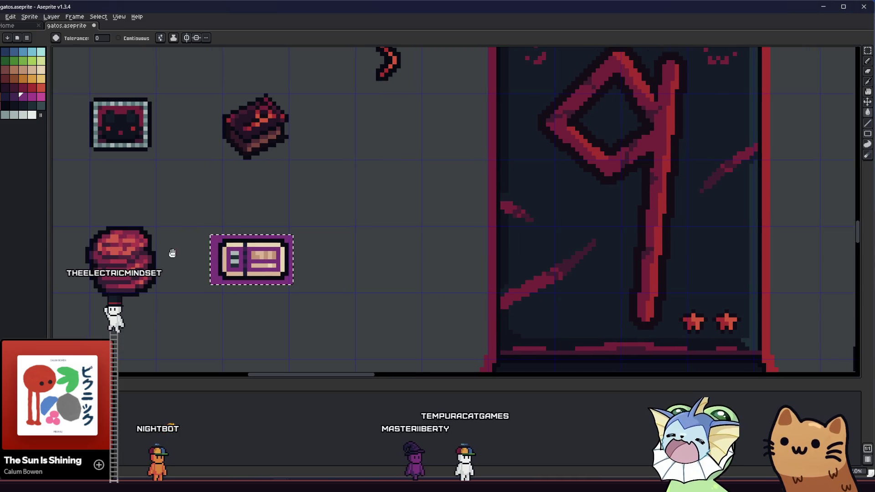
pyautogui.scroll(-2, 187, 261)
pyautogui.scroll(6, 228, 268)
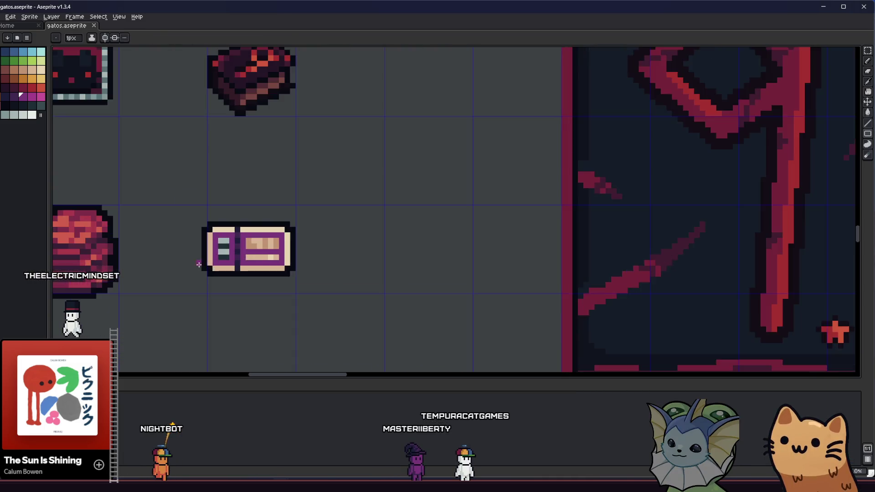
# Shade the ticket's left and right edge pixels and top corners with the darker tan
pyautogui.press('i')
pyautogui.click(341, 255)
pyautogui.press('b')
pyautogui.click(590, 277)
pyautogui.click(557, 310)
pyautogui.scroll(-1, 310, 297)
pyautogui.click(187, 284)
pyautogui.click(187, 173)
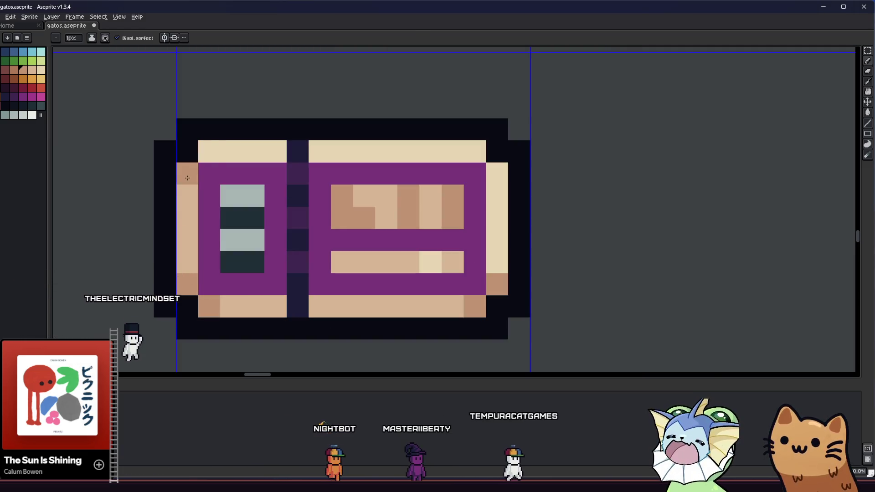
pyautogui.click(208, 151)
pyautogui.click(477, 156)
pyautogui.scroll(-3, 476, 182)
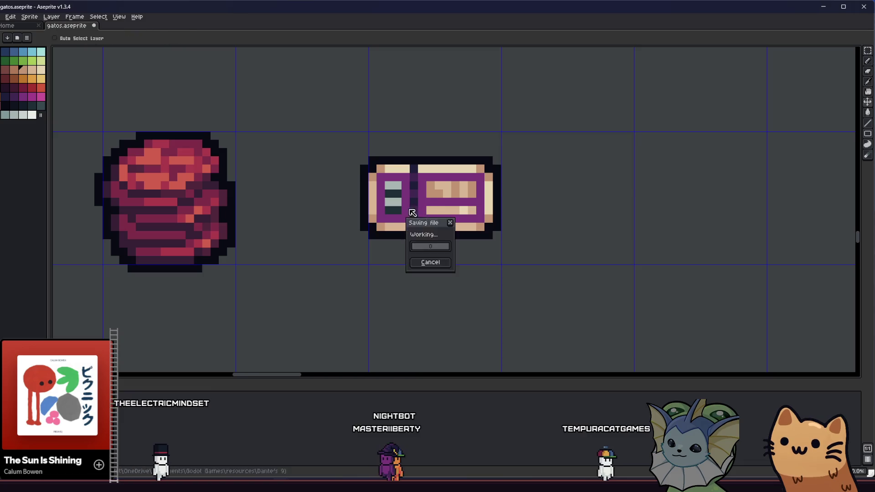
# Sample the ticket's tan and pan the view around the ticket and neighbouring sprites
pyautogui.press('i')
pyautogui.click(431, 197)
pyautogui.scroll(1, 433, 193)
pyautogui.press('b')
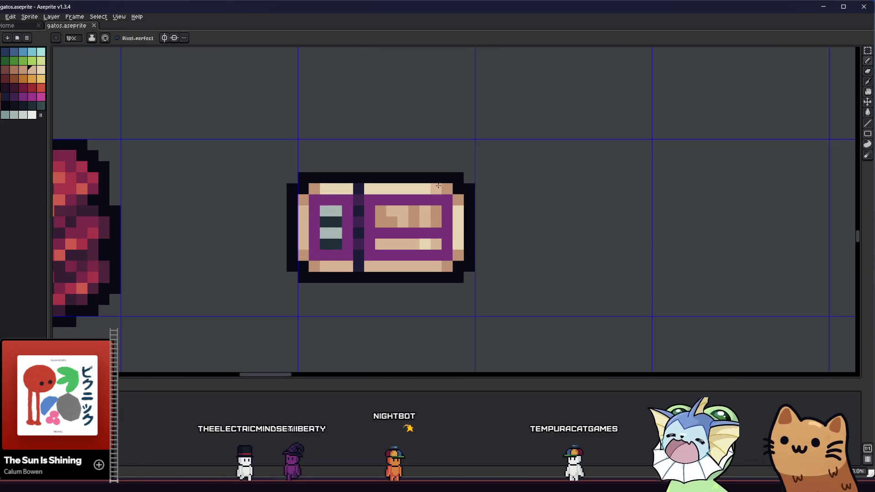
pyautogui.scroll(-3, 436, 224)
pyautogui.moveTo(335, 233); pyautogui.dragTo(174, 249)
pyautogui.scroll(-1, 174, 248)
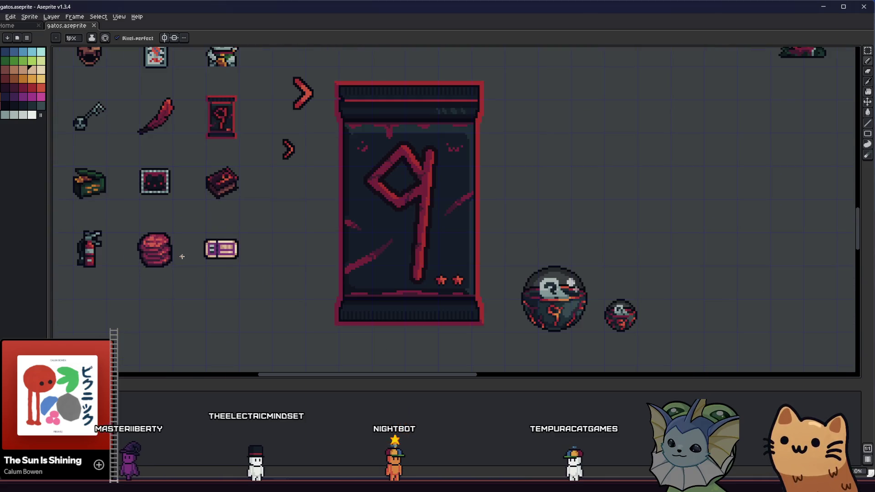
pyautogui.press('i')
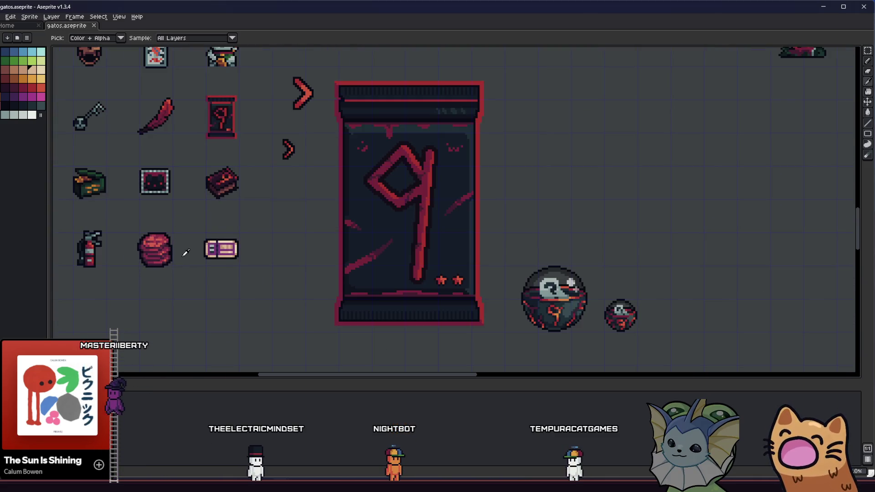
pyautogui.scroll(4, 201, 255)
pyautogui.press('b')
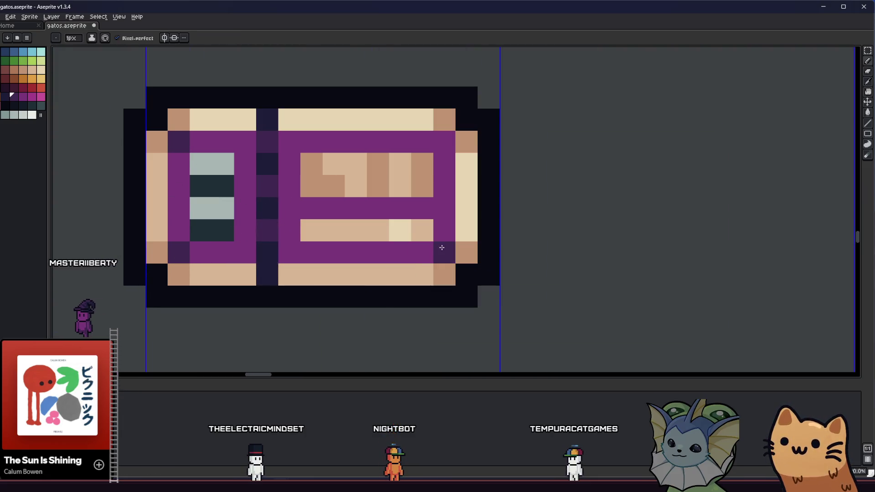
pyautogui.scroll(-5, 447, 144)
pyautogui.press('i')
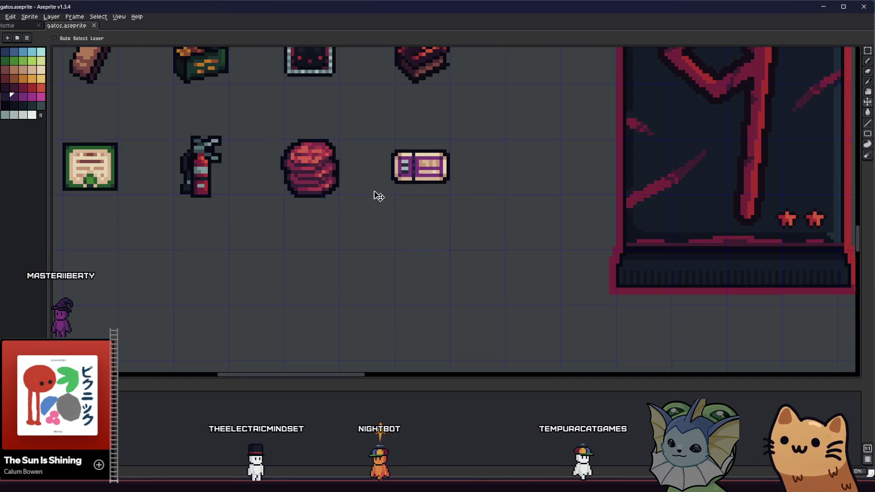
pyautogui.moveTo(377, 193); pyautogui.dragTo(286, 275)
pyautogui.scroll(3, 341, 235)
pyautogui.moveTo(341, 235)
pyautogui.mouseDown()
pyautogui.moveTo(228, 238)
pyautogui.moveTo(286, 244)
pyautogui.mouseUp()
# Sample the ticket's light grey and paint one grey pixel dark
pyautogui.scroll(-3, 284, 246)
pyautogui.scroll(-4, 284, 250)
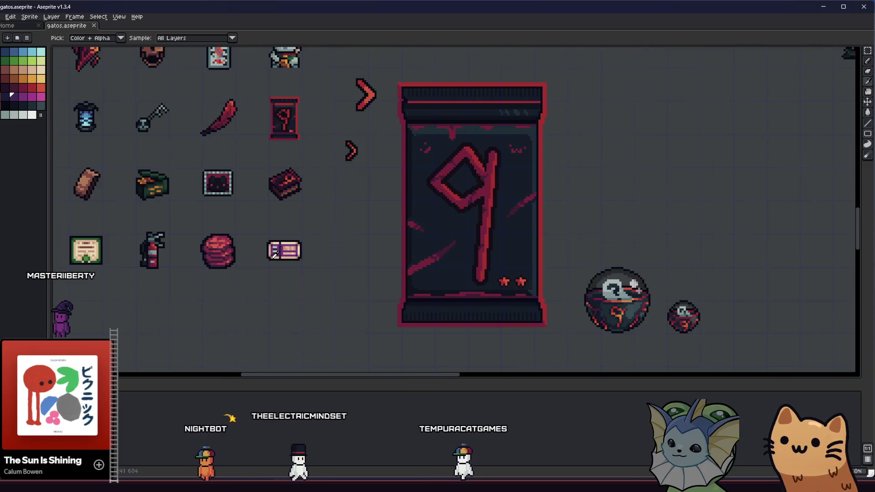
pyautogui.scroll(4, 201, 258)
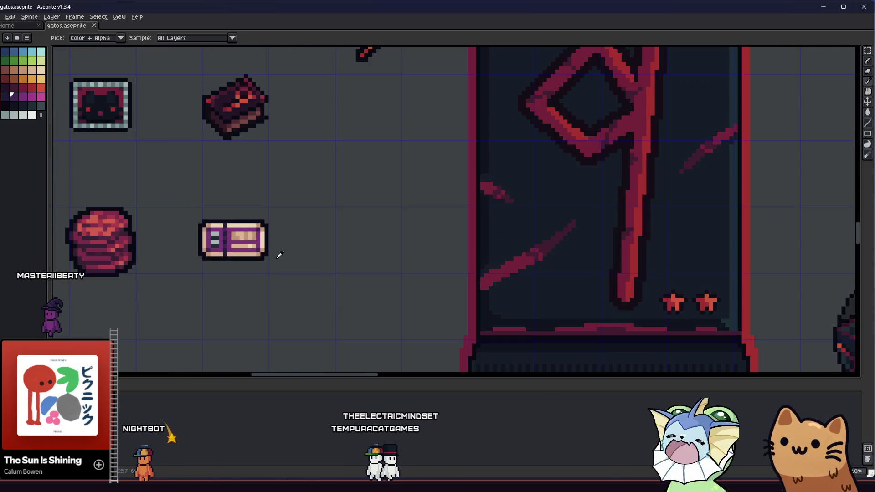
pyautogui.moveTo(122, 274)
pyautogui.mouseDown()
pyautogui.moveTo(174, 275)
pyautogui.moveTo(213, 298)
pyautogui.moveTo(220, 283)
pyautogui.mouseUp()
pyautogui.scroll(4, 302, 260)
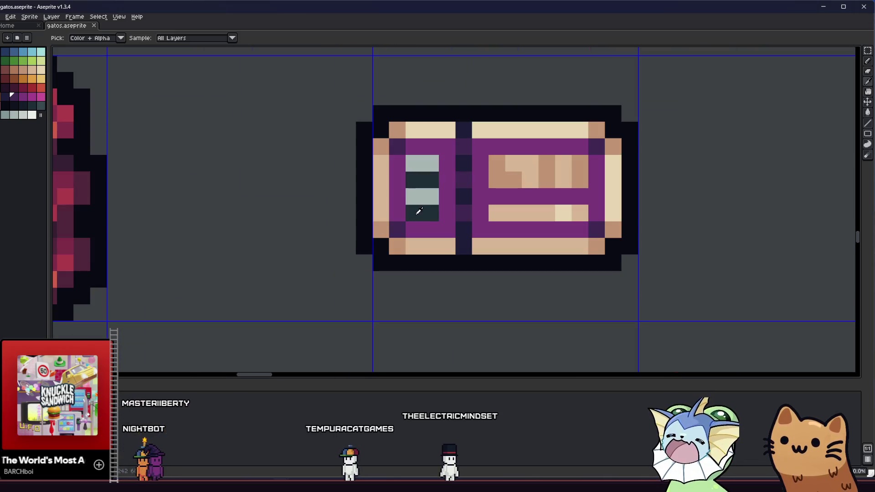
pyautogui.click(420, 193)
pyautogui.click(424, 210)
pyautogui.moveTo(370, 217); pyautogui.dragTo(320, 234)
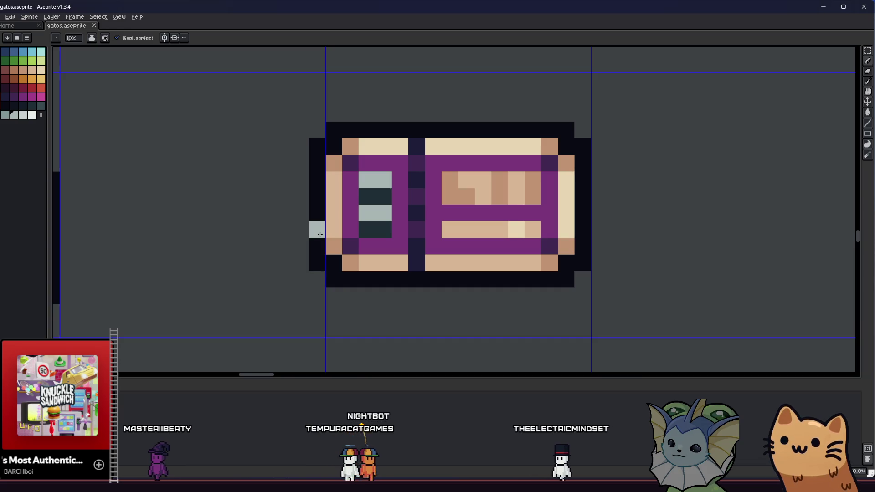
pyautogui.press('alt')
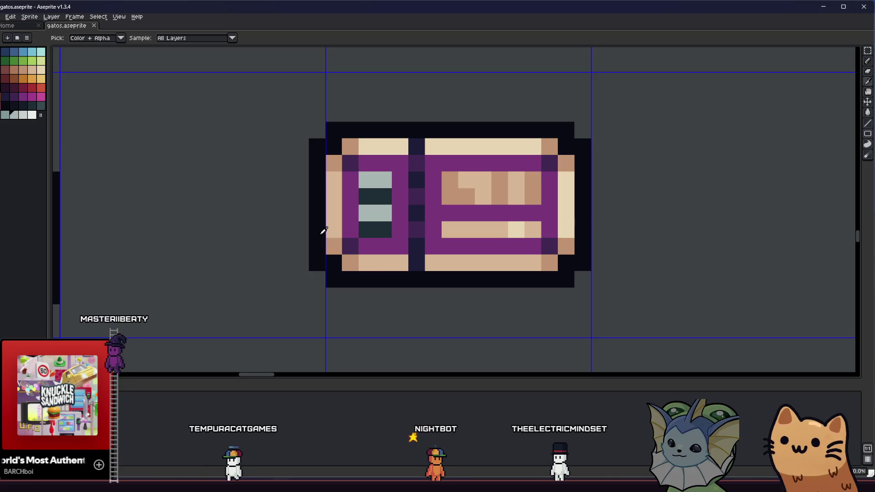
# Zoom and pan across the sprite sheet to show the ticket beside neighbouring sprites
pyautogui.scroll(1, 323, 230)
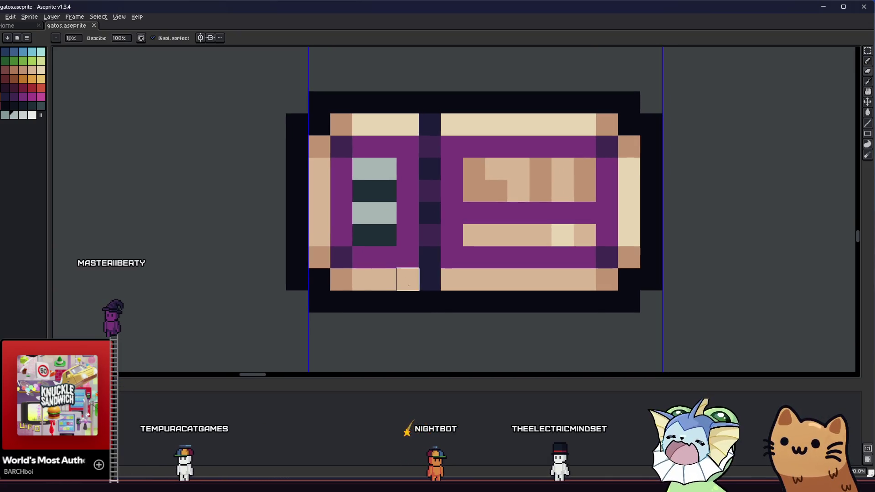
pyautogui.press('i')
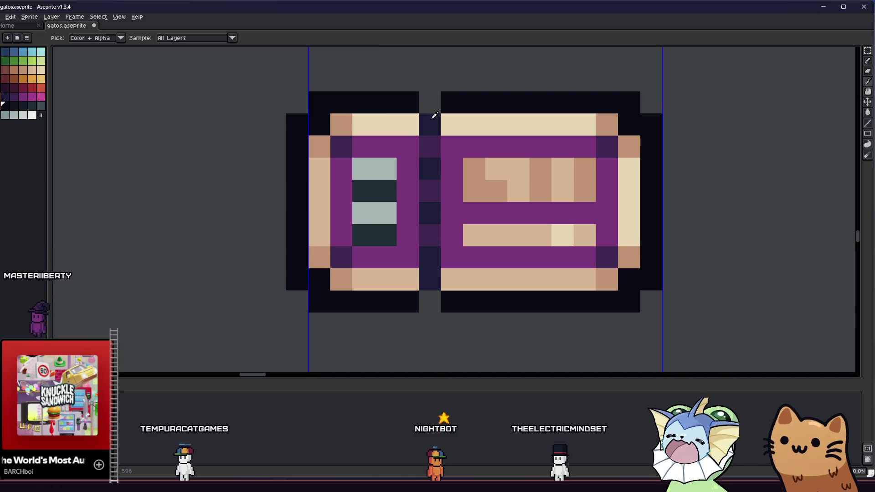
pyautogui.press('b')
pyautogui.scroll(-5, 439, 275)
pyautogui.moveTo(407, 313); pyautogui.dragTo(336, 313)
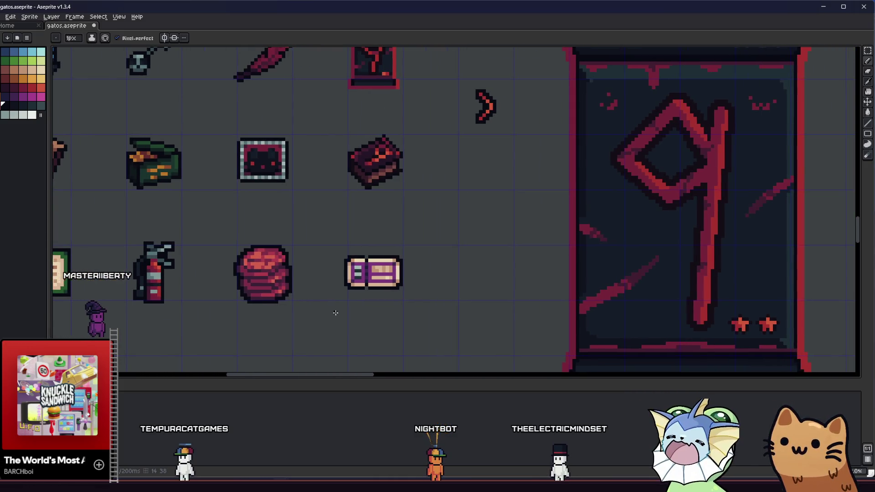
pyautogui.scroll(3, 355, 295)
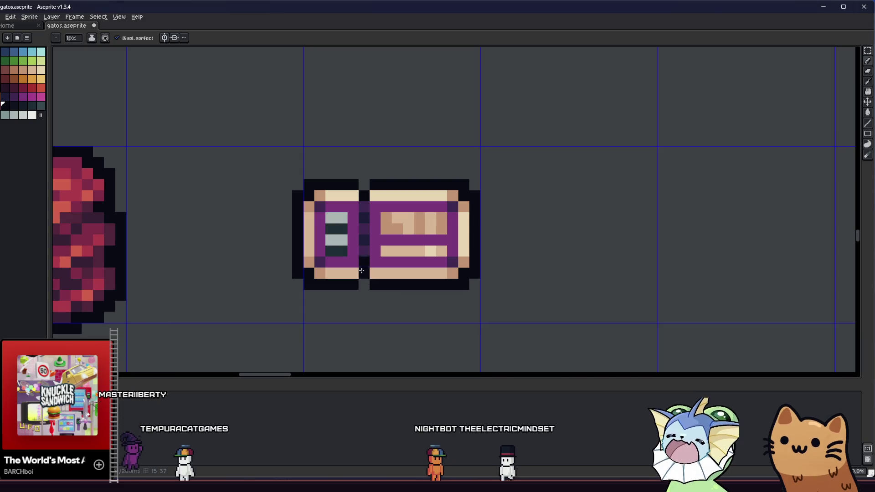
pyautogui.scroll(-4, 365, 180)
pyautogui.moveTo(292, 284); pyautogui.dragTo(210, 281)
pyautogui.press('v')
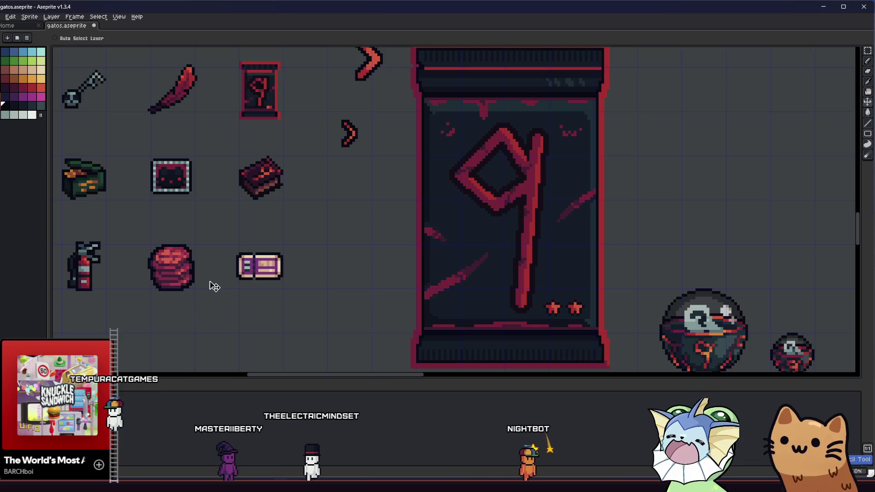
pyautogui.scroll(5, 214, 286)
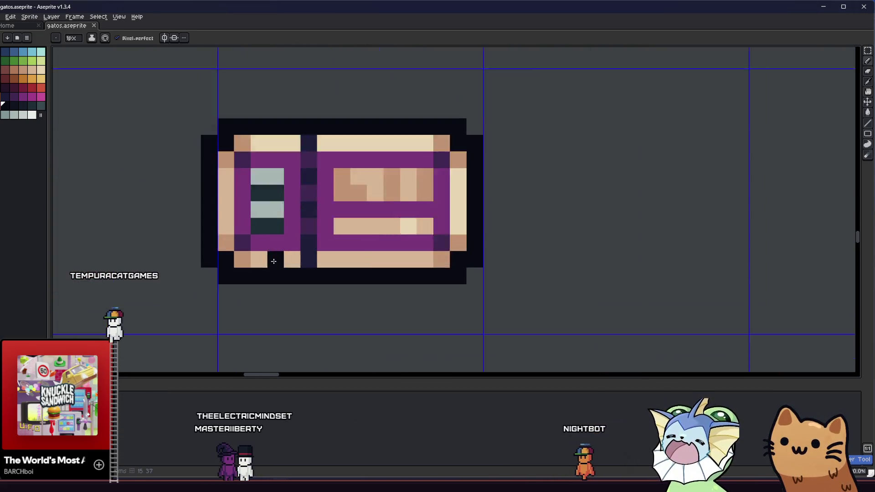
# Colour the centre pixel of the ticket's bottom border brown
pyautogui.press('i')
pyautogui.press('b')
pyautogui.click(344, 258)
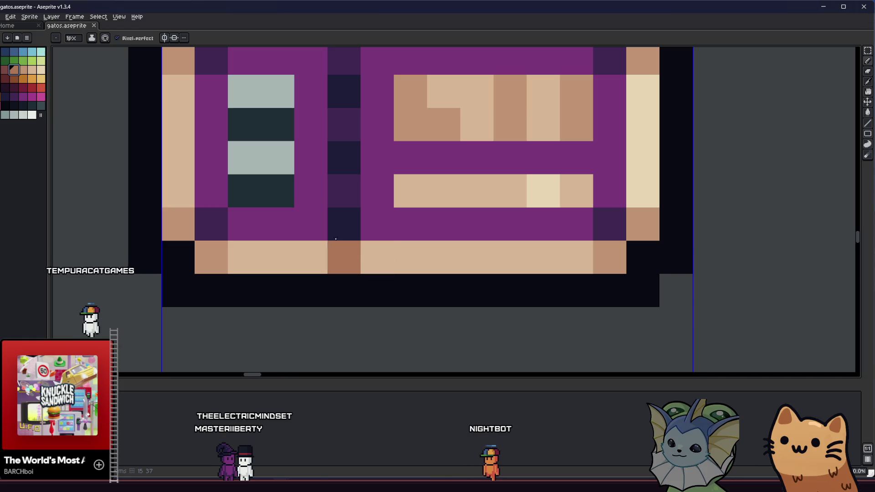
pyautogui.scroll(-2, 340, 269)
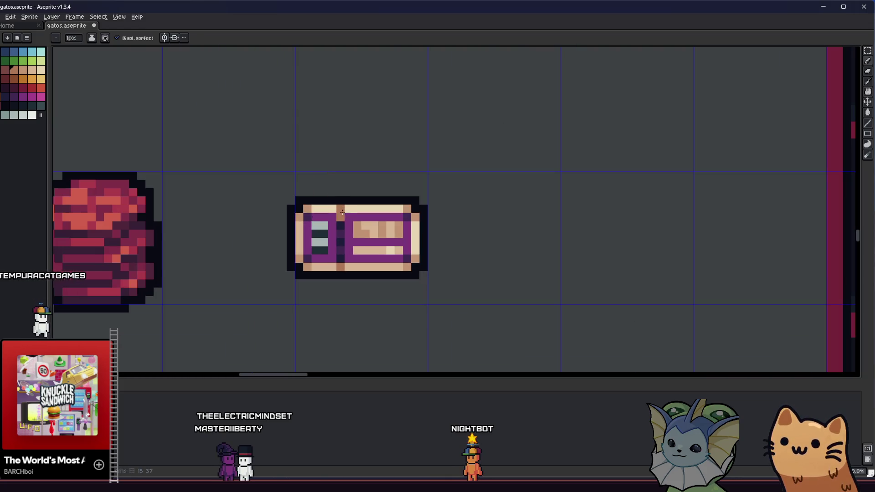
pyautogui.press('v')
pyautogui.scroll(-5, 319, 246)
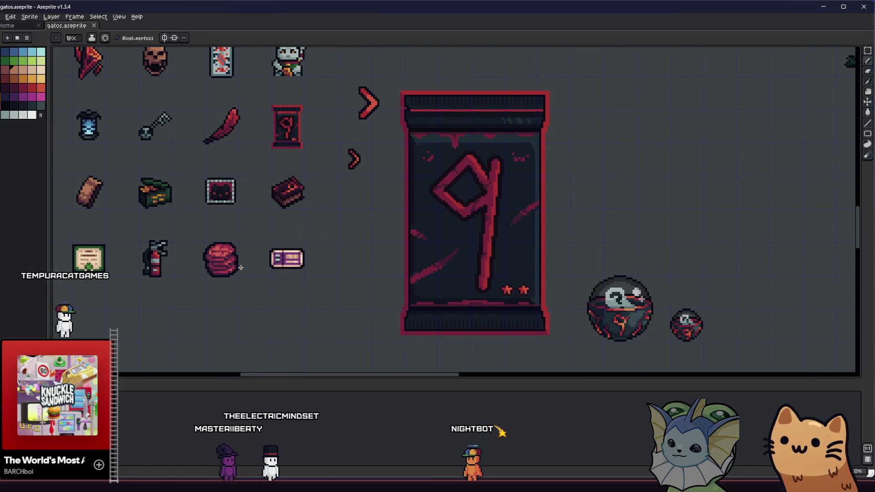
# Repaint the purple pixels beside the grey block grey, filling out its left column
pyautogui.press('i')
pyautogui.scroll(5, 235, 268)
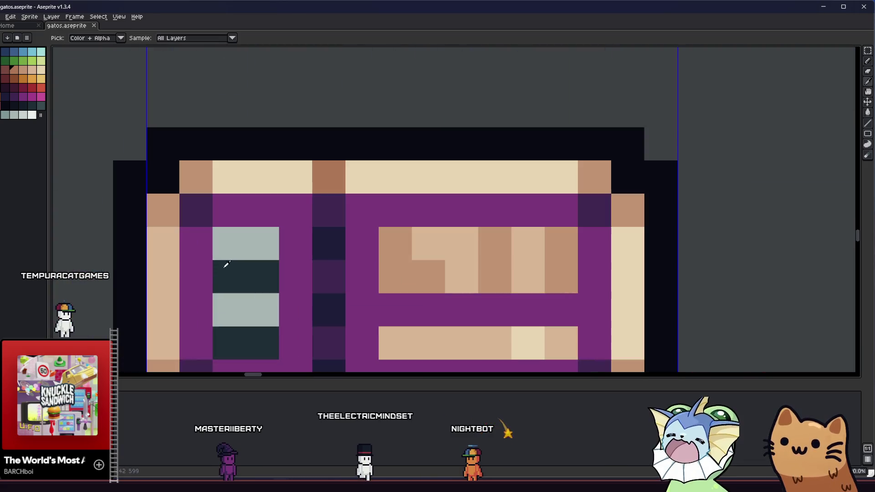
pyautogui.scroll(-3, 248, 251)
pyautogui.scroll(3, 253, 234)
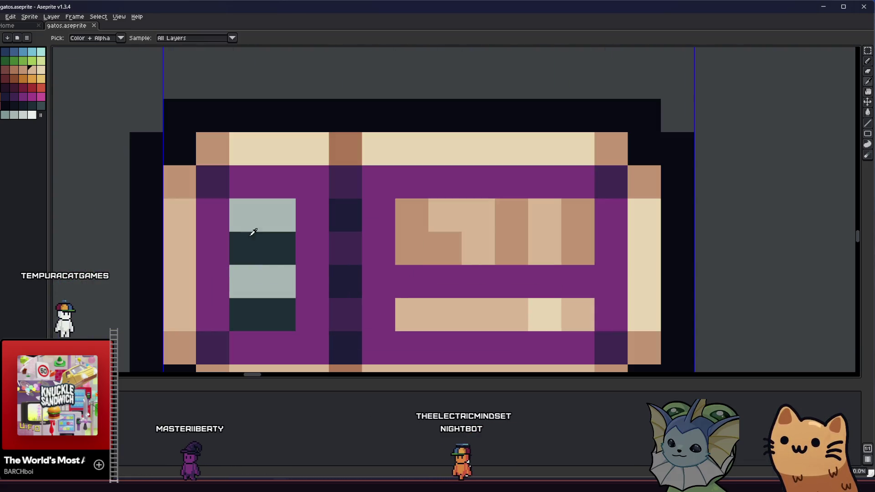
pyautogui.press('b')
pyautogui.moveTo(227, 217); pyautogui.dragTo(222, 260)
pyautogui.click(227, 274)
pyautogui.click(216, 253)
pyautogui.click(221, 309)
# Darken the left cell of the lower dark row with the ticket's dark colour, then resample light grey
pyautogui.press('i')
pyautogui.scroll(-3, 229, 294)
pyautogui.scroll(3, 228, 294)
pyautogui.click(21, 104)
pyautogui.press('b')
pyautogui.click(203, 328)
pyautogui.press('i')
pyautogui.click(218, 293)
pyautogui.press('b')
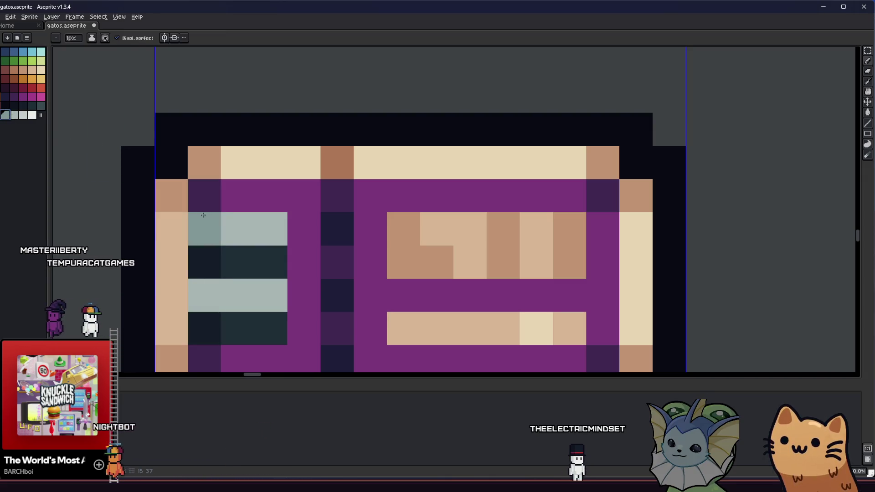
pyautogui.scroll(-5, 194, 280)
pyautogui.scroll(-3, 194, 280)
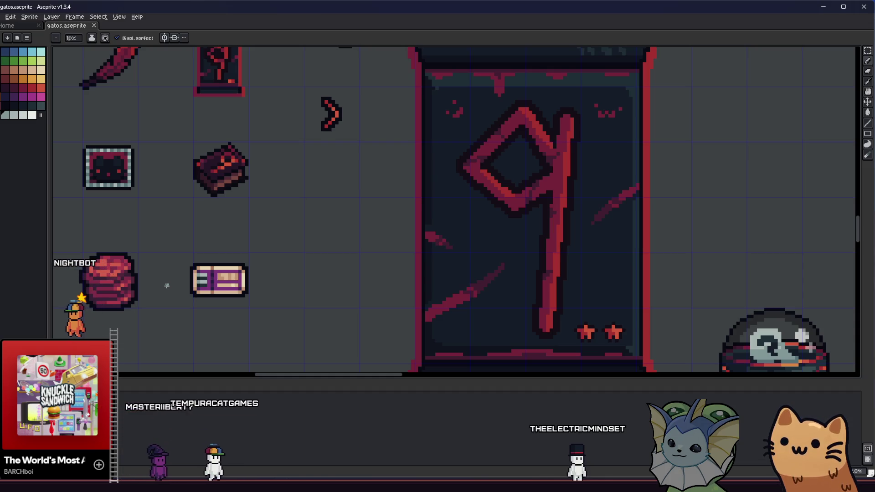
# Paint the ticket's grey left column purple
pyautogui.scroll(5, 214, 279)
pyautogui.keyDown('alt'); pyautogui.click(293, 172); pyautogui.keyUp('alt')
pyautogui.moveTo(265, 179); pyautogui.dragTo(265, 231)
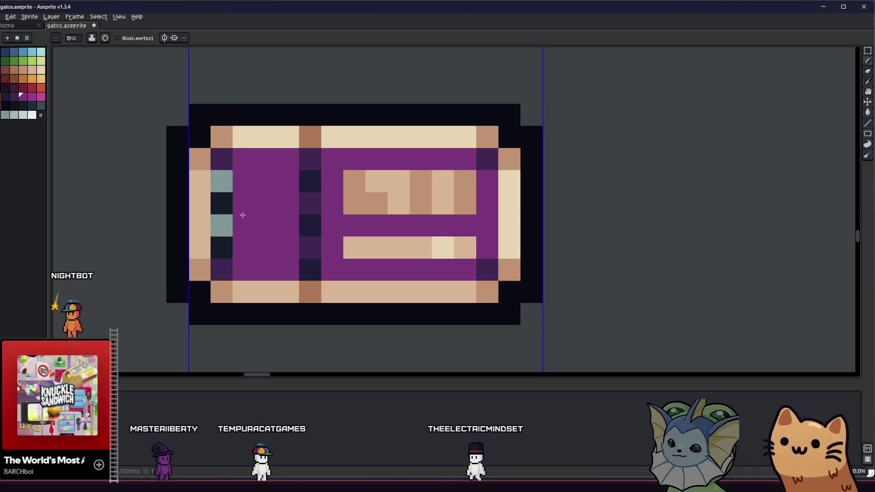
pyautogui.click(225, 191)
# Draw a tan block inside the left panel, undoing and then restoring it
pyautogui.keyDown('alt'); pyautogui.click(394, 210); pyautogui.keyUp('alt')
pyautogui.click(240, 185)
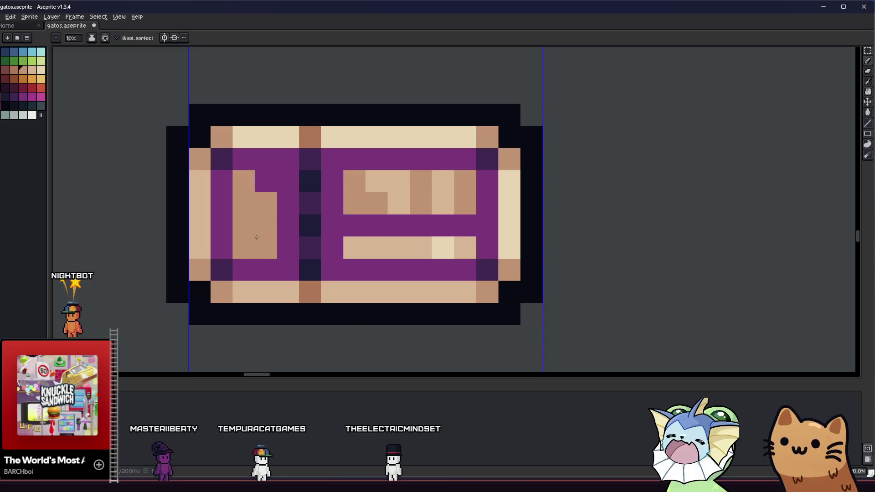
pyautogui.hotkey('ctrl', 'z')
pyautogui.press('z')
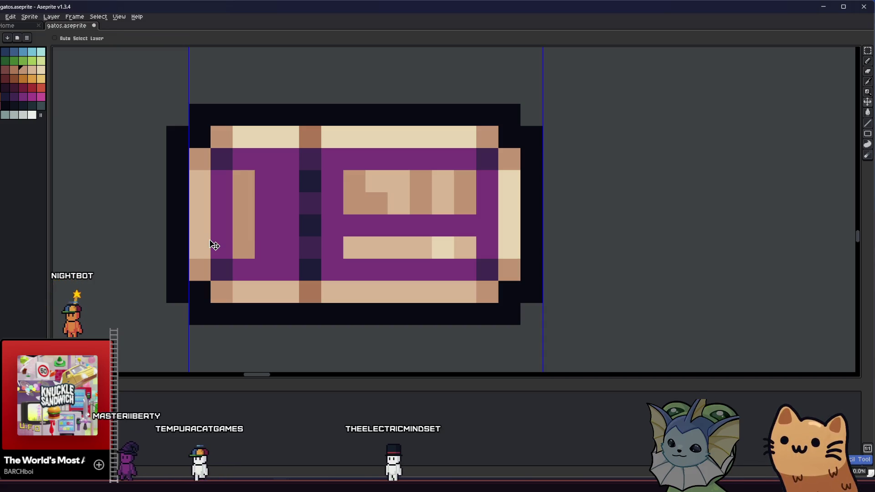
pyautogui.hotkey('ctrl', 'y')
pyautogui.press('b')
# Add lighter tan pixels to the top and bottom of the panel's symbol
pyautogui.keyDown('alt'); pyautogui.click(376, 181); pyautogui.keyUp('alt')
pyautogui.click(266, 181)
pyautogui.click(265, 223)
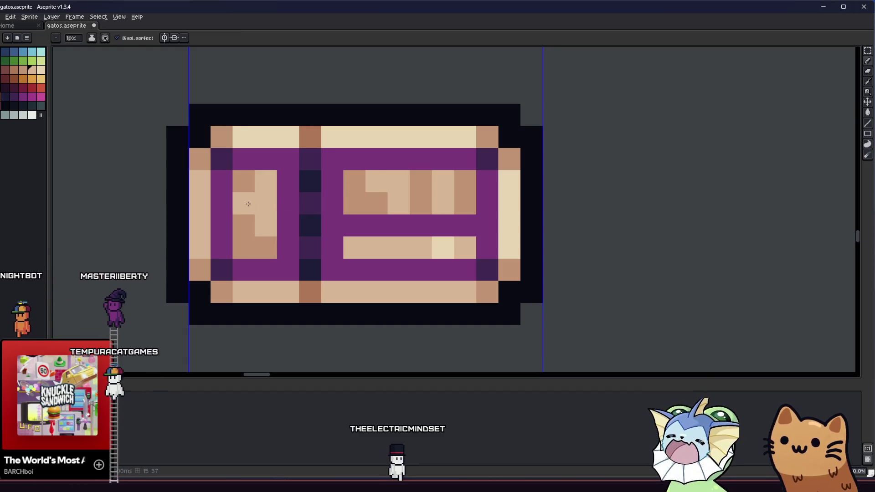
pyautogui.scroll(2, 249, 219)
pyautogui.scroll(-6, 235, 258)
pyautogui.scroll(-1, 236, 258)
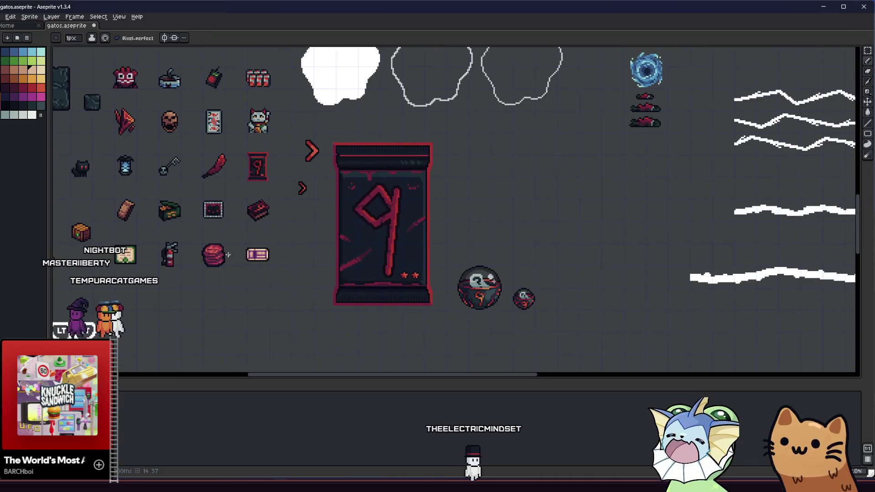
pyautogui.scroll(3, 235, 258)
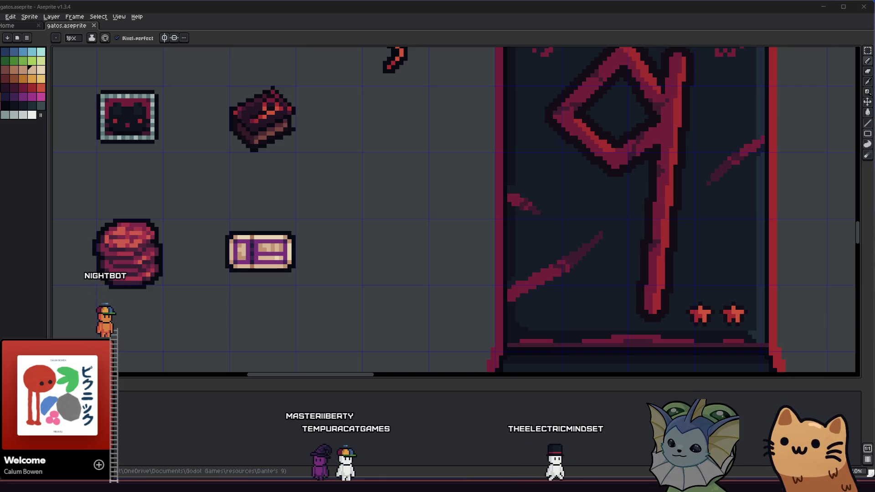
pyautogui.scroll(-4, 410, 160)
# Dot several ticket right-panel pixels dark brown, then save the sprite sheet
pyautogui.scroll(5, 352, 257)
pyautogui.press('i')
pyautogui.click(352, 256)
pyautogui.moveTo(352, 256); pyautogui.dragTo(320, 220)
pyautogui.press('b')
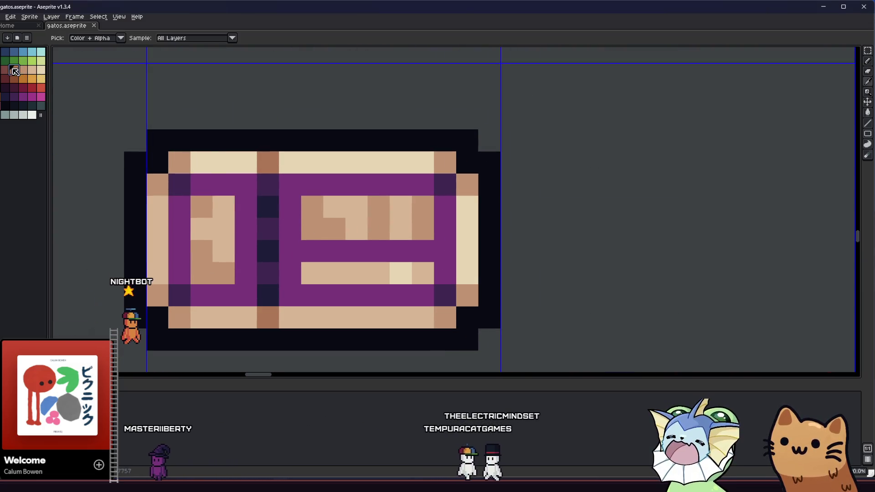
pyautogui.click(313, 207)
pyautogui.moveTo(379, 208); pyautogui.dragTo(379, 229)
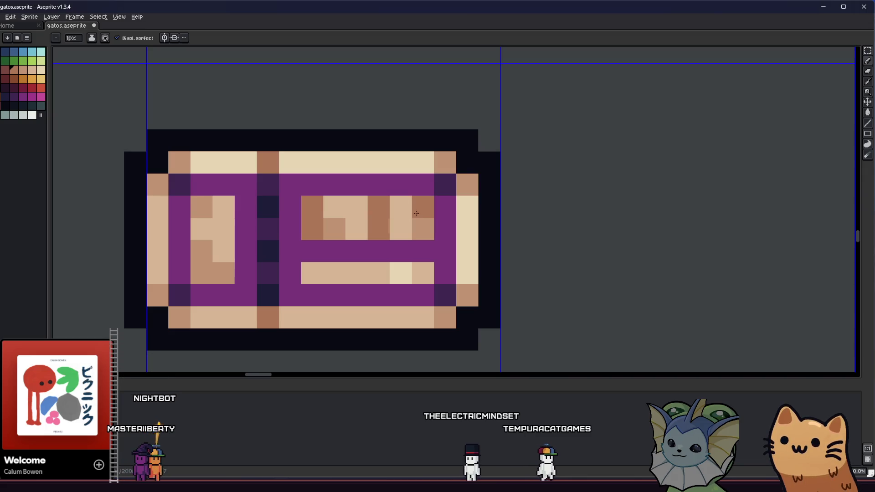
pyautogui.press('v')
pyautogui.press('b')
pyautogui.click(422, 228)
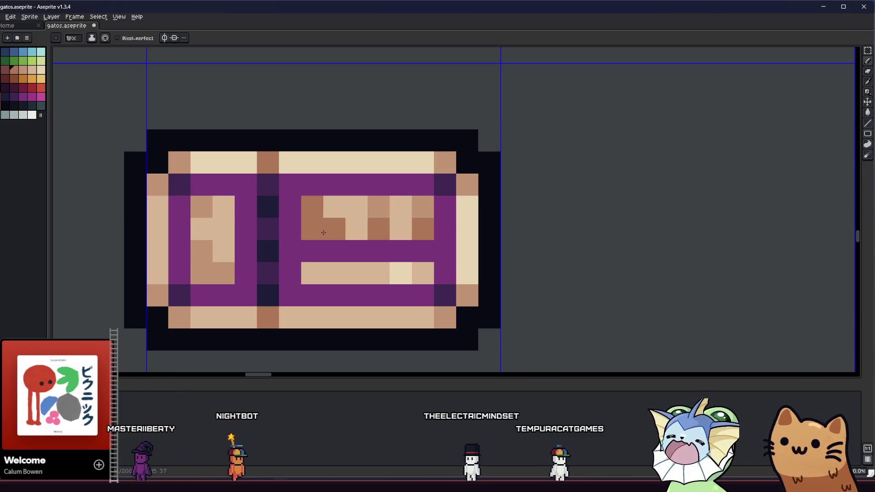
pyautogui.click(334, 228)
pyautogui.click(401, 229)
pyautogui.scroll(-8, 391, 237)
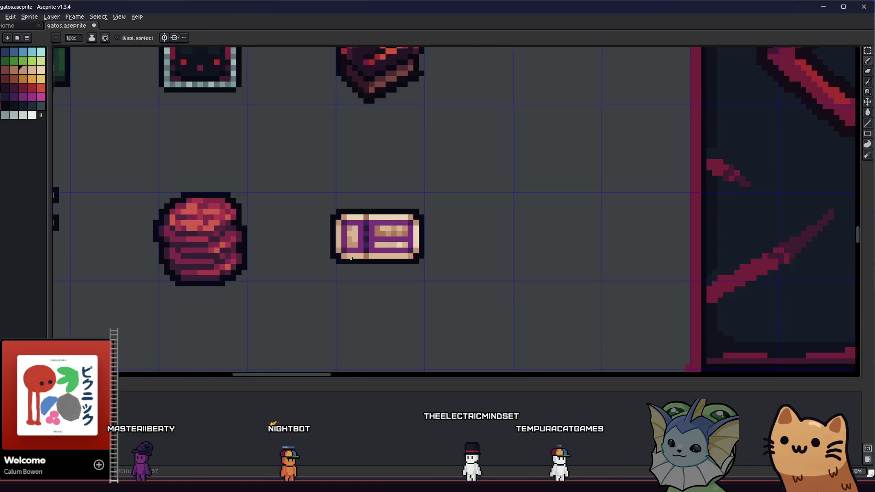
pyautogui.hotkey('ctrl', 's')
# Drag rectangular selections over the whole ticket and its lower part, clearing each one
pyautogui.press('m')
pyautogui.scroll(6, 364, 256)
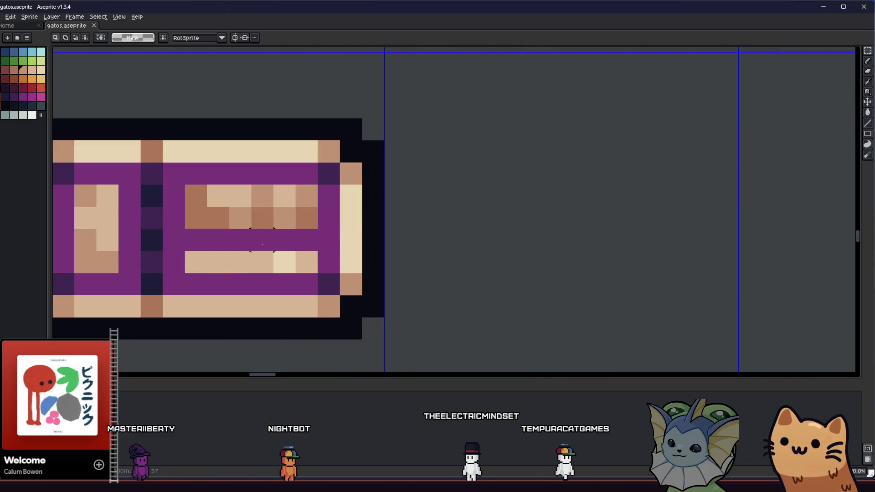
pyautogui.scroll(-3, 486, 263)
pyautogui.scroll(-5, 486, 264)
pyautogui.scroll(4, 360, 261)
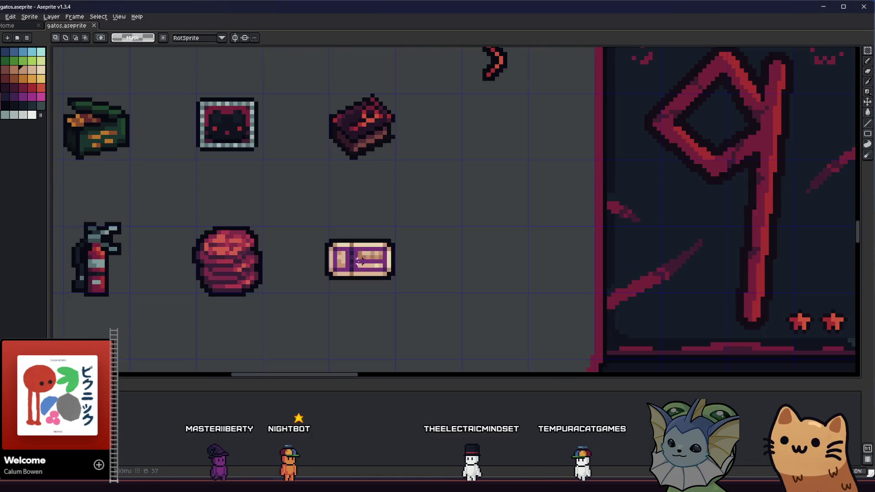
pyautogui.moveTo(312, 234); pyautogui.dragTo(418, 283)
pyautogui.click(434, 295)
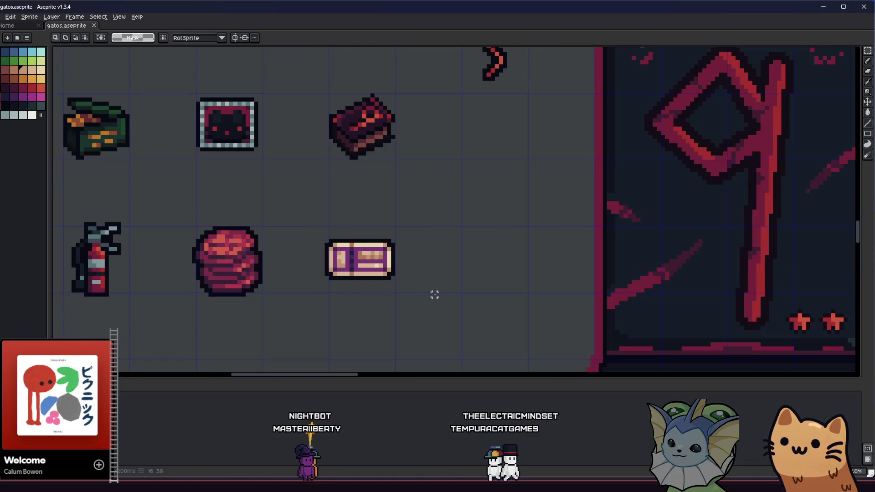
pyautogui.scroll(2, 418, 278)
pyautogui.moveTo(381, 238)
pyautogui.mouseDown()
pyautogui.moveTo(370, 259)
pyautogui.moveTo(168, 310)
pyautogui.mouseUp()
pyautogui.click(240, 302)
pyautogui.moveTo(117, 263); pyautogui.dragTo(258, 274)
pyautogui.scroll(-3, 249, 273)
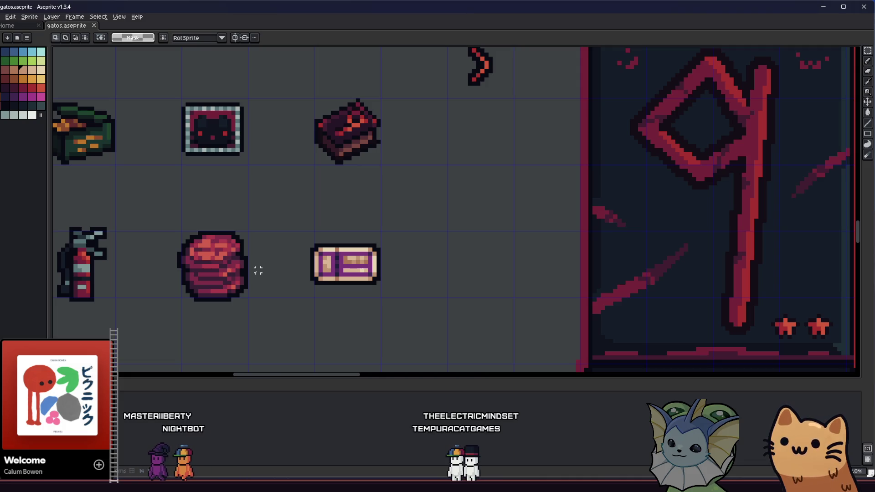
pyautogui.hscroll(1, 274, 251)
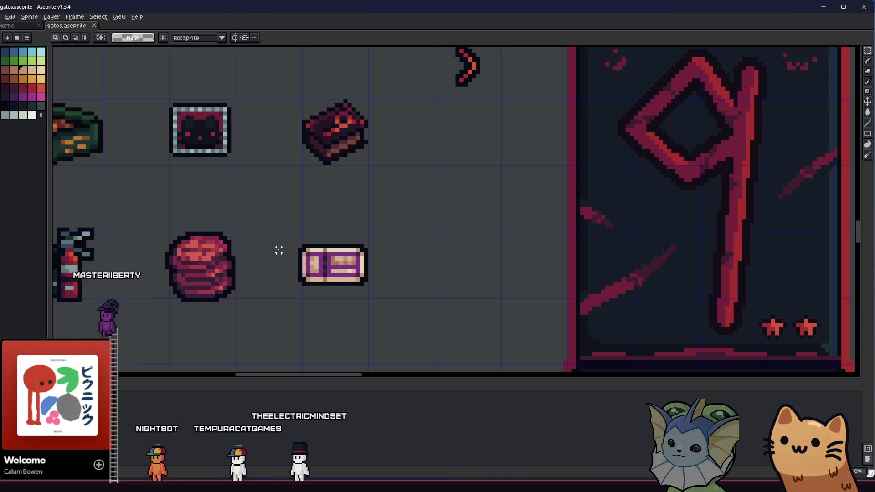
pyautogui.scroll(-3, 282, 250)
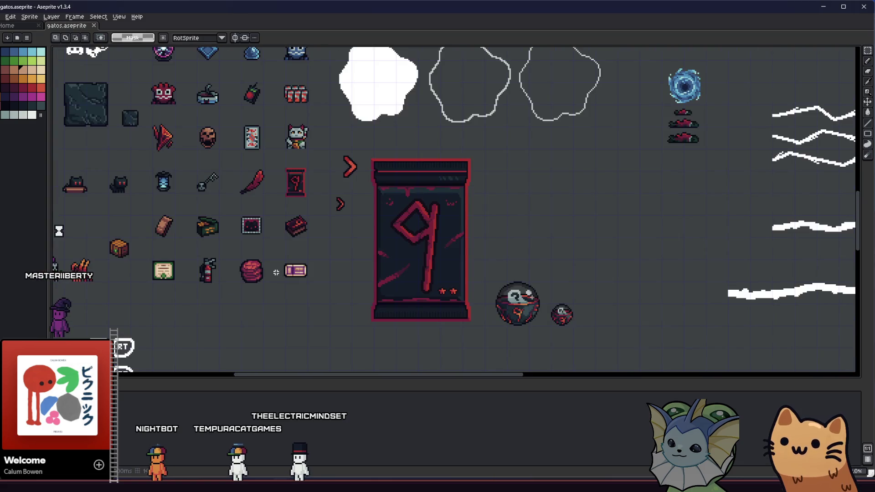
pyautogui.moveTo(202, 272); pyautogui.dragTo(303, 261)
pyautogui.scroll(3, 364, 255)
pyautogui.moveTo(365, 255); pyautogui.dragTo(253, 260)
pyautogui.scroll(4, 341, 260)
pyautogui.press('i')
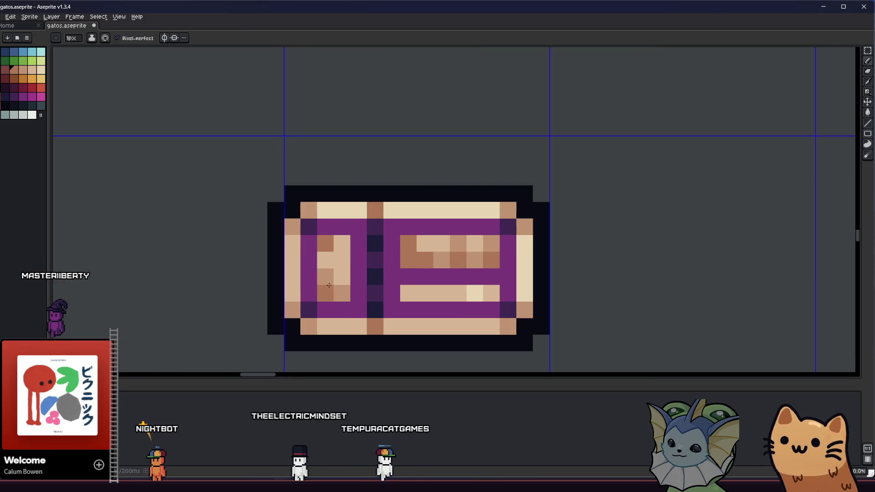
# Pick a dark palette colour, try a global fill of the tan pixels, then undo it
pyautogui.keyDown('alt'); pyautogui.click(331, 258); pyautogui.keyUp('alt')
pyautogui.scroll(-2, 330, 258)
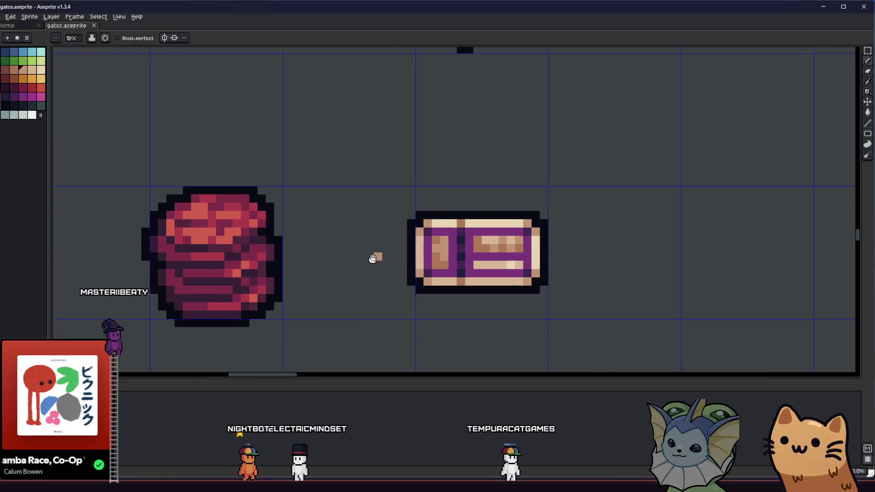
pyautogui.scroll(-4, 375, 257)
pyautogui.press('m')
pyautogui.scroll(-1, 323, 267)
pyautogui.scroll(3, 448, 232)
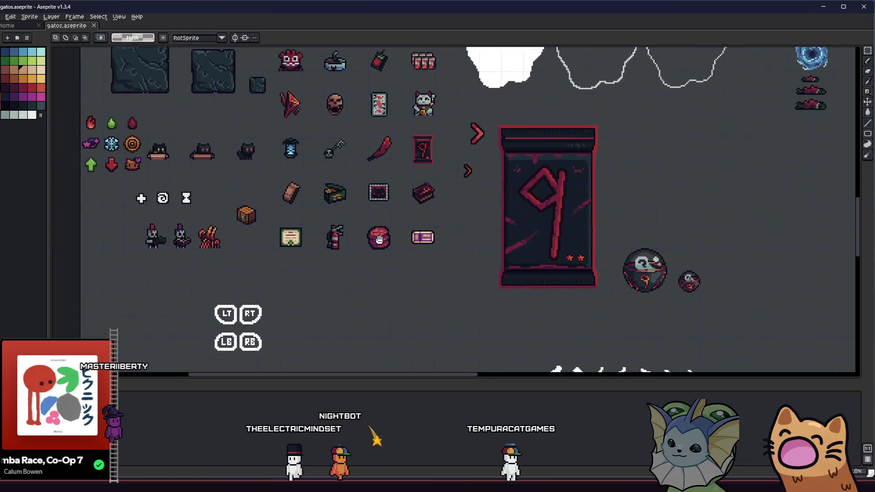
pyautogui.scroll(5, 448, 232)
pyautogui.press('i')
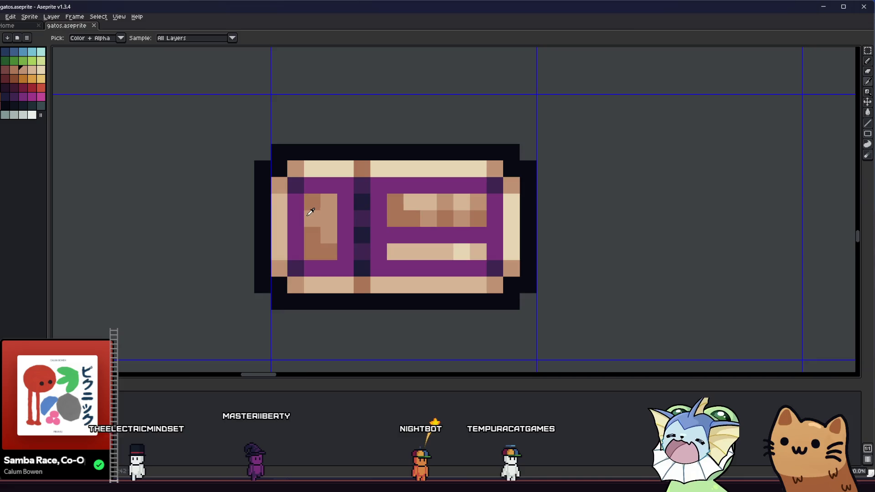
pyautogui.scroll(-3, 291, 196)
pyautogui.press('m')
pyautogui.scroll(3, 307, 227)
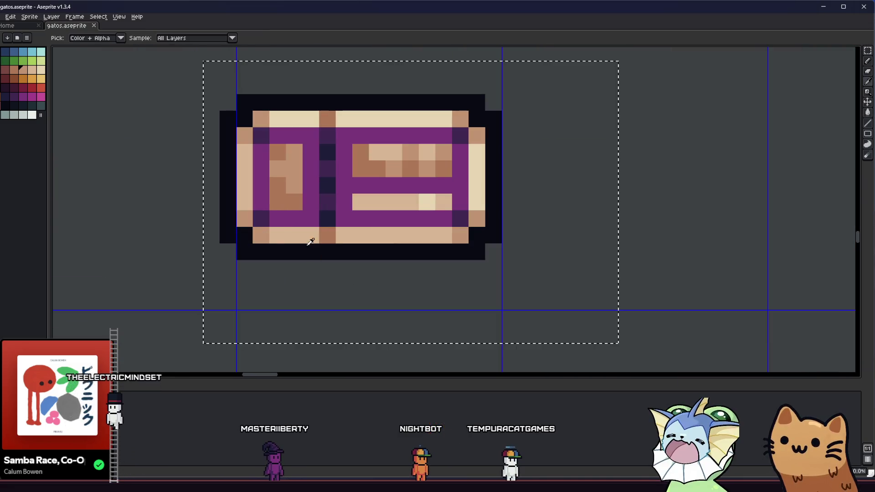
pyautogui.press('g')
pyautogui.click(276, 197)
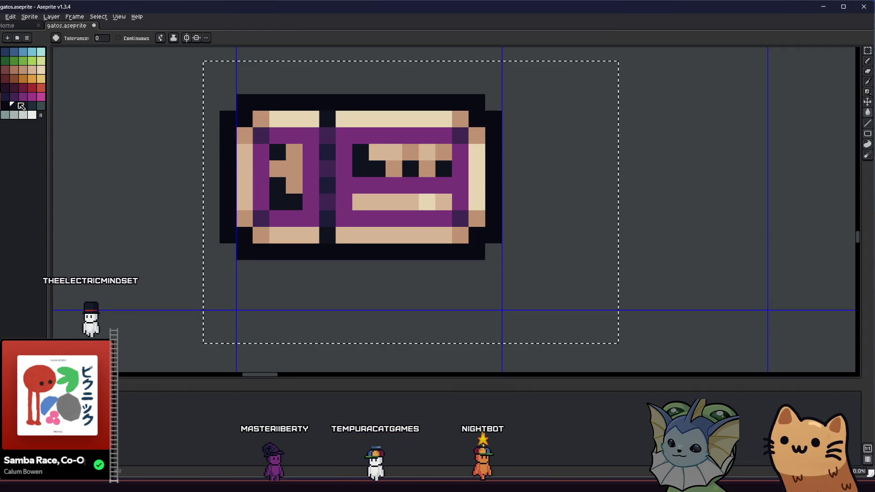
pyautogui.click(240, 177)
pyautogui.hotkey('ctrl', 'z')
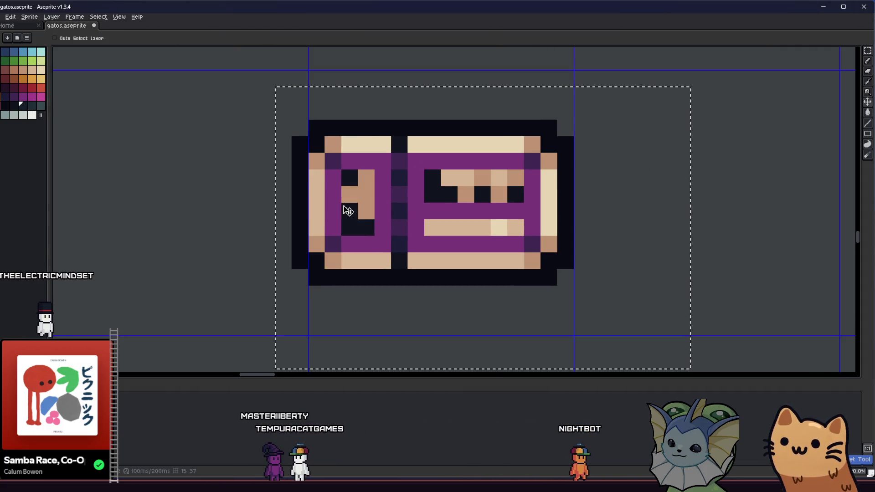
# With Contiguous enabled, fill the tan shapes in the left and right panels near-black
pyautogui.click(139, 41)
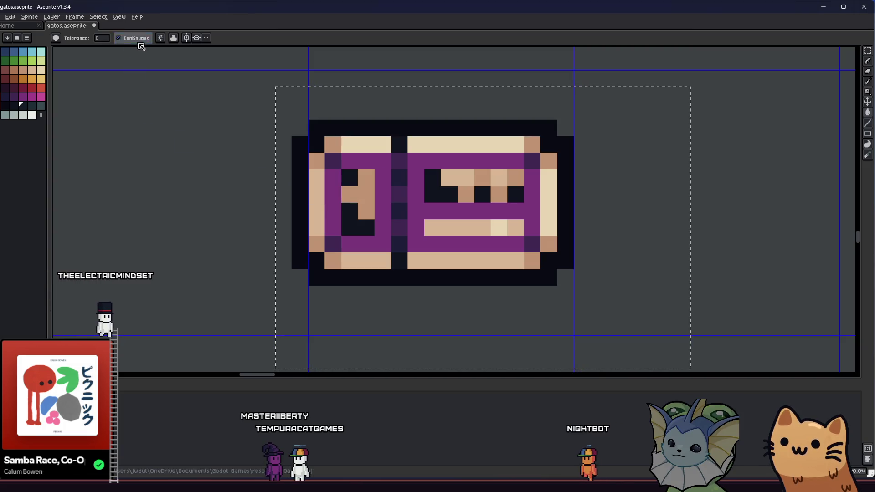
pyautogui.click(365, 194)
pyautogui.click(481, 178)
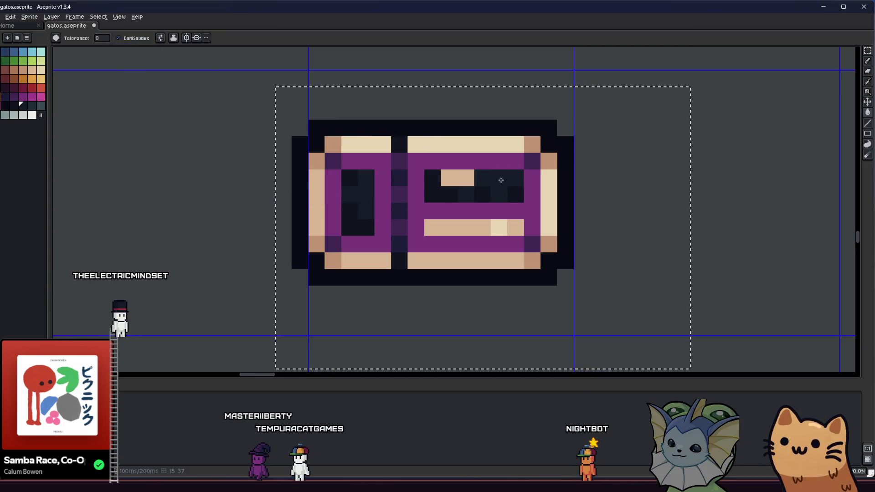
pyautogui.click(449, 178)
pyautogui.scroll(-3, 352, 212)
pyautogui.scroll(-2, 352, 212)
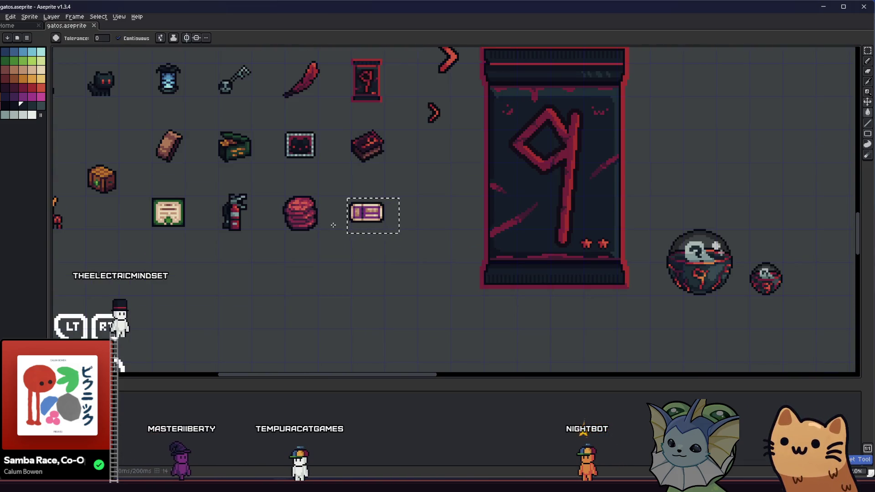
# Zoom in on the fire extinguisher sprite and recolour one of its pixels
pyautogui.scroll(3, 410, 223)
pyautogui.press('i')
pyautogui.scroll(1, 418, 222)
pyautogui.moveTo(392, 235); pyautogui.dragTo(344, 236)
pyautogui.scroll(1, 349, 230)
pyautogui.scroll(-2, 341, 246)
pyautogui.press('b')
pyautogui.scroll(-3, 339, 265)
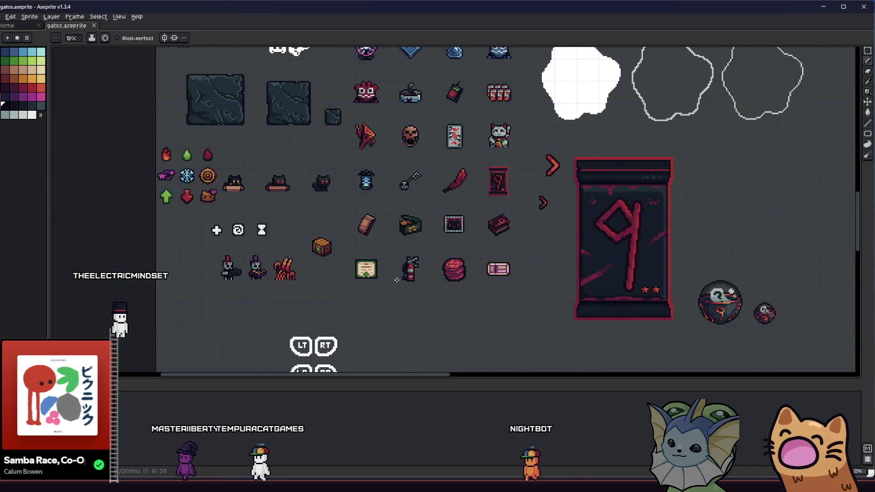
pyautogui.scroll(-1, 364, 264)
pyautogui.scroll(4, 391, 264)
pyautogui.moveTo(391, 265); pyautogui.dragTo(348, 257)
pyautogui.scroll(3, 351, 255)
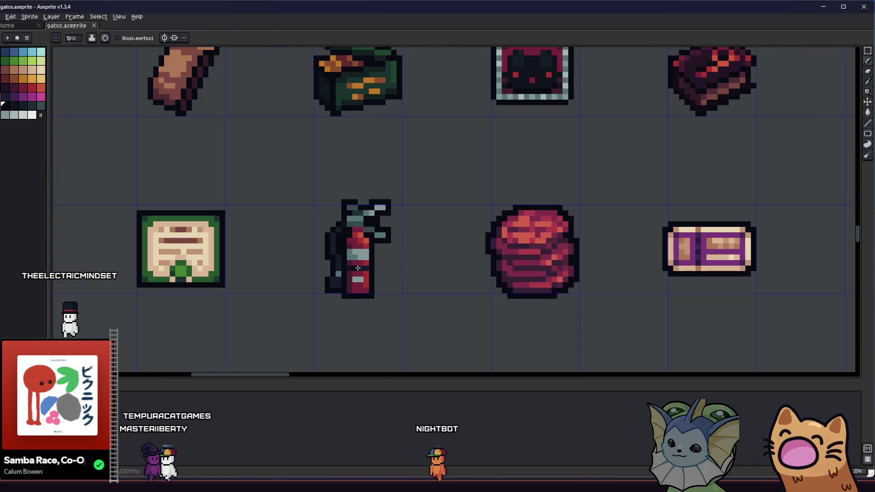
pyautogui.scroll(5, 355, 242)
pyautogui.click(375, 233)
# Sample the extinguisher's dark teal and darken a column of its shading pixels
pyautogui.press('i')
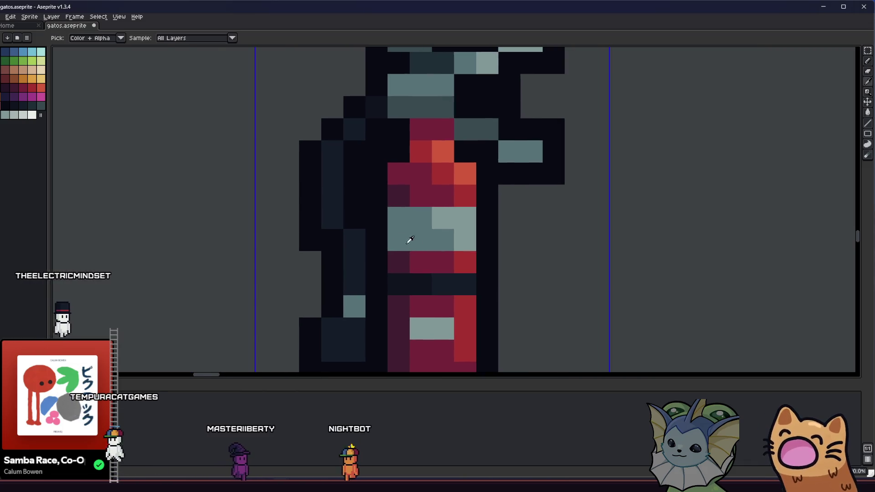
pyautogui.click(402, 230)
pyautogui.press('b')
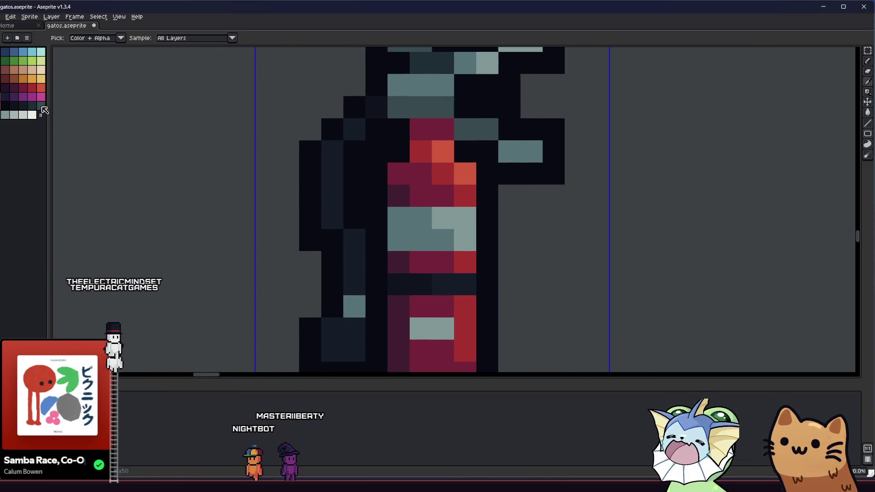
pyautogui.moveTo(397, 218); pyautogui.dragTo(395, 239)
pyautogui.scroll(-6, 396, 228)
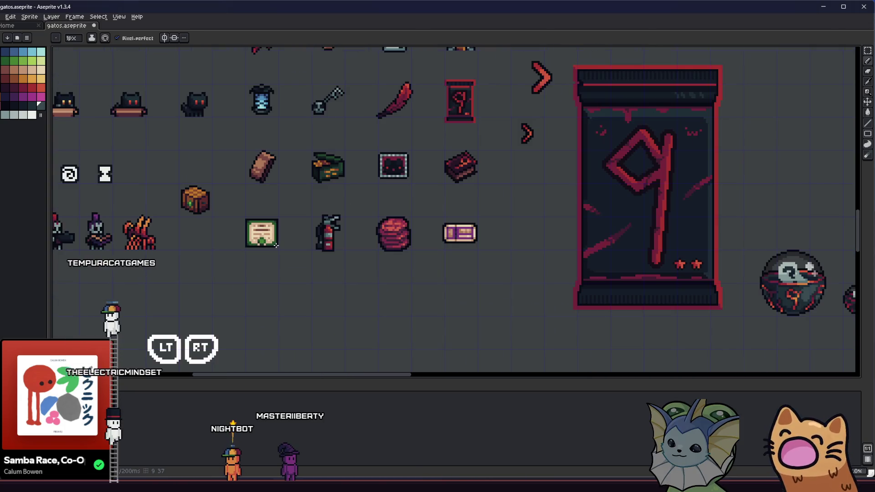
pyautogui.scroll(-2, 275, 245)
pyautogui.scroll(4, 344, 218)
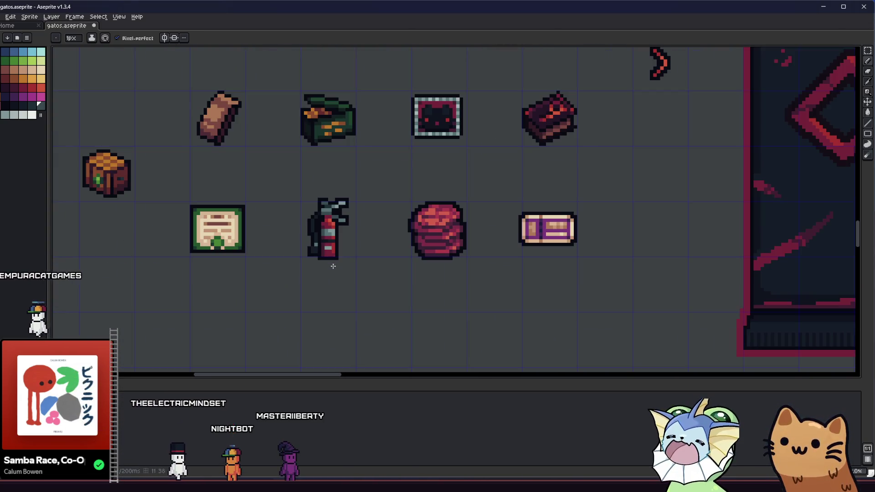
# Save the sprite sheet with Ctrl+S
pyautogui.press('i')
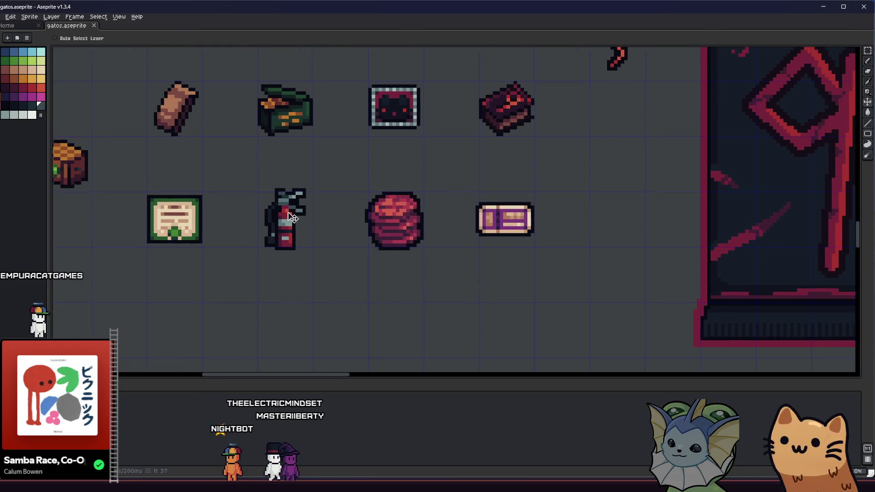
pyautogui.scroll(-2, 273, 228)
pyautogui.scroll(4, 220, 219)
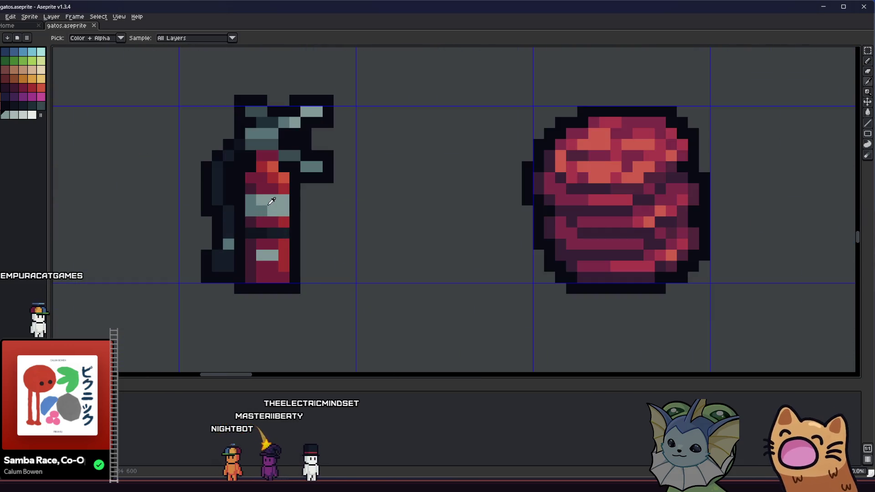
pyautogui.press('b')
pyautogui.scroll(1, 235, 192)
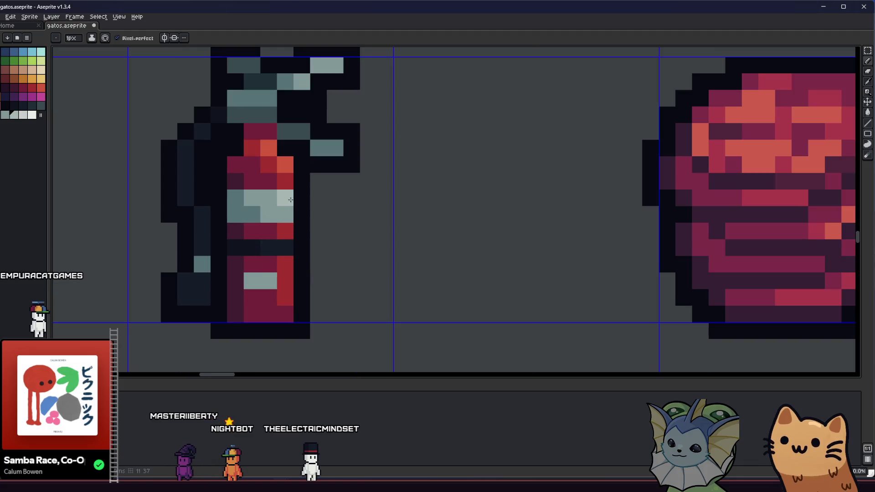
pyautogui.scroll(-4, 246, 237)
pyautogui.hotkey('ctrl', 's')
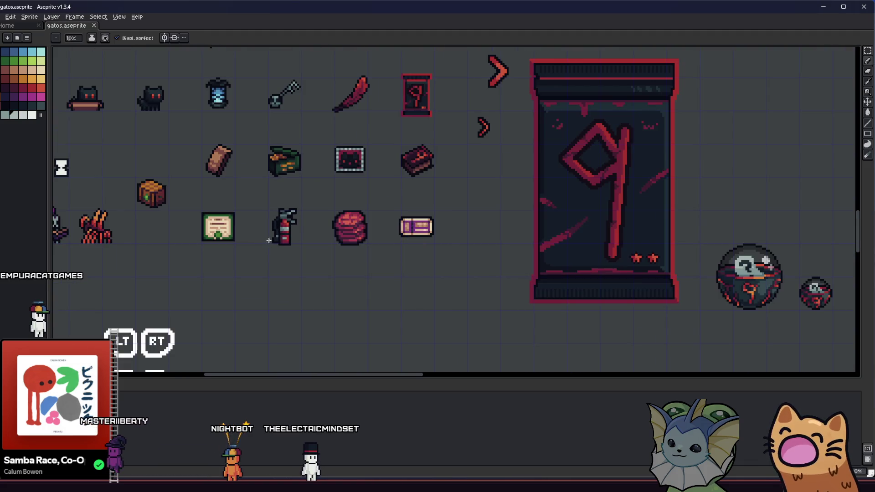
pyautogui.scroll(-1, 273, 238)
pyautogui.press('i')
pyautogui.scroll(-3, 255, 240)
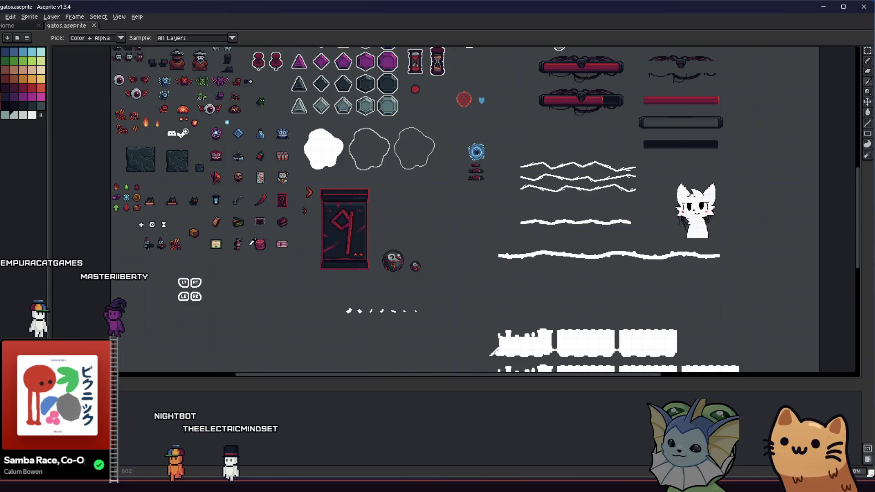
pyautogui.scroll(5, 252, 242)
pyautogui.moveTo(167, 251); pyautogui.dragTo(223, 261)
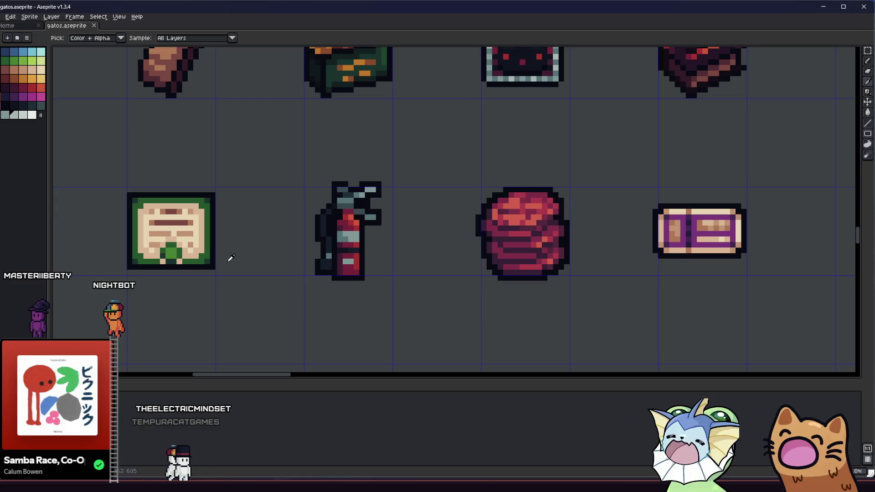
pyautogui.press('m')
pyautogui.scroll(-1, 356, 225)
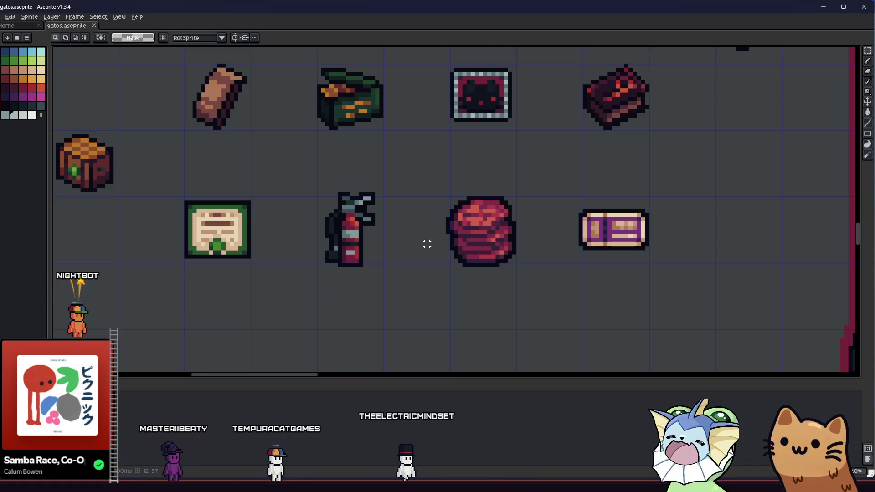
pyautogui.scroll(3, 427, 245)
pyautogui.press('b')
pyautogui.scroll(-2, 471, 208)
pyautogui.scroll(1, 431, 217)
pyautogui.scroll(-1, 433, 204)
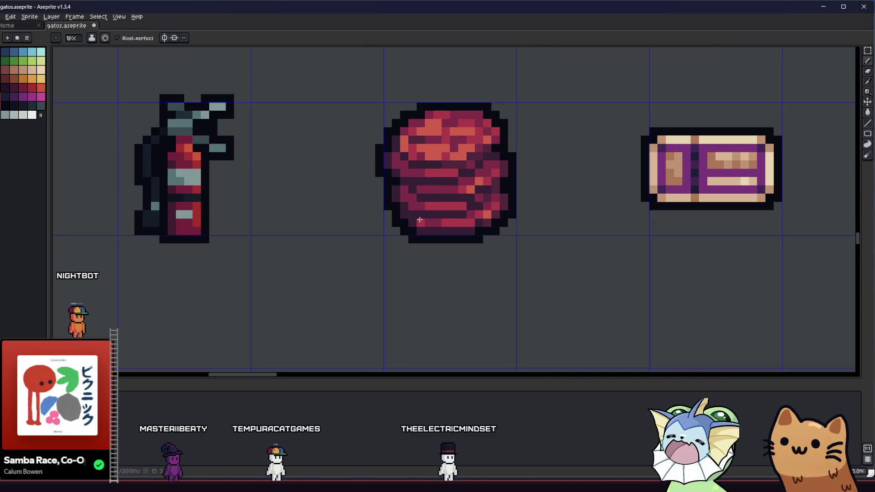
pyautogui.scroll(-5, 419, 220)
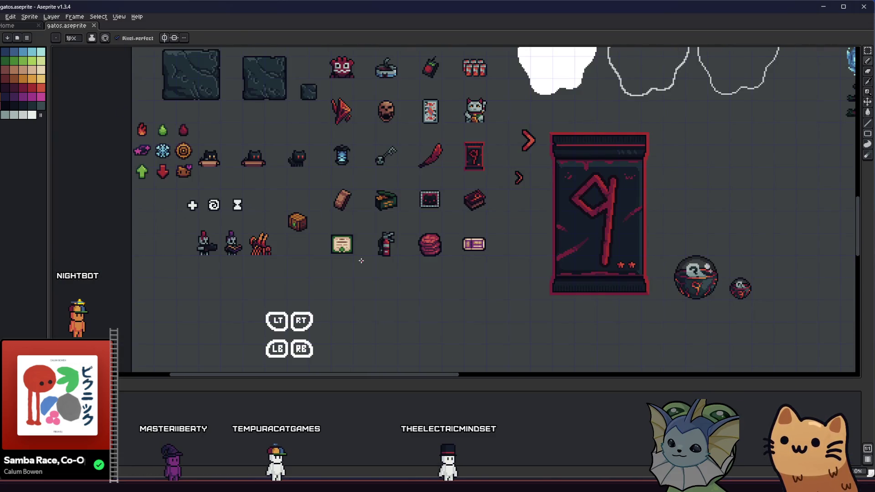
pyautogui.press('m')
pyautogui.moveTo(348, 260); pyautogui.dragTo(352, 261)
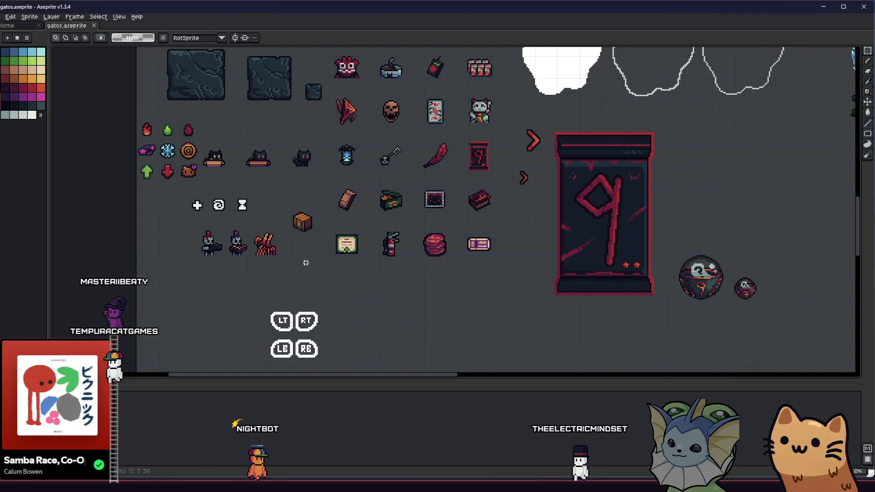
pyautogui.scroll(2, 272, 244)
pyautogui.moveTo(272, 244); pyautogui.dragTo(241, 217)
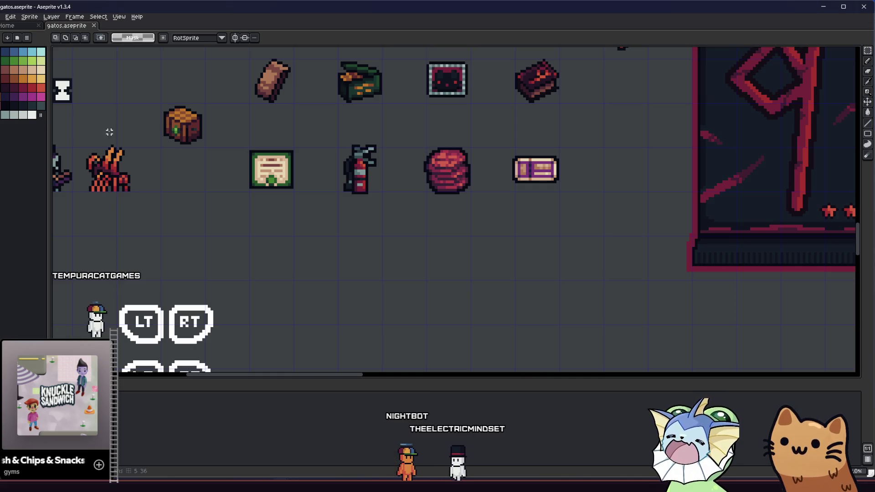
pyautogui.moveTo(276, 209); pyautogui.dragTo(255, 200)
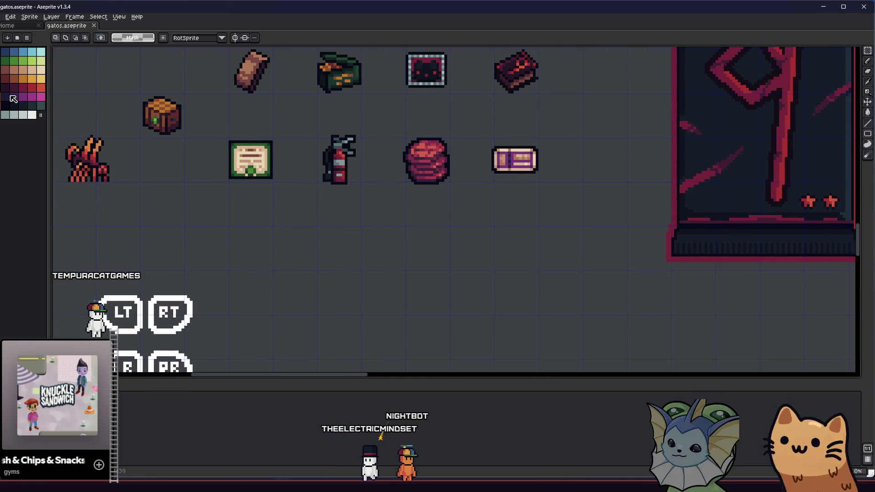
# Draw a magenta square in the empty space below the fire extinguisher
pyautogui.click(41, 96)
pyautogui.press('b')
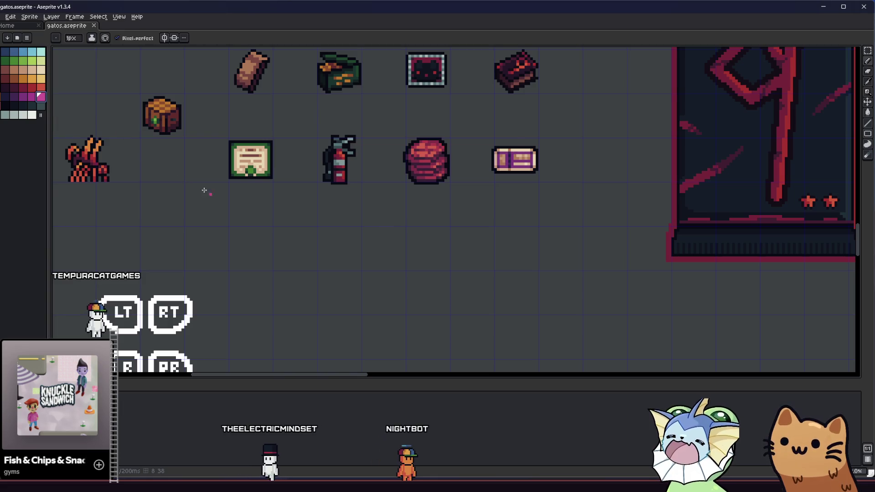
pyautogui.scroll(1, 213, 192)
pyautogui.moveTo(214, 191); pyautogui.dragTo(202, 184)
pyautogui.click(32, 96)
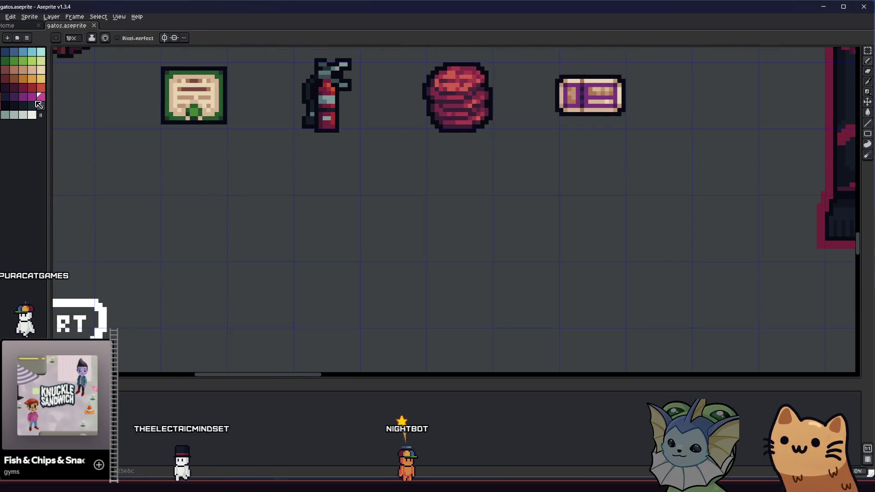
pyautogui.scroll(1, 287, 195)
pyautogui.moveTo(288, 190)
pyautogui.mouseDown()
pyautogui.moveTo(291, 221)
pyautogui.moveTo(322, 221)
pyautogui.mouseUp()
pyautogui.hotkey('ctrl', 'z')
pyautogui.press('v')
pyautogui.hotkey('ctrl', 'z')
pyautogui.press('b')
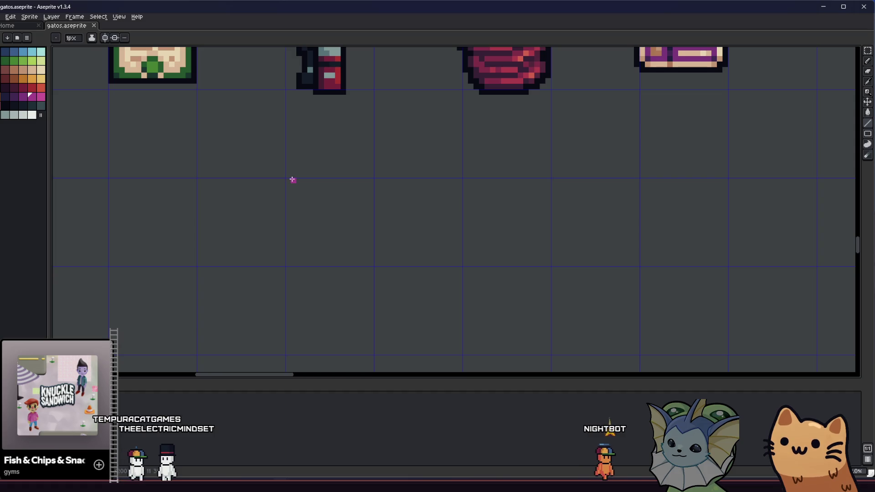
pyautogui.moveTo(292, 180); pyautogui.dragTo(328, 180)
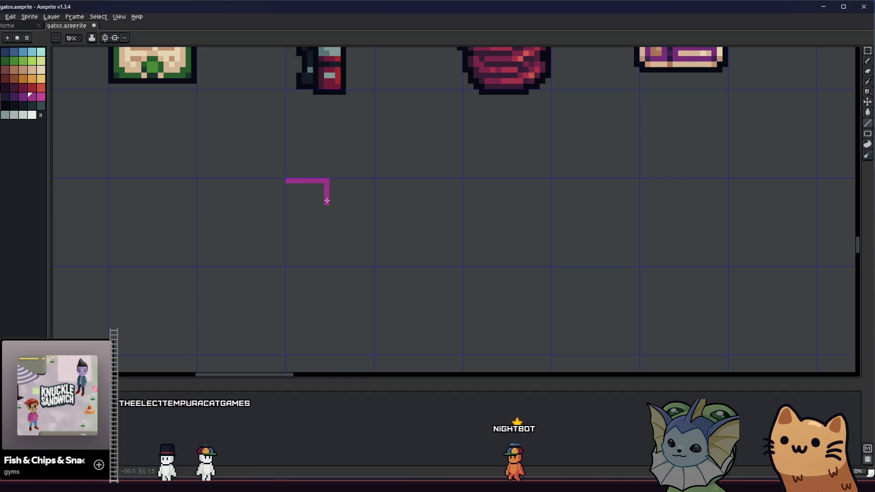
pyautogui.moveTo(326, 218); pyautogui.dragTo(290, 218)
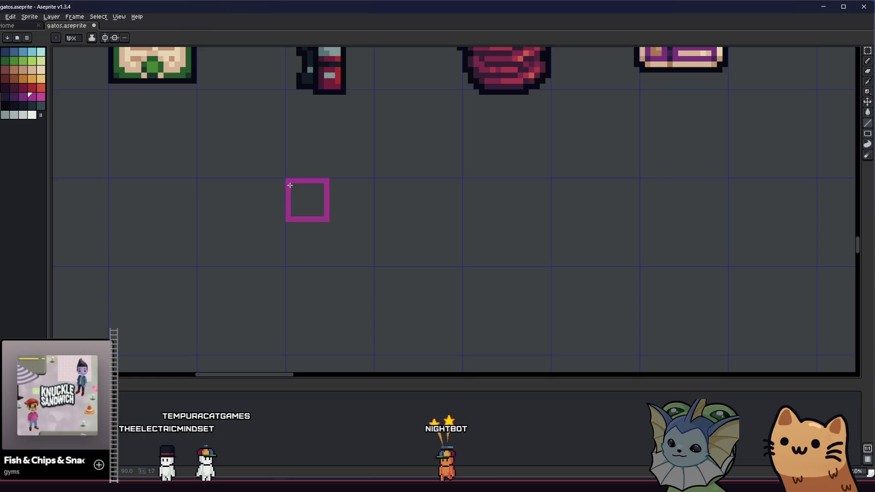
# Duplicate the magenta square and place the copy diagonally down-right of the original
pyautogui.moveTo(305, 201); pyautogui.dragTo(312, 200)
pyautogui.press('m')
pyautogui.moveTo(279, 152); pyautogui.dragTo(348, 230)
pyautogui.moveTo(321, 202); pyautogui.dragTo(360, 241)
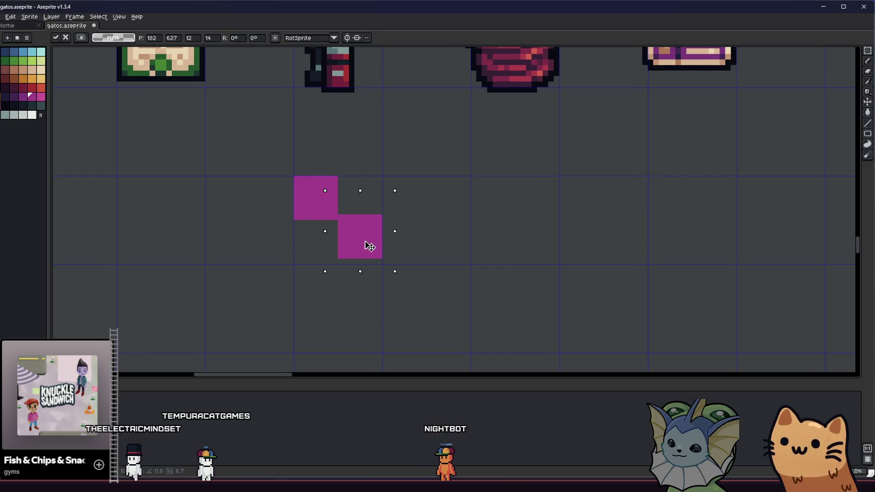
pyautogui.hotkey('ctrl', 'd')
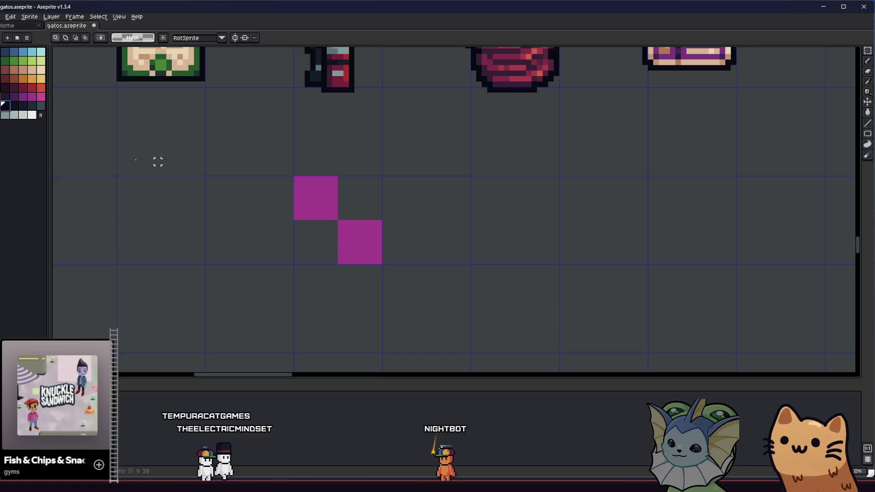
# Fill the two empty cells with black to complete the two-by-two checkerboard
pyautogui.press('b')
pyautogui.moveTo(331, 260)
pyautogui.mouseDown()
pyautogui.moveTo(299, 260)
pyautogui.moveTo(296, 223)
pyautogui.moveTo(309, 228)
pyautogui.mouseUp()
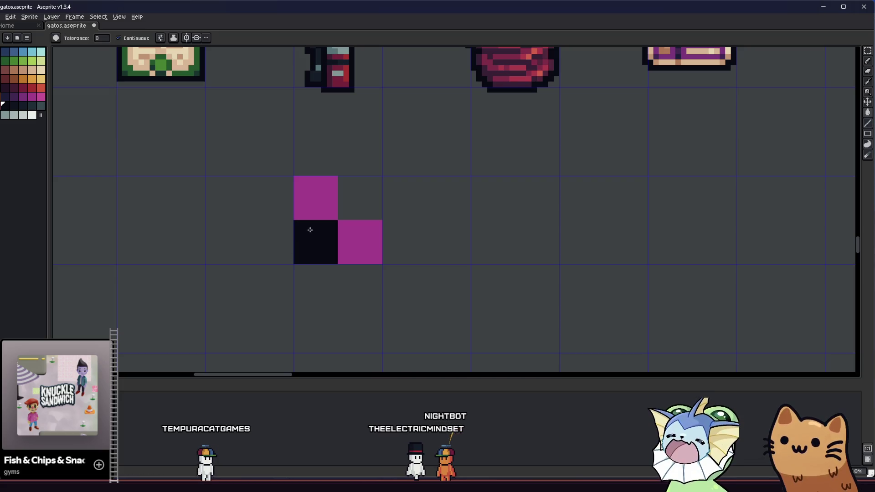
pyautogui.moveTo(340, 177)
pyautogui.mouseDown()
pyautogui.moveTo(375, 178)
pyautogui.moveTo(379, 217)
pyautogui.mouseUp()
pyautogui.press('g')
pyautogui.click(360, 201)
pyautogui.scroll(-3, 360, 200)
pyautogui.moveTo(321, 221)
pyautogui.mouseDown()
pyautogui.moveTo(176, 254)
pyautogui.moveTo(210, 243)
pyautogui.moveTo(111, 236)
pyautogui.moveTo(142, 242)
pyautogui.mouseUp()
pyautogui.scroll(3, 213, 241)
pyautogui.scroll(-3, 209, 243)
pyautogui.scroll(3, 211, 246)
pyautogui.moveTo(223, 234)
pyautogui.mouseDown()
pyautogui.moveTo(308, 220)
pyautogui.moveTo(305, 200)
pyautogui.mouseUp()
pyautogui.scroll(1, 306, 202)
pyautogui.moveTo(221, 221)
pyautogui.mouseDown()
pyautogui.moveTo(234, 219)
pyautogui.moveTo(235, 209)
pyautogui.mouseUp()
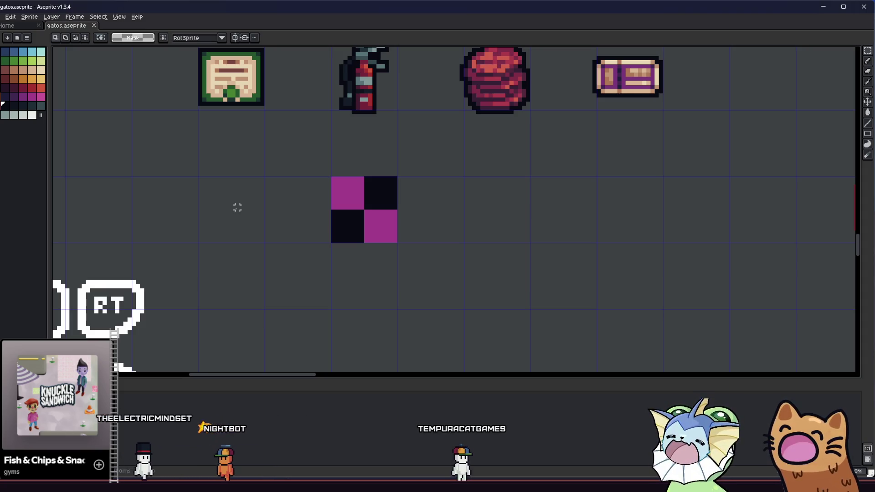
pyautogui.scroll(-1, 238, 207)
pyautogui.moveTo(262, 224); pyautogui.dragTo(203, 230)
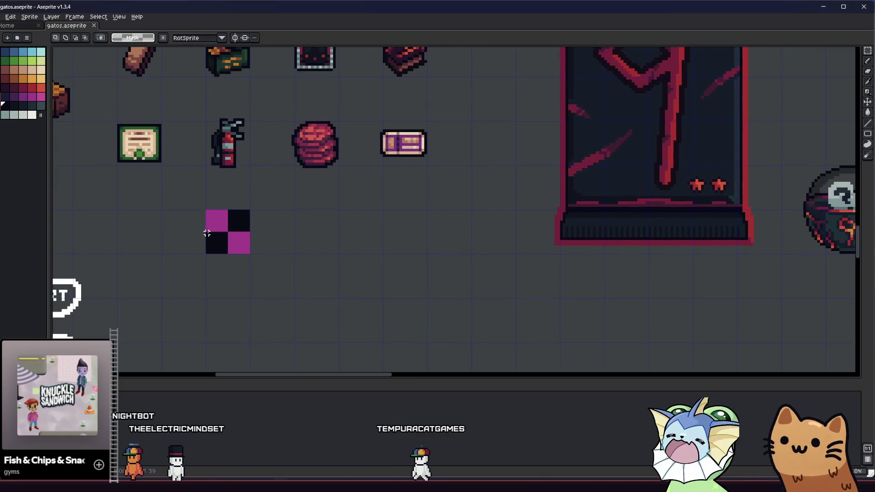
pyautogui.moveTo(191, 196); pyautogui.dragTo(261, 274)
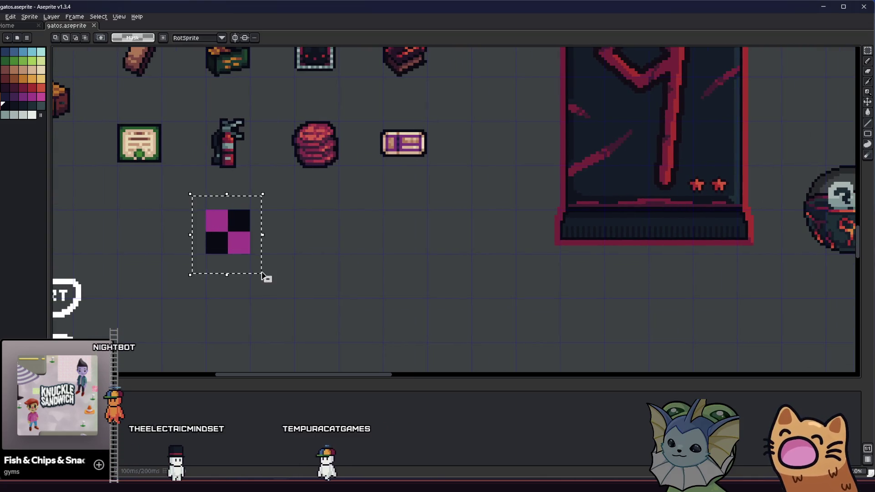
pyautogui.hotkey('shift', 'o')
pyautogui.scroll(3, 299, 285)
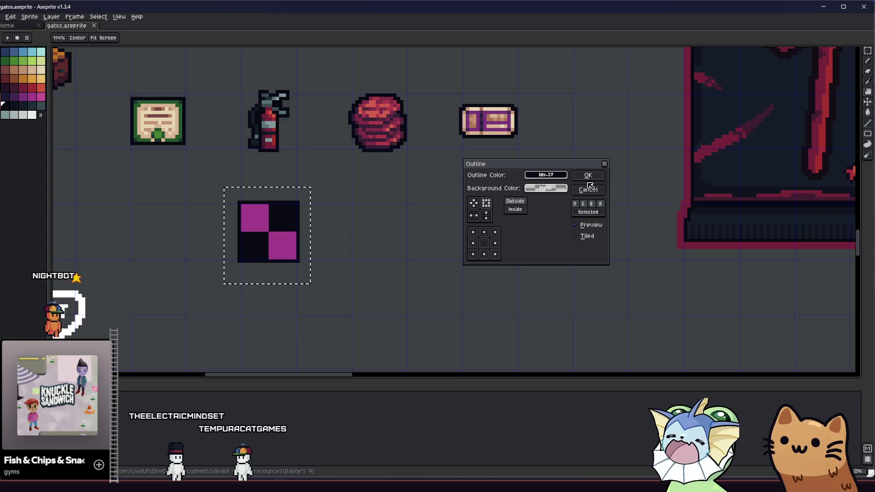
pyautogui.click(588, 179)
pyautogui.scroll(-1, 323, 240)
pyautogui.press('i')
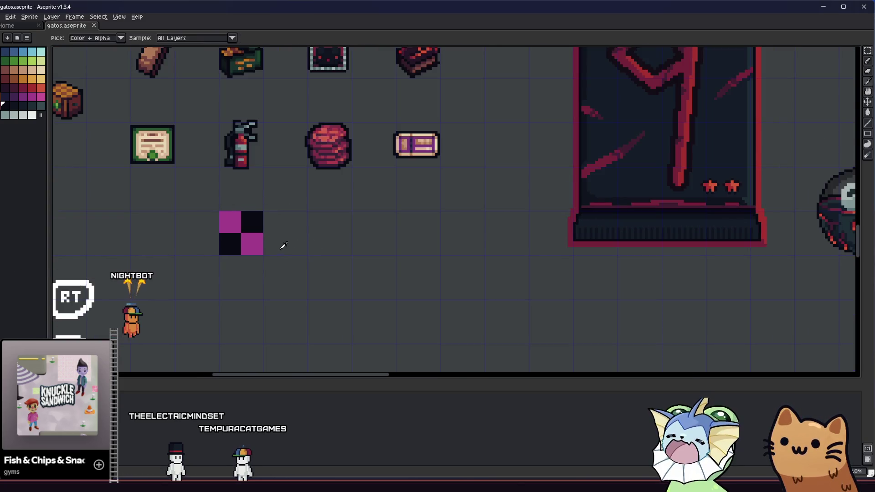
pyautogui.scroll(1, 242, 241)
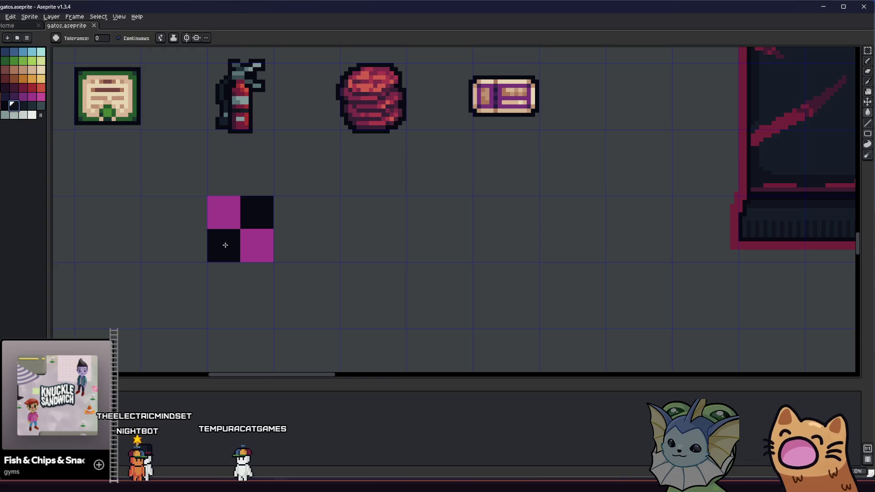
pyautogui.press('m')
pyautogui.moveTo(188, 184)
pyautogui.mouseDown()
pyautogui.moveTo(285, 269)
pyautogui.moveTo(298, 296)
pyautogui.mouseUp()
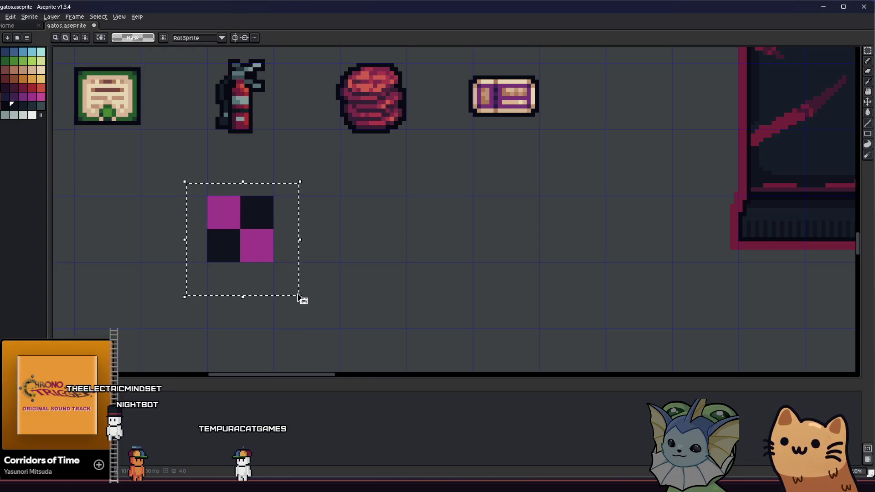
pyautogui.hotkey('shift', 'o')
pyautogui.click(545, 189)
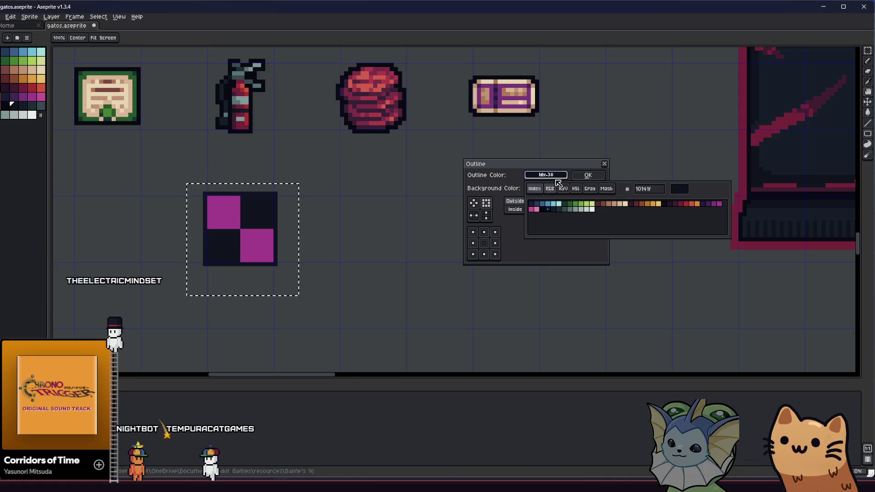
pyautogui.click(580, 176)
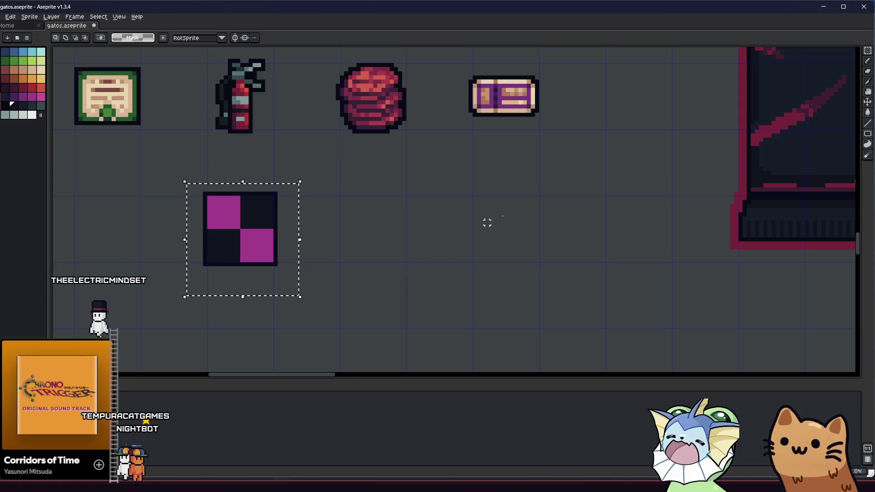
pyautogui.scroll(-2, 472, 241)
pyautogui.hotkey('ctrl', 'd')
pyautogui.hotkey('ctrl', 'z')
pyautogui.hotkey('ctrl', 'z')
pyautogui.hotkey('ctrl', 'z')
pyautogui.moveTo(469, 242); pyautogui.dragTo(430, 252)
pyautogui.scroll(2, 430, 251)
pyautogui.moveTo(362, 250); pyautogui.dragTo(314, 260)
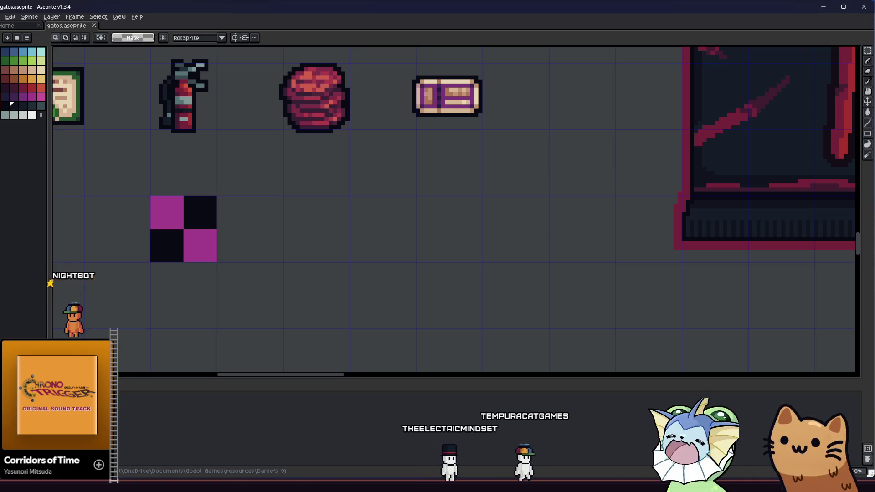
pyautogui.moveTo(351, 189); pyautogui.dragTo(379, 216)
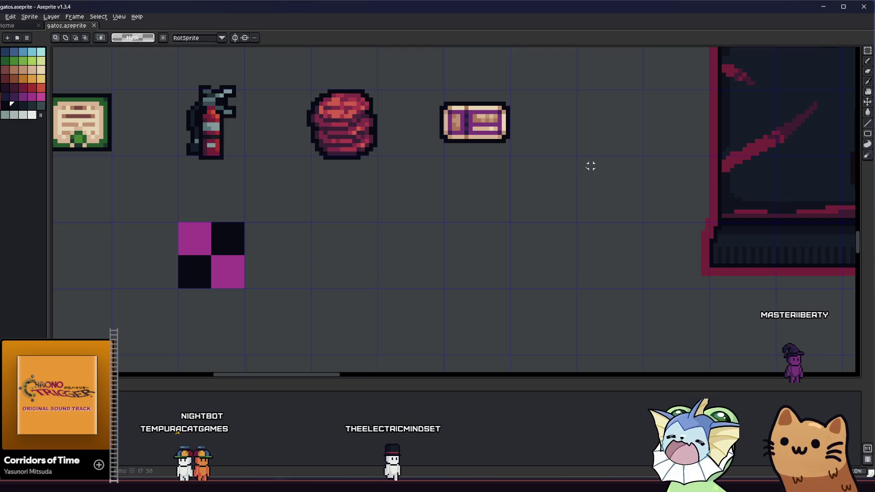
# Pick the navy swatch and draw the shark's body beside the checker tile
pyautogui.press('i')
pyautogui.scroll(1, 234, 188)
pyautogui.click(9, 52)
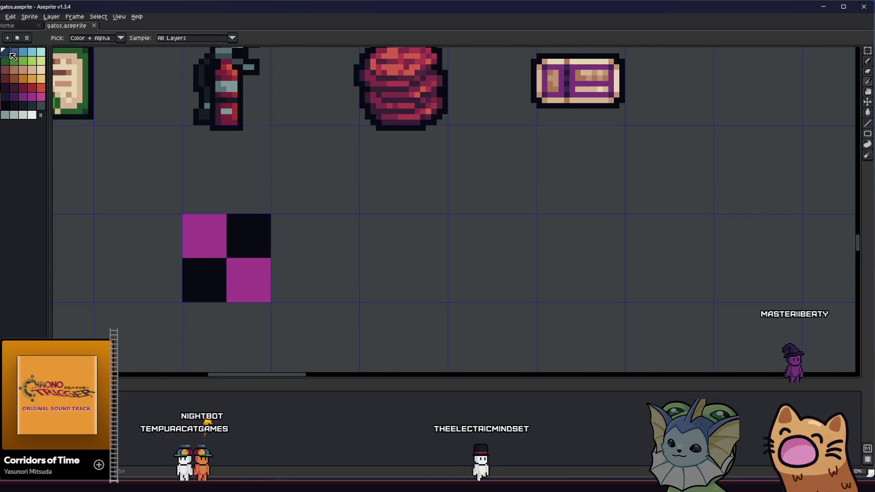
pyautogui.scroll(1, 371, 262)
pyautogui.press('b')
pyautogui.moveTo(385, 274); pyautogui.dragTo(377, 272)
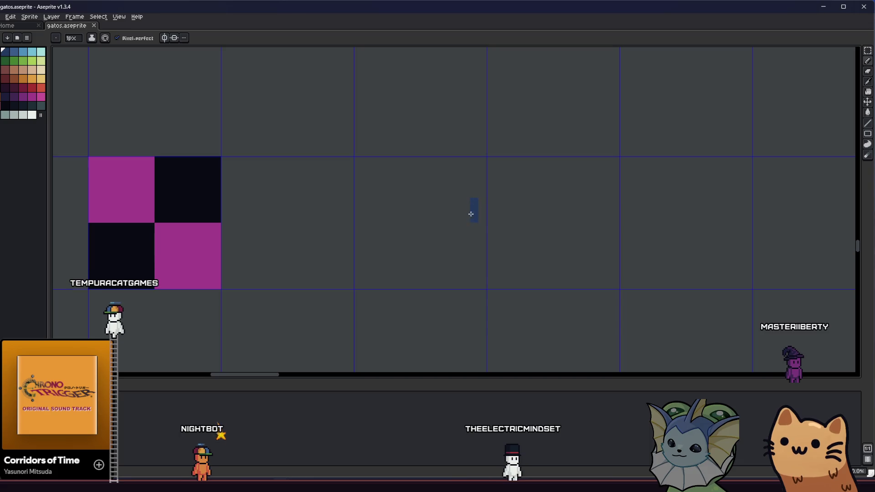
pyautogui.moveTo(475, 202)
pyautogui.mouseDown()
pyautogui.moveTo(458, 223)
pyautogui.moveTo(359, 212)
pyautogui.moveTo(365, 232)
pyautogui.moveTo(409, 243)
pyautogui.moveTo(450, 232)
pyautogui.moveTo(406, 234)
pyautogui.moveTo(349, 211)
pyautogui.moveTo(361, 211)
pyautogui.mouseUp()
pyautogui.hscroll(1, 365, 221)
pyautogui.click(358, 204)
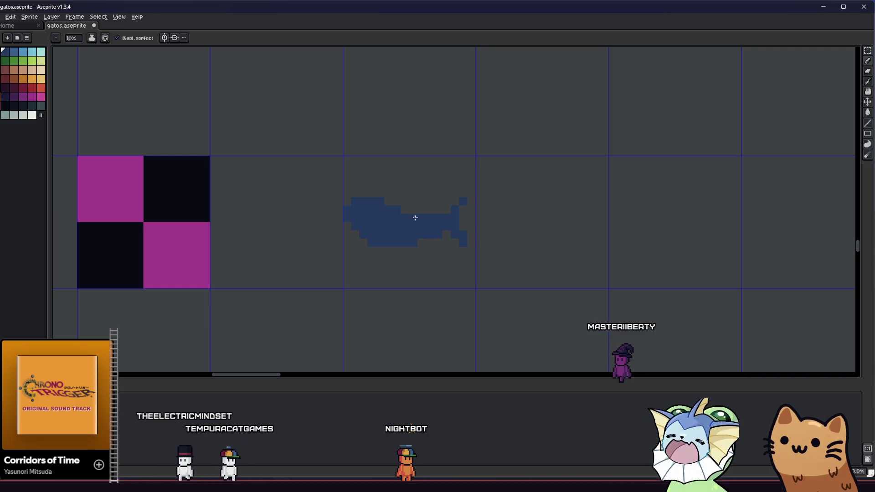
# Add the shark's dorsal fin and fill out its underside
pyautogui.moveTo(404, 201); pyautogui.dragTo(404, 191)
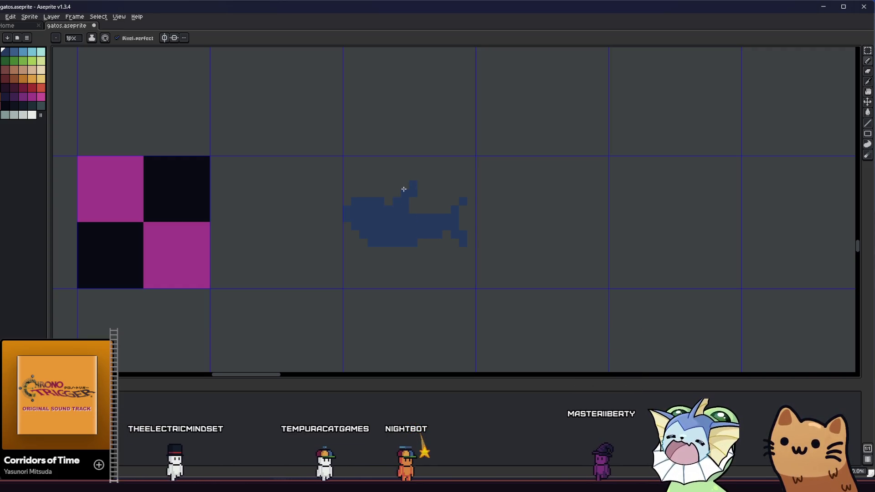
pyautogui.click(416, 178)
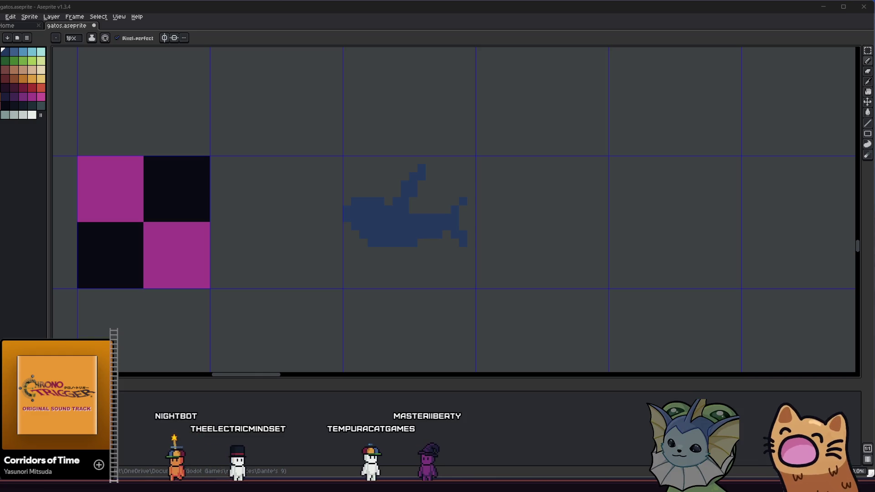
pyautogui.press('e')
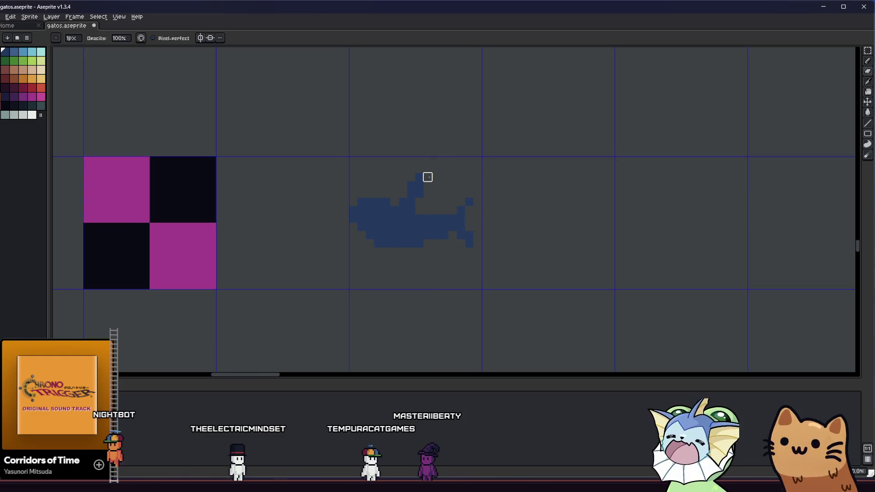
pyautogui.moveTo(376, 250)
pyautogui.mouseDown()
pyautogui.moveTo(418, 251)
pyautogui.moveTo(402, 235)
pyautogui.moveTo(387, 256)
pyautogui.moveTo(479, 254)
pyautogui.moveTo(419, 253)
pyautogui.mouseUp()
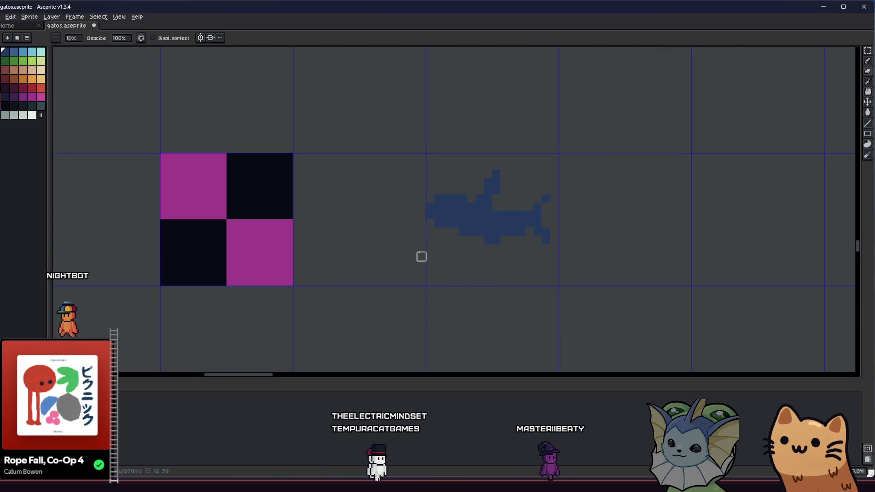
pyautogui.scroll(-2, 463, 250)
pyautogui.click(488, 252)
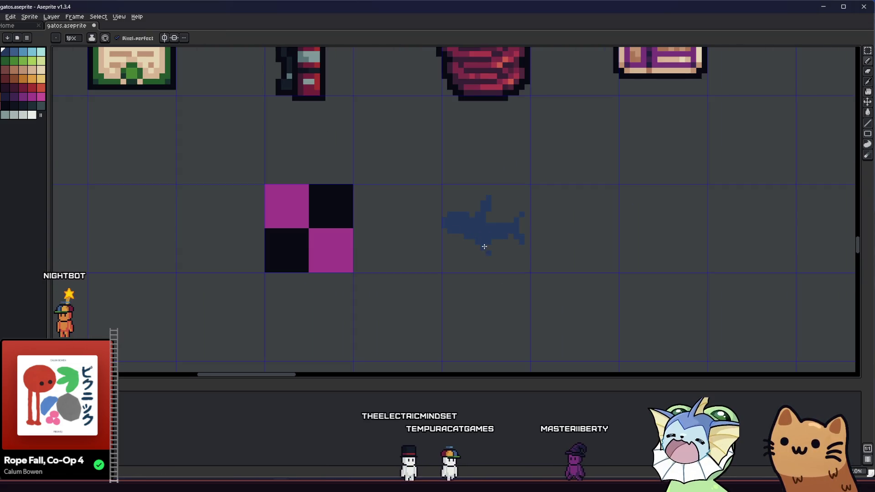
# Zoom in on the shark and paint light grey pixels along its belly underside
pyautogui.moveTo(475, 246); pyautogui.dragTo(390, 255)
pyautogui.scroll(-2, 401, 248)
pyautogui.scroll(2, 397, 261)
pyautogui.scroll(3, 402, 234)
pyautogui.click(23, 115)
pyautogui.scroll(-1, 297, 187)
pyautogui.scroll(1, 297, 188)
pyautogui.moveTo(254, 105); pyautogui.dragTo(283, 176)
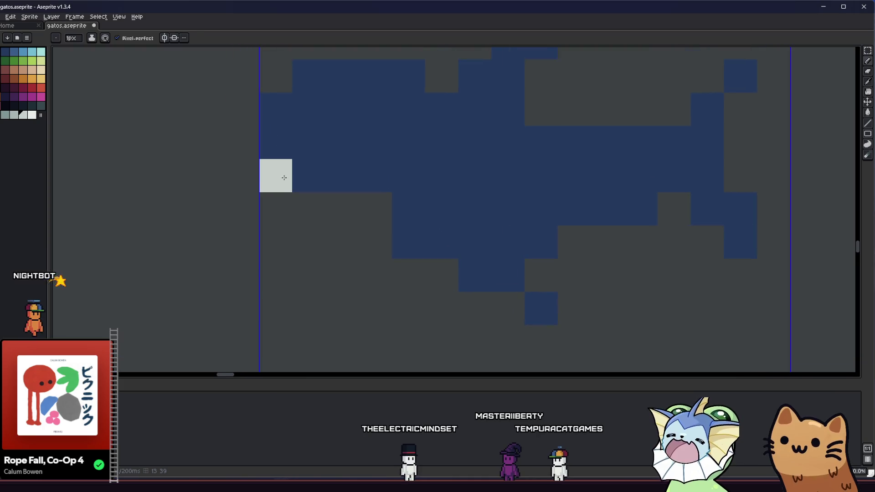
pyautogui.scroll(1, 283, 178)
pyautogui.click(280, 212)
pyautogui.scroll(-1, 283, 211)
pyautogui.moveTo(283, 211)
pyautogui.mouseDown()
pyautogui.moveTo(367, 217)
pyautogui.moveTo(328, 250)
pyautogui.moveTo(276, 216)
pyautogui.mouseUp()
pyautogui.scroll(-3, 285, 231)
pyautogui.scroll(2, 264, 225)
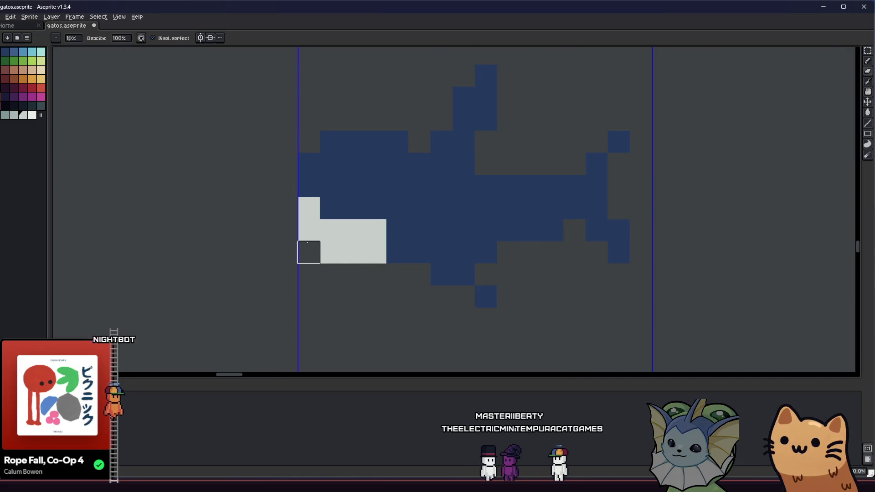
# Erase two stray navy pixels near the tail and add a navy pixel nearer the body
pyautogui.moveTo(330, 250); pyautogui.dragTo(384, 237)
pyautogui.scroll(-4, 367, 253)
pyautogui.scroll(1, 367, 252)
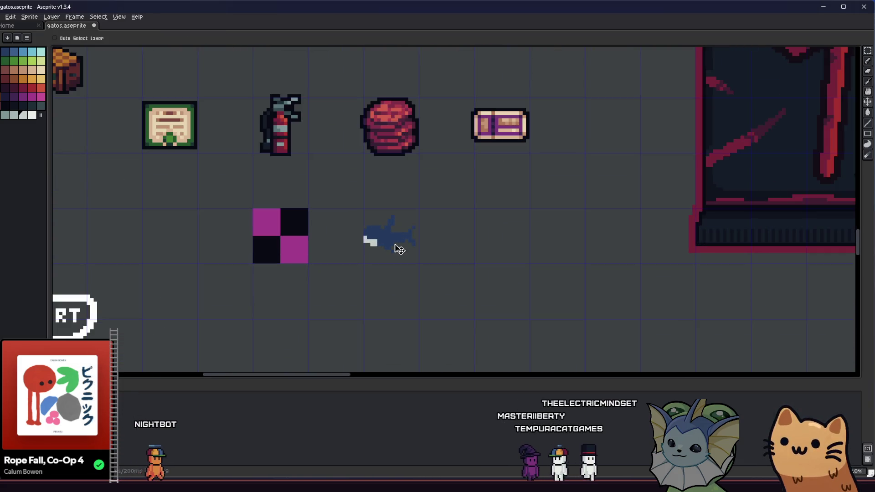
pyautogui.scroll(3, 372, 268)
pyautogui.moveTo(586, 244); pyautogui.dragTo(563, 244)
pyautogui.press('b')
pyautogui.click(558, 181)
pyautogui.hotkey('ctrl', 'z')
pyautogui.click(490, 190)
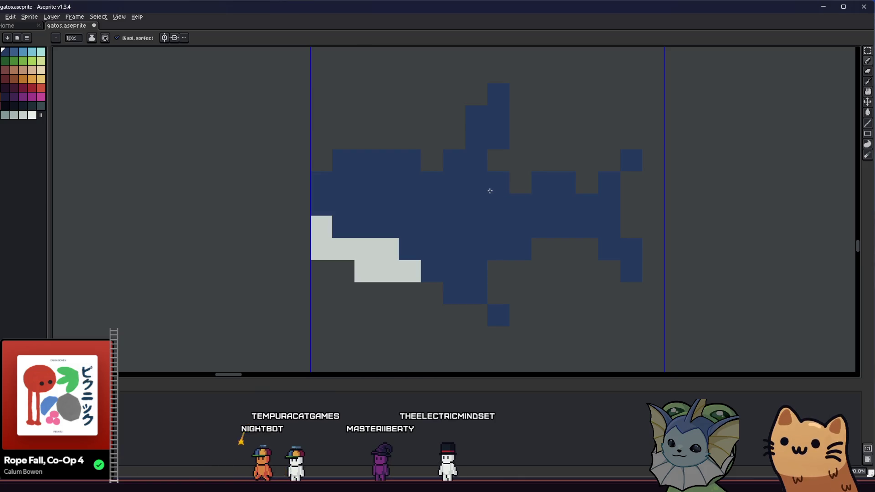
pyautogui.scroll(-5, 456, 205)
pyautogui.scroll(-2, 344, 240)
pyautogui.scroll(2, 455, 201)
pyautogui.scroll(1, 454, 201)
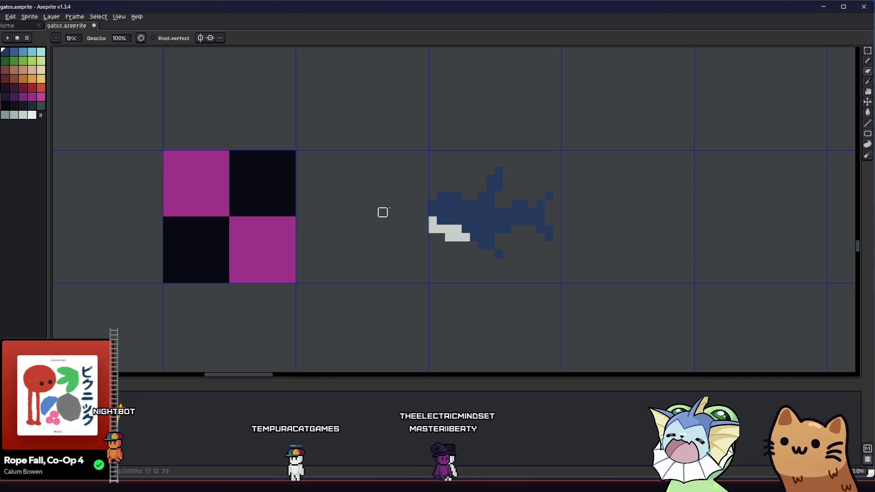
# Trim the top pixel off the shark's dorsal fin
pyautogui.moveTo(299, 229); pyautogui.dragTo(268, 229)
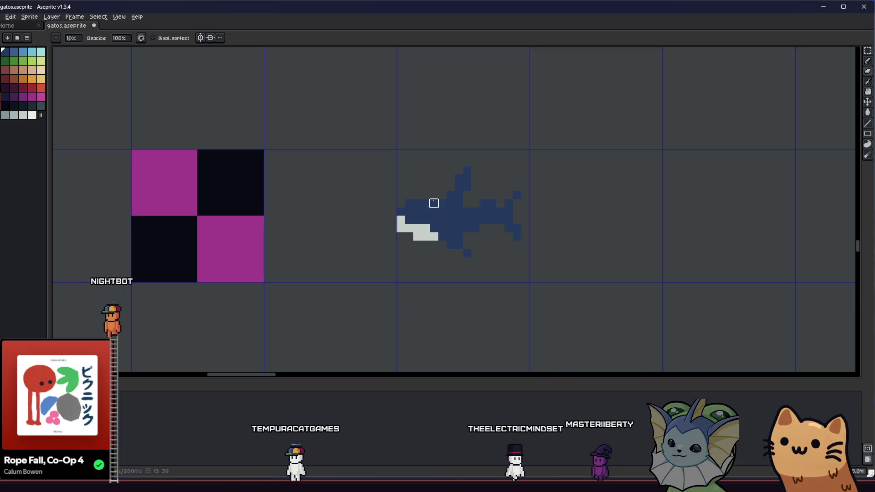
pyautogui.press('b')
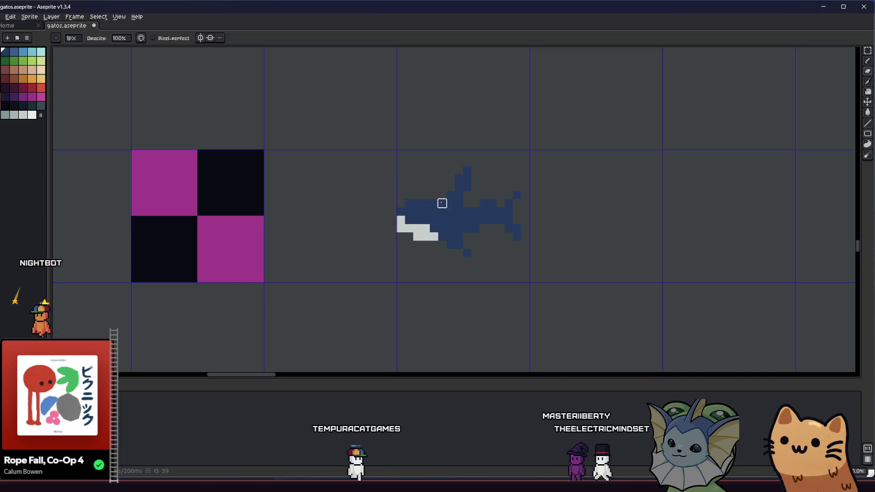
pyautogui.scroll(3, 441, 201)
pyautogui.rightClick(501, 120)
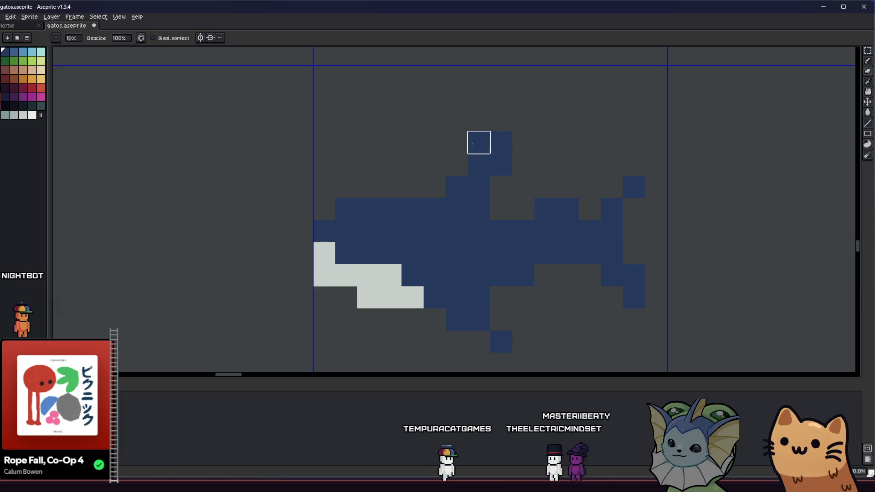
# Select the shark sprite and shift it slightly to the right
pyautogui.scroll(-5, 413, 235)
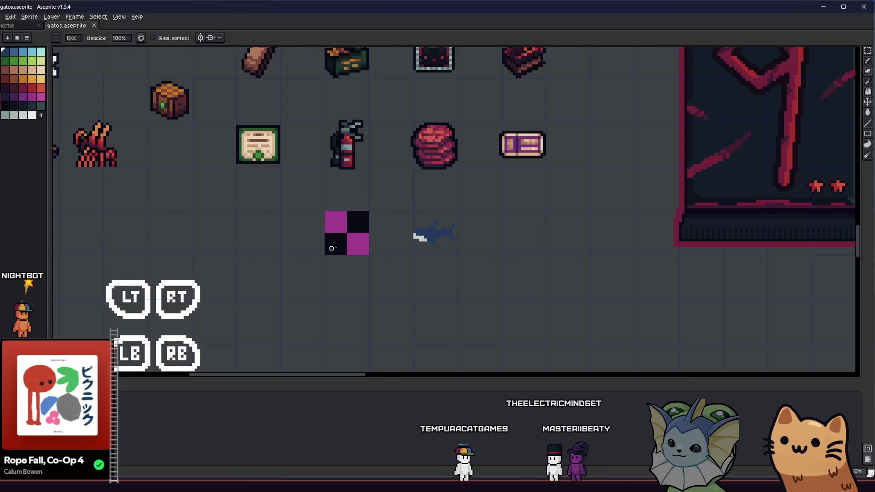
pyautogui.hscroll(2, 319, 242)
pyautogui.scroll(1, 354, 236)
pyautogui.moveTo(382, 253); pyautogui.dragTo(382, 252)
pyautogui.moveTo(356, 246); pyautogui.dragTo(365, 246)
pyautogui.click(436, 240)
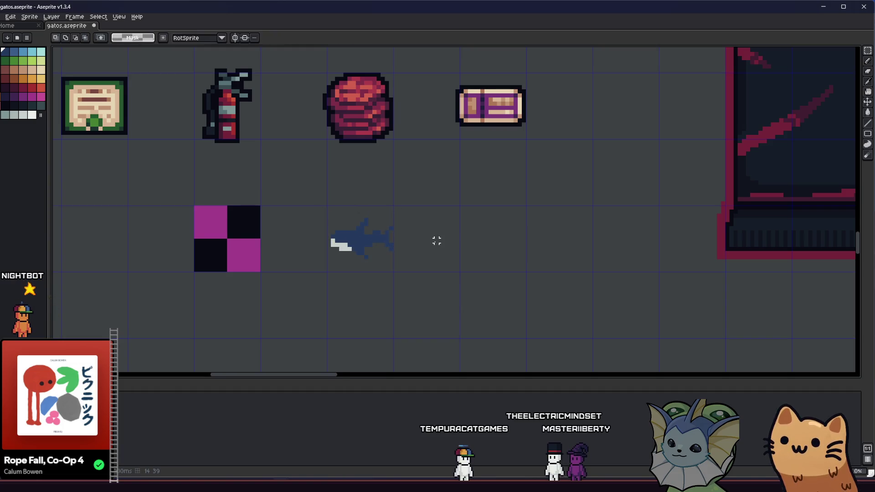
# Add three navy pixels around the tail block and lower body
pyautogui.scroll(1, 378, 247)
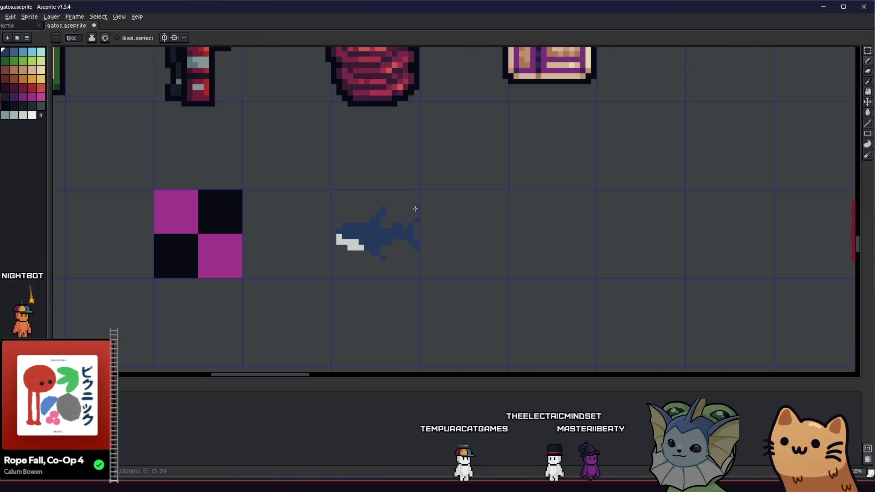
pyautogui.hscroll(-2, 418, 215)
pyautogui.scroll(2, 478, 230)
pyautogui.scroll(1, 512, 207)
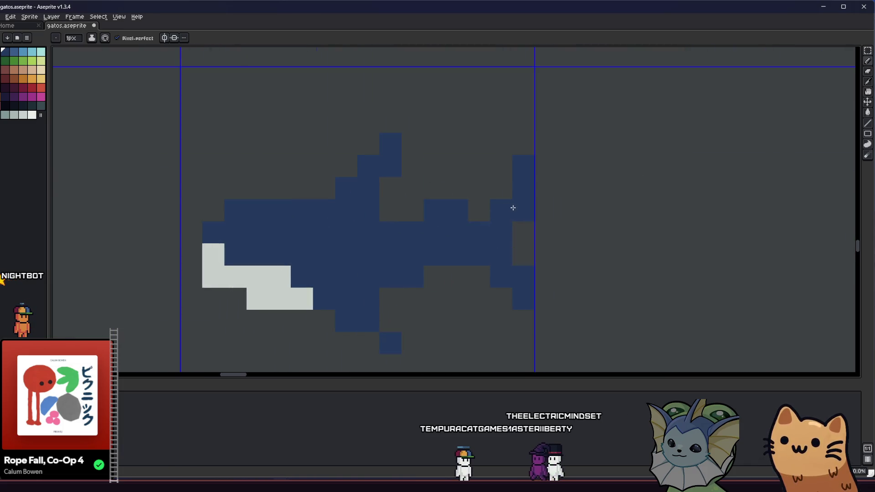
pyautogui.hscroll(-2, 516, 210)
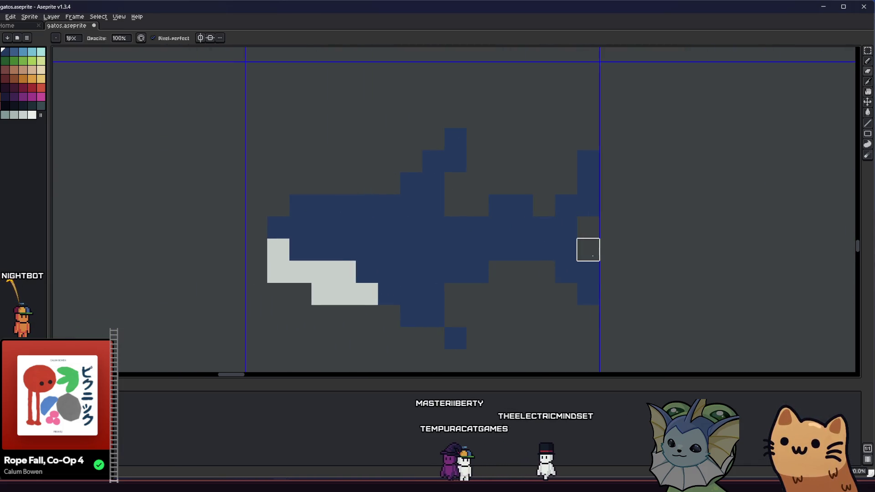
pyautogui.hscroll(-2, 524, 255)
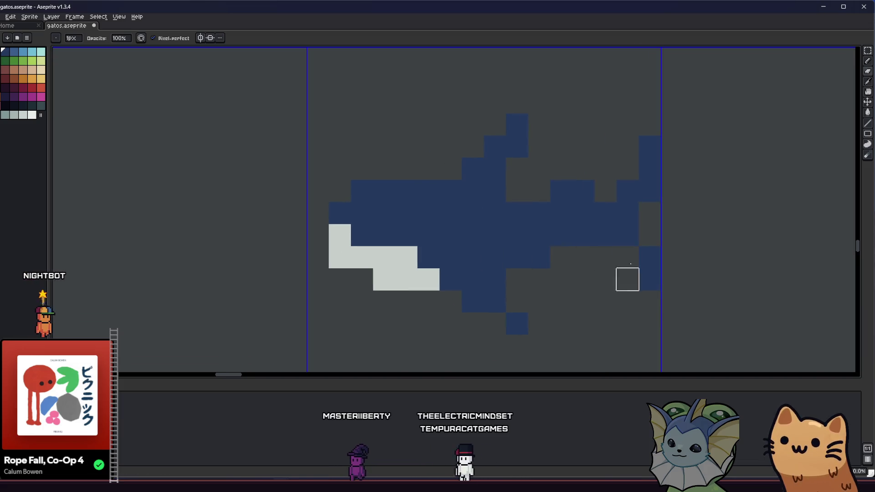
pyautogui.scroll(-4, 513, 258)
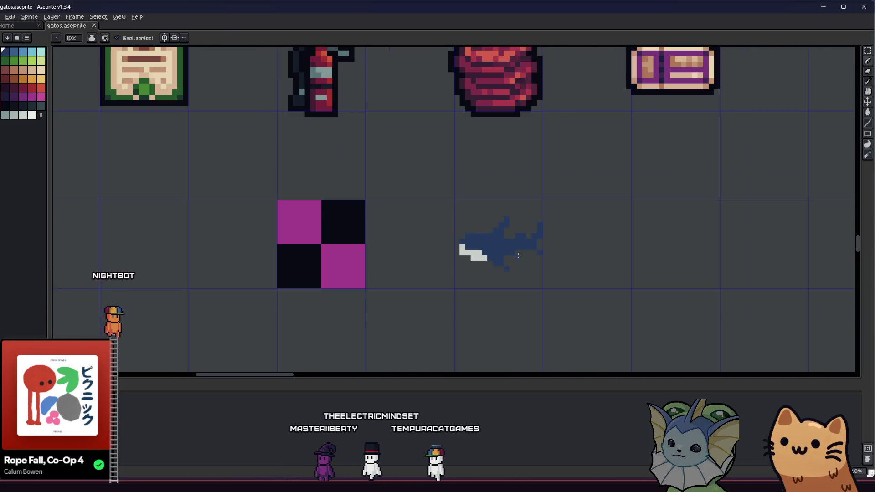
pyautogui.scroll(3, 513, 257)
pyautogui.click(581, 247)
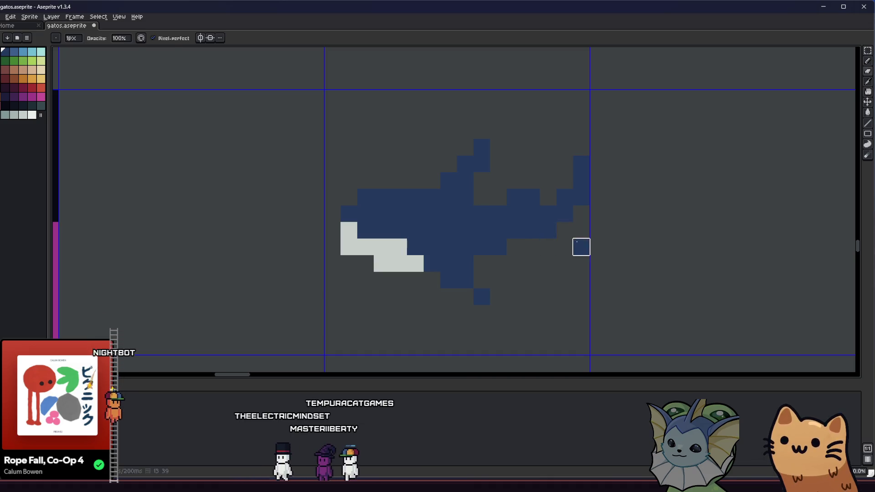
pyautogui.hscroll(-2, 502, 261)
pyautogui.click(630, 250)
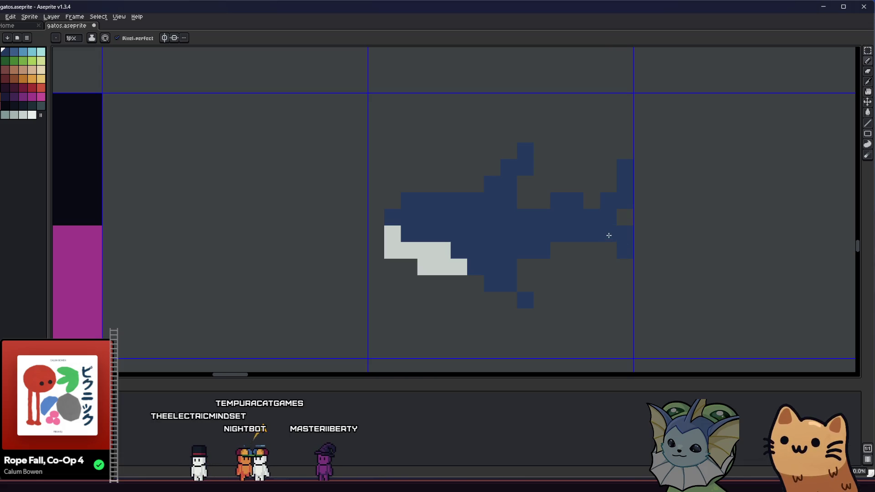
pyautogui.hscroll(1, 530, 262)
pyautogui.click(515, 266)
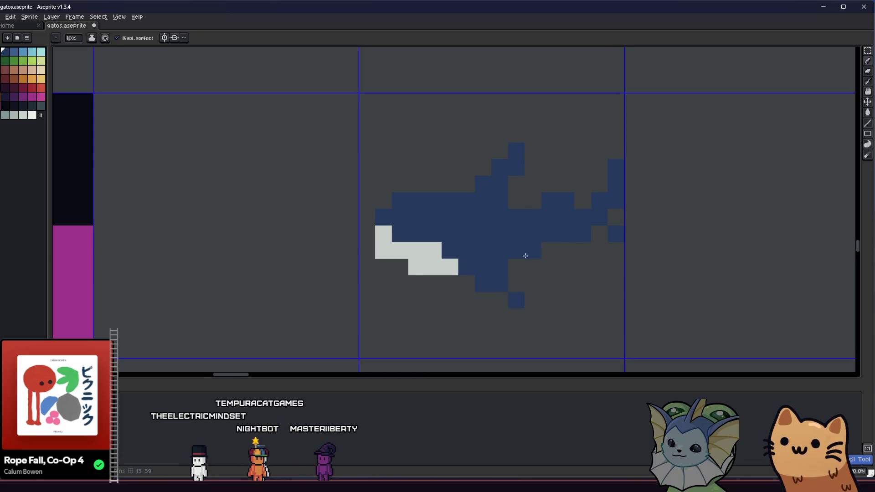
pyautogui.scroll(-3, 528, 256)
pyautogui.scroll(2, 408, 208)
# Pan and zoom to view the checkerboard tile alongside the shark
pyautogui.press('m')
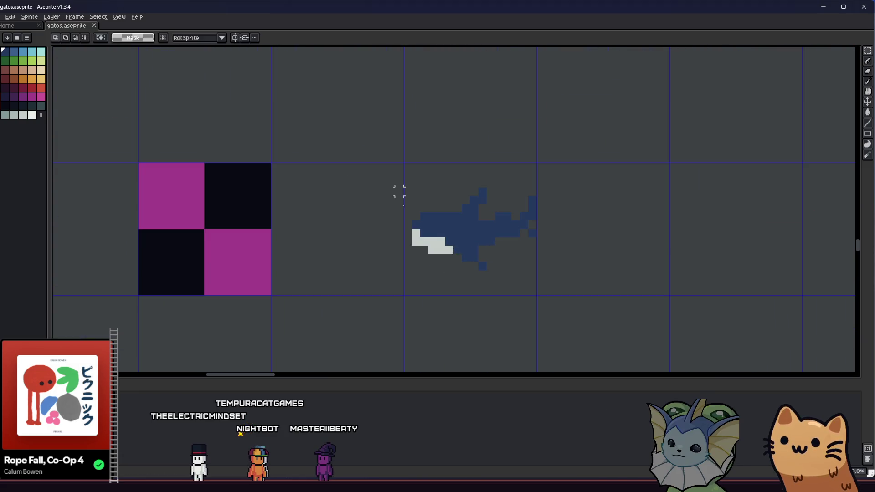
pyautogui.press('b')
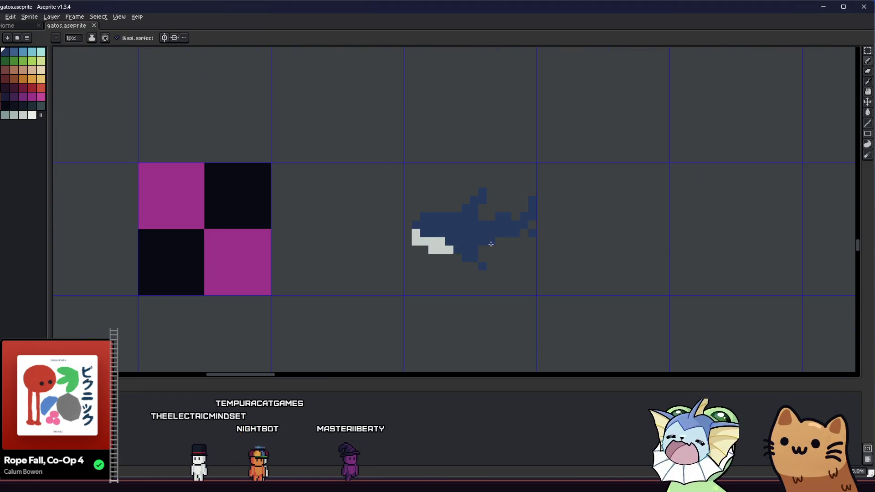
pyautogui.moveTo(408, 252); pyautogui.dragTo(494, 259)
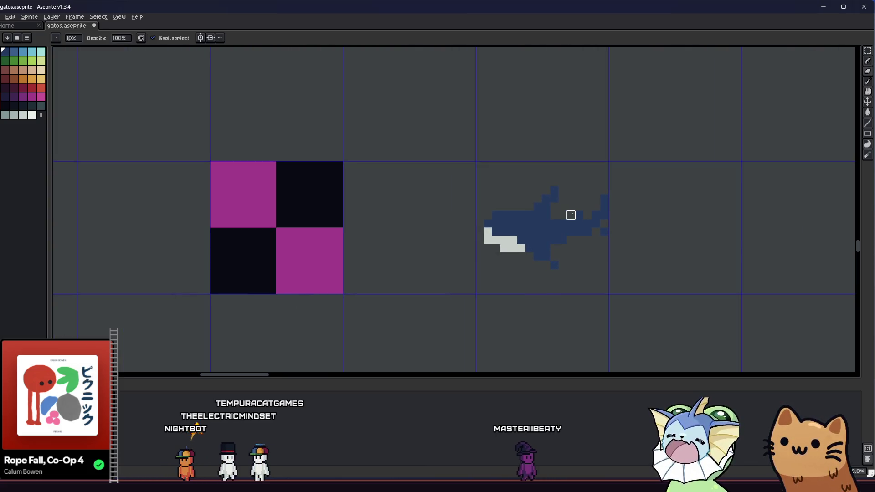
pyautogui.scroll(2, 563, 215)
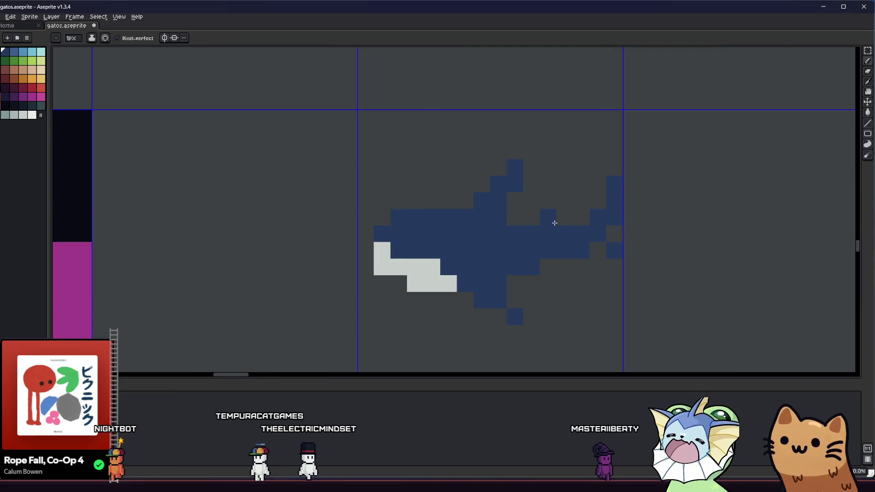
pyautogui.scroll(-4, 456, 281)
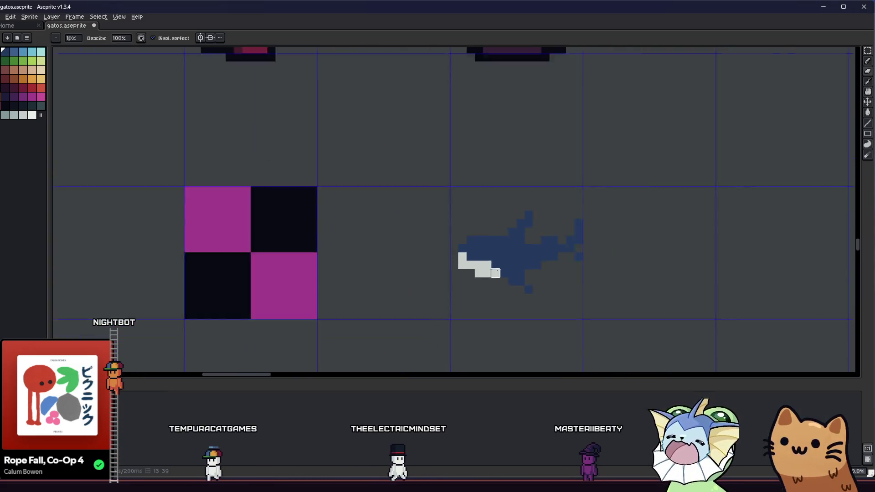
pyautogui.hscroll(2, 390, 275)
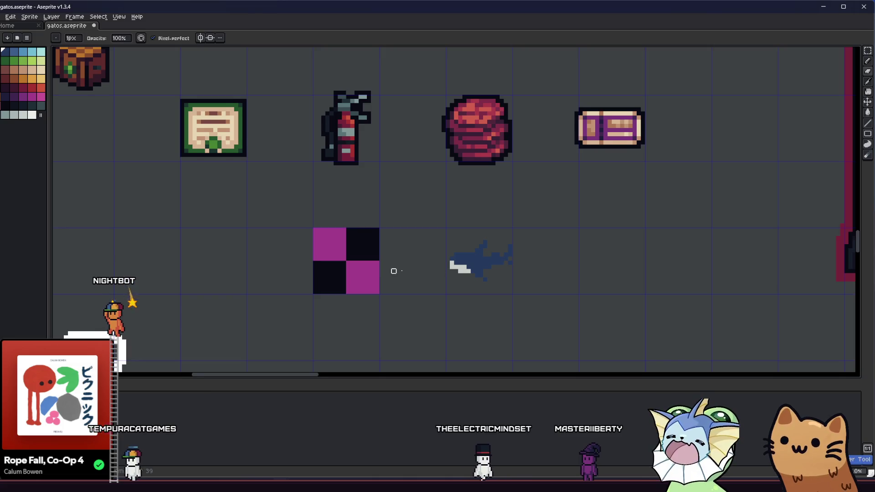
pyautogui.hscroll(2, 406, 270)
pyautogui.hscroll(2, 398, 277)
pyautogui.scroll(3, 362, 268)
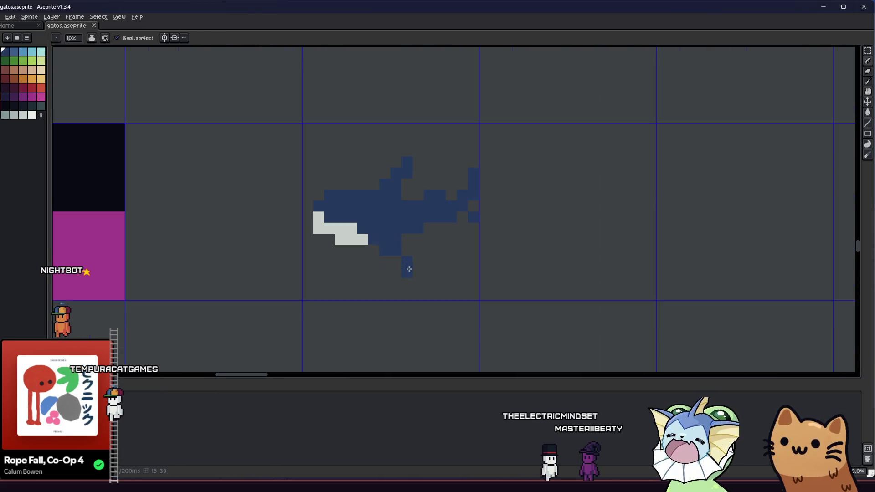
pyautogui.hscroll(-1, 289, 279)
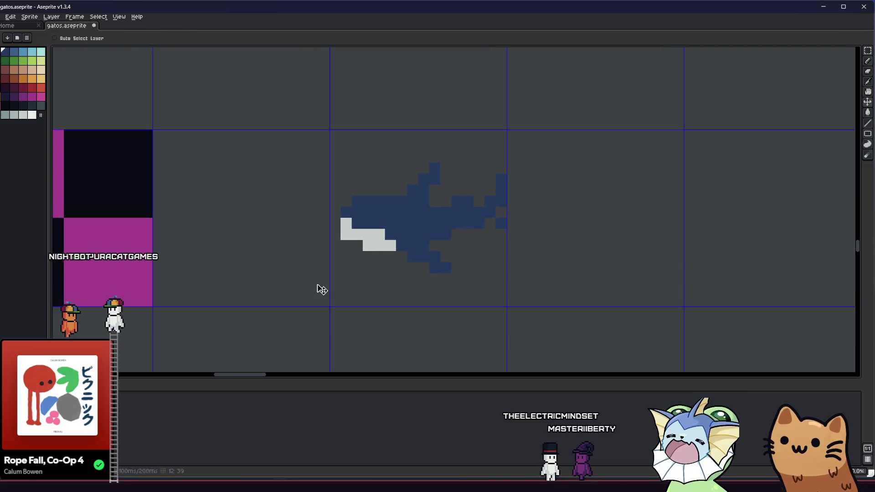
pyautogui.hscroll(1, 392, 277)
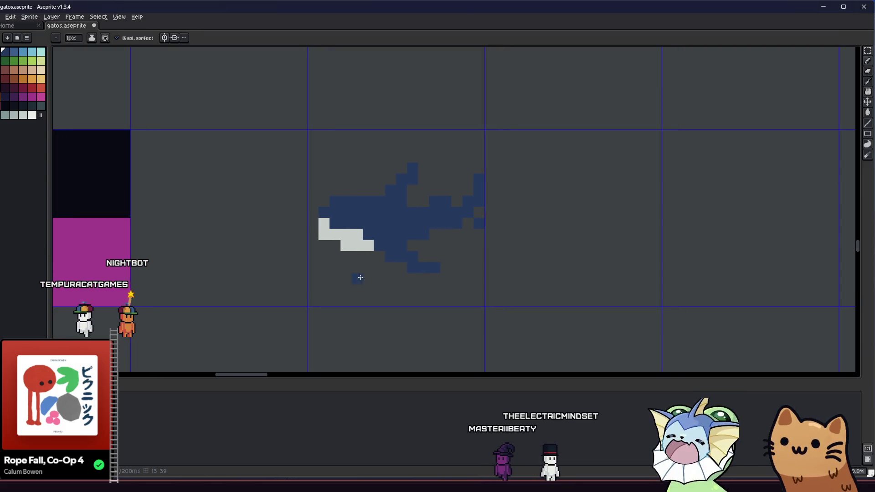
pyautogui.hscroll(-4, 412, 268)
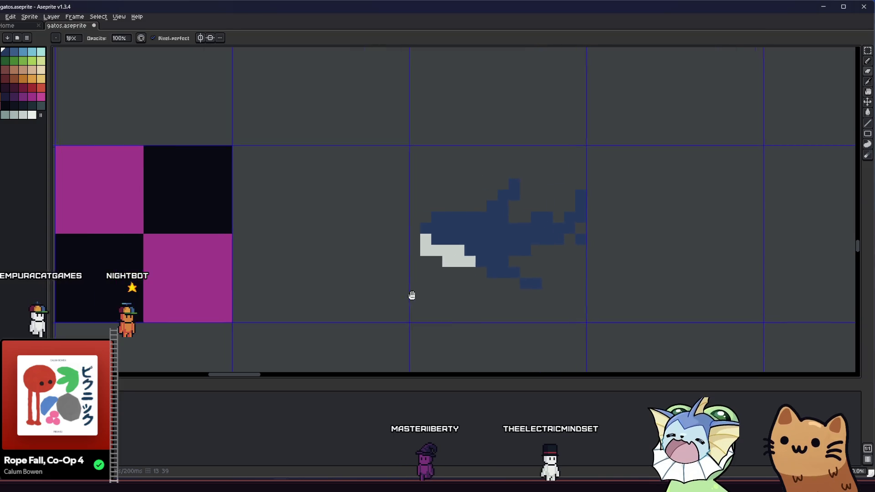
pyautogui.hscroll(4, 411, 297)
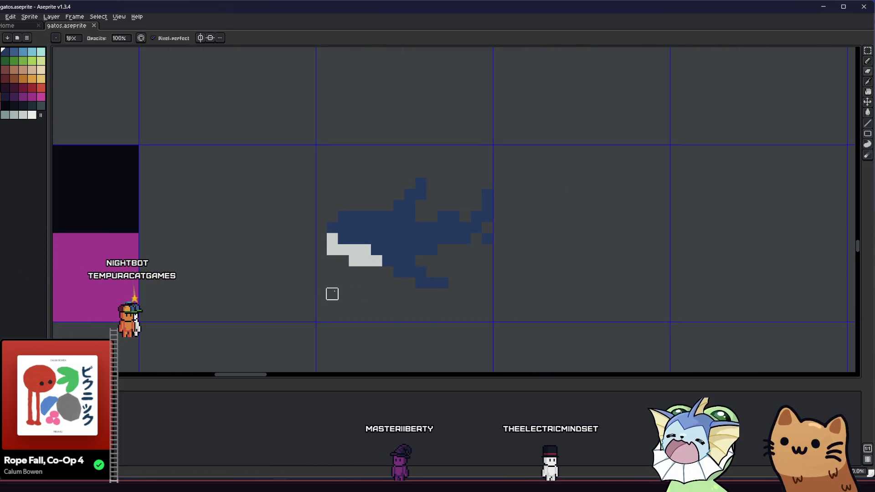
pyautogui.scroll(-3, 354, 249)
pyautogui.scroll(2, 119, 170)
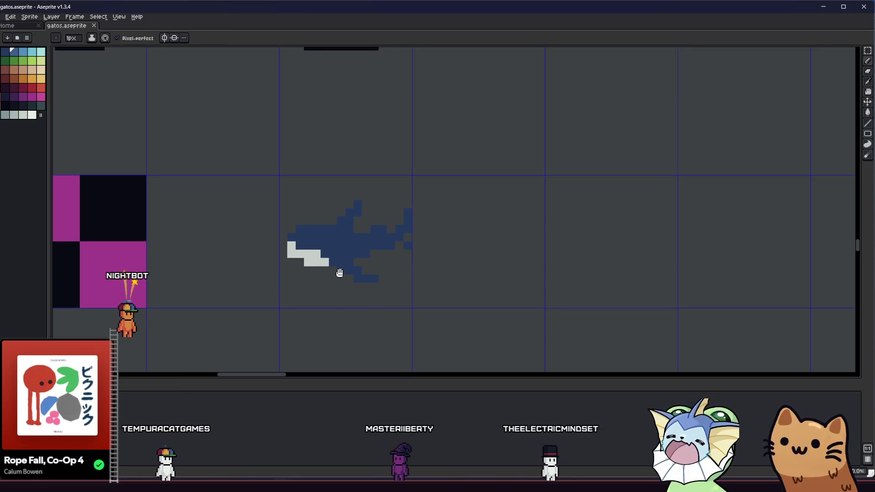
pyautogui.scroll(2, 374, 278)
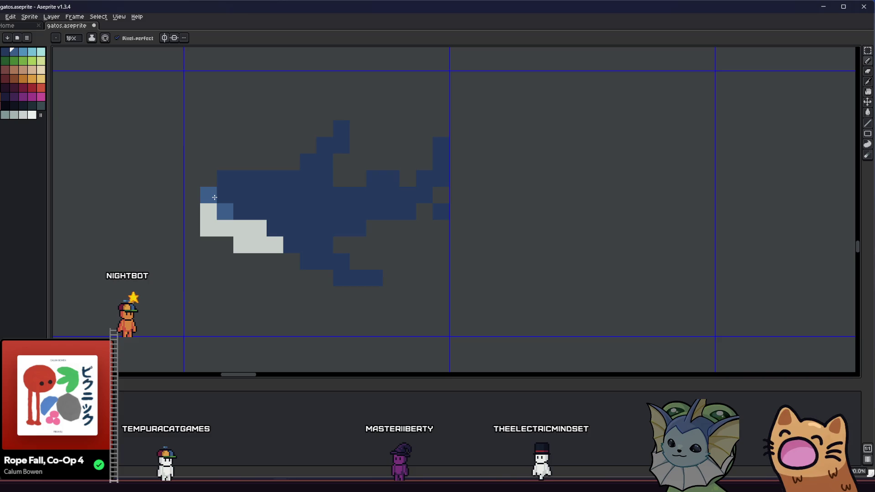
# Paint light blue shading across the shark's middle body
pyautogui.scroll(2, 215, 197)
pyautogui.hscroll(-1, 214, 197)
pyautogui.moveTo(268, 255); pyautogui.dragTo(295, 250)
pyautogui.moveTo(251, 234)
pyautogui.mouseDown()
pyautogui.moveTo(321, 221)
pyautogui.moveTo(283, 225)
pyautogui.moveTo(342, 238)
pyautogui.moveTo(296, 225)
pyautogui.moveTo(346, 253)
pyautogui.mouseUp()
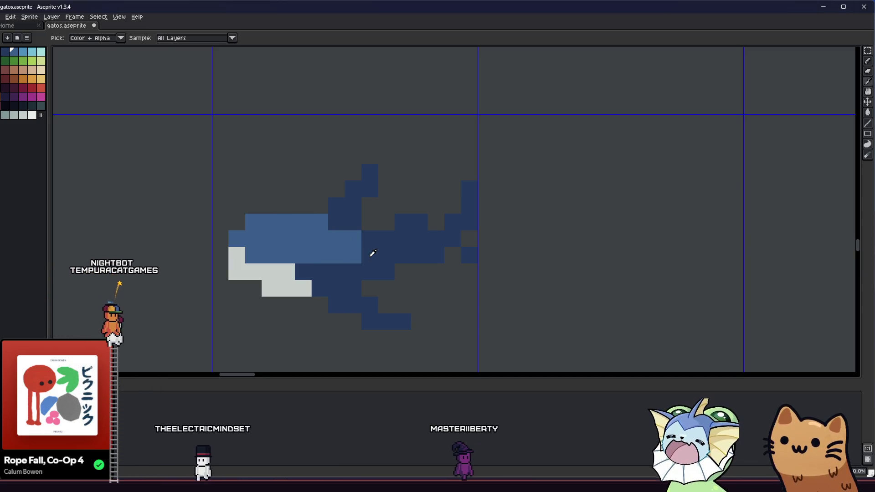
pyautogui.scroll(-2, 338, 256)
pyautogui.scroll(-2, 331, 285)
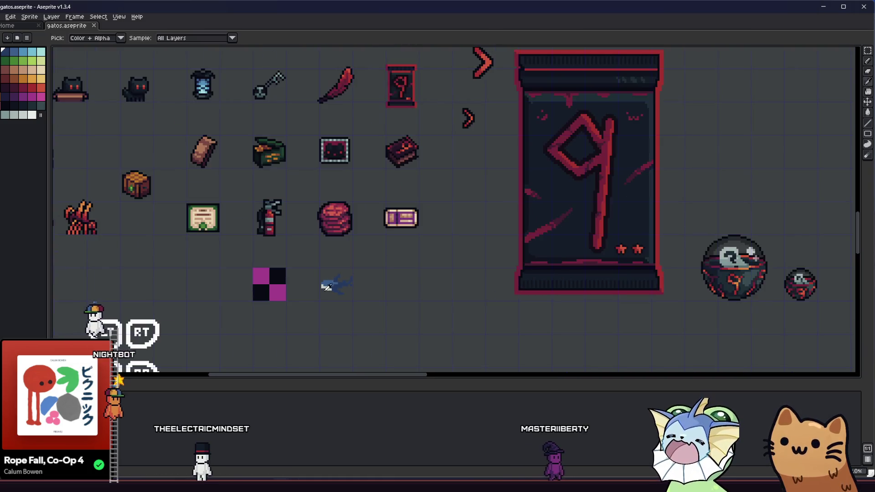
pyautogui.scroll(3, 336, 278)
# Extend the light blue band over the upper body toward the tail, touching up stray pixels
pyautogui.press('alt')
pyautogui.moveTo(387, 279)
pyautogui.mouseDown()
pyautogui.moveTo(409, 279)
pyautogui.moveTo(417, 264)
pyautogui.mouseUp()
pyautogui.click(424, 261)
pyautogui.keyDown('ctrl'); pyautogui.rightClick(417, 264); pyautogui.keyUp('ctrl')
pyautogui.click(417, 262)
pyautogui.click(425, 268)
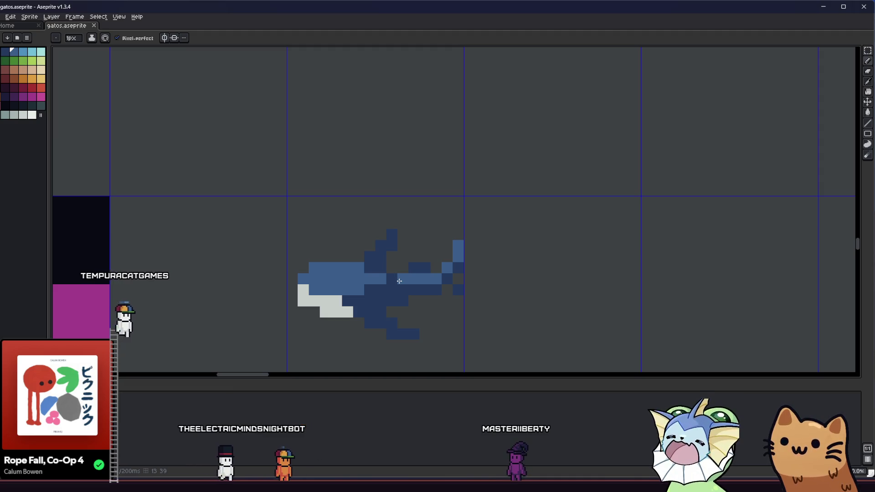
pyautogui.hscroll(-1, 383, 287)
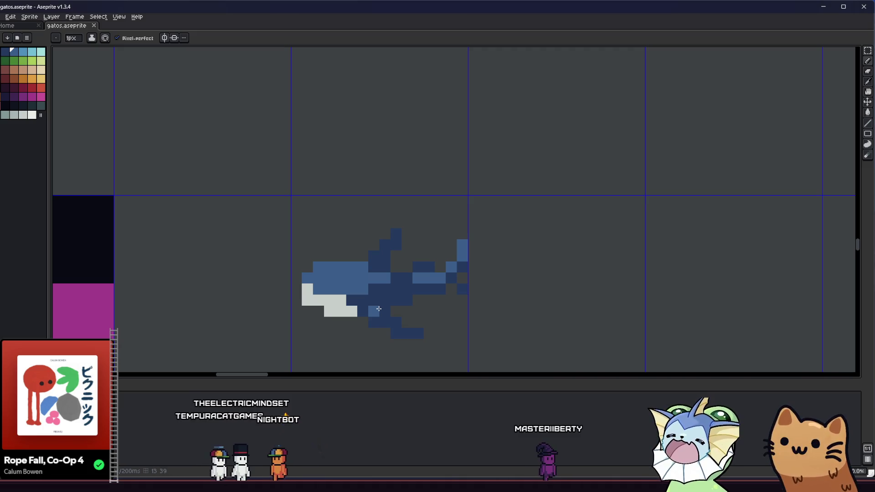
pyautogui.scroll(-4, 354, 310)
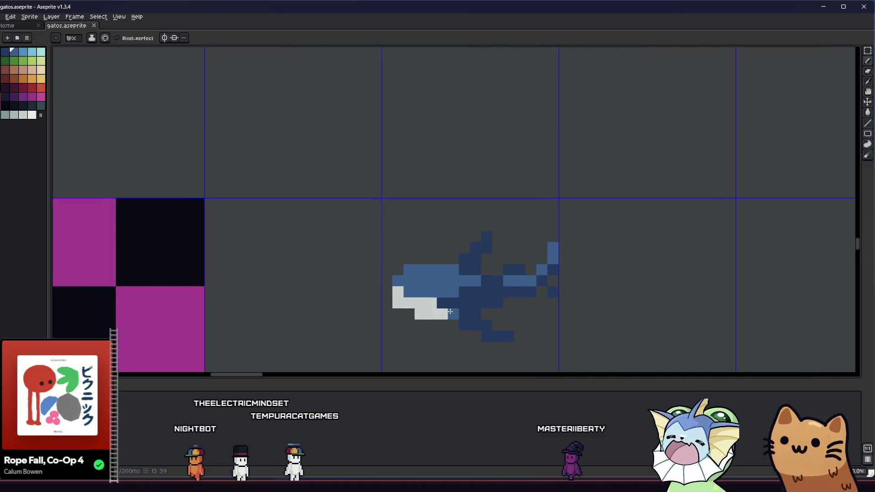
pyautogui.scroll(3, 451, 303)
pyautogui.press('i')
pyautogui.scroll(1, 453, 301)
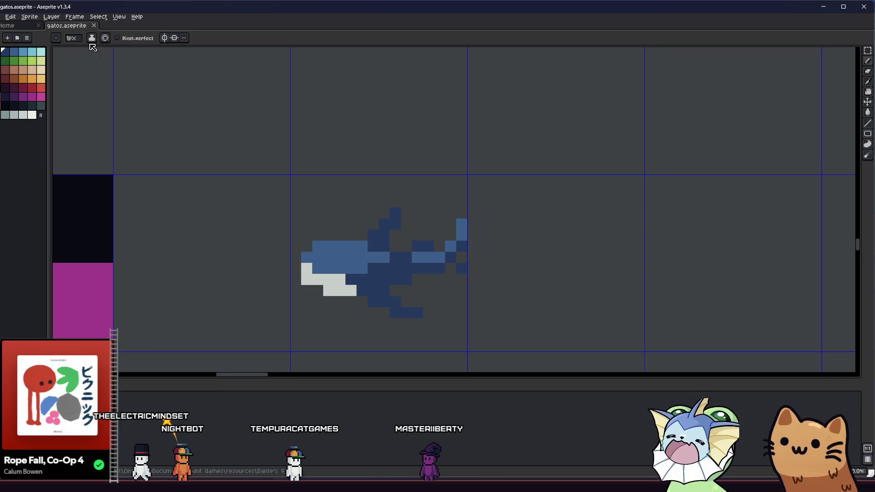
# Fill part of the shark with 50%-opacity colour using Alpha Compositing ink
pyautogui.click(92, 38)
pyautogui.click(112, 58)
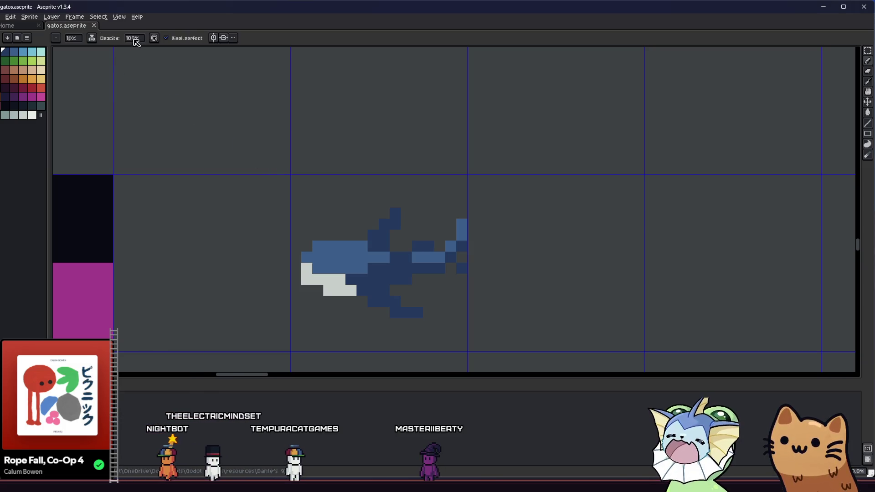
pyautogui.write('50')
pyautogui.press('Return')
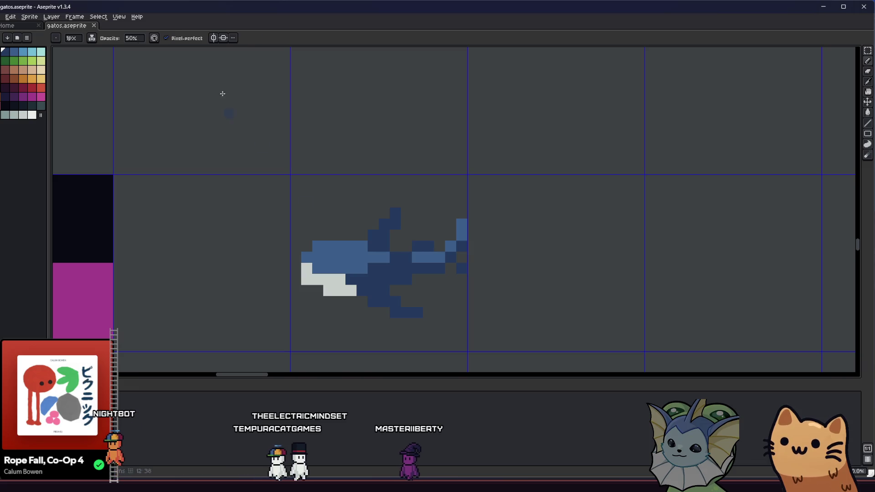
pyautogui.press('g')
pyautogui.click(347, 258)
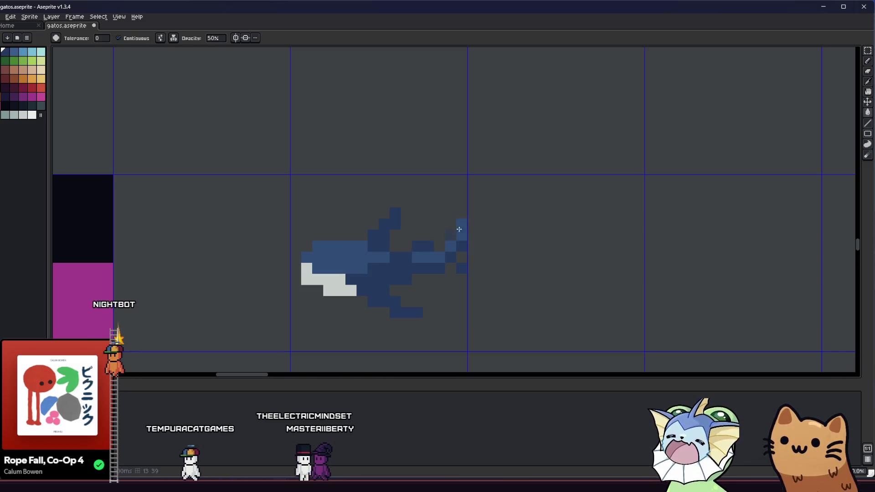
pyautogui.press('b')
pyautogui.scroll(-3, 371, 260)
pyautogui.scroll(3, 369, 266)
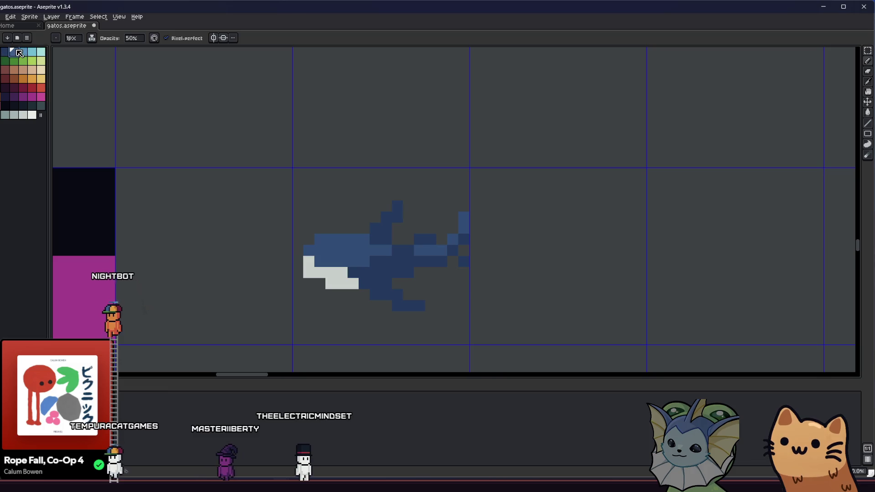
pyautogui.scroll(-2, 211, 220)
pyautogui.scroll(2, 246, 242)
pyautogui.press('i')
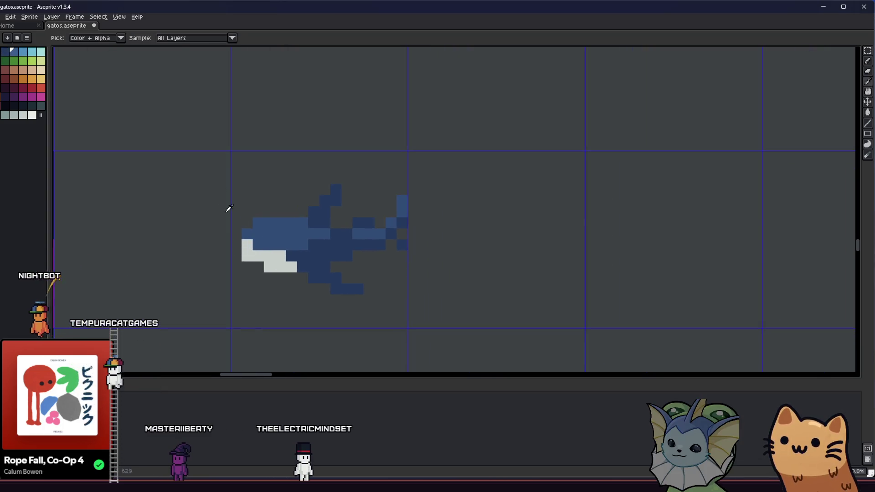
pyautogui.press('b')
# Restore plain opaque ink and zoom out to the sprite sheet
pyautogui.click(90, 39)
pyautogui.click(105, 67)
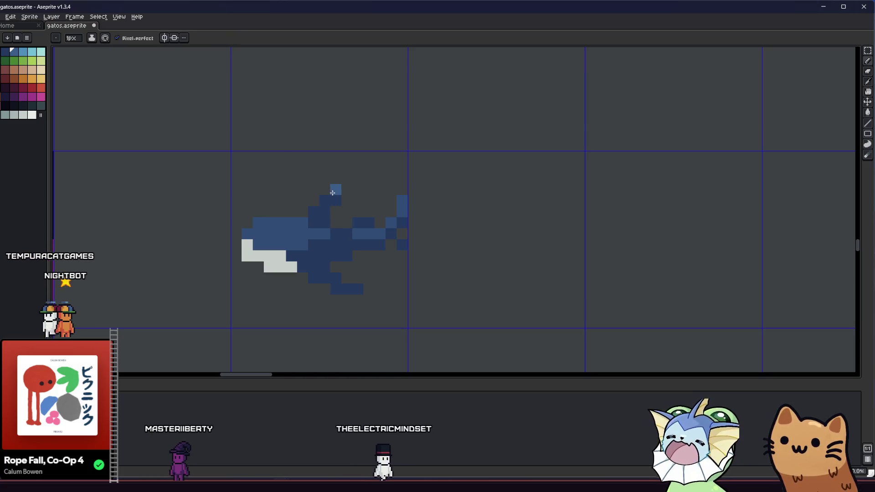
pyautogui.hscroll(-2, 289, 255)
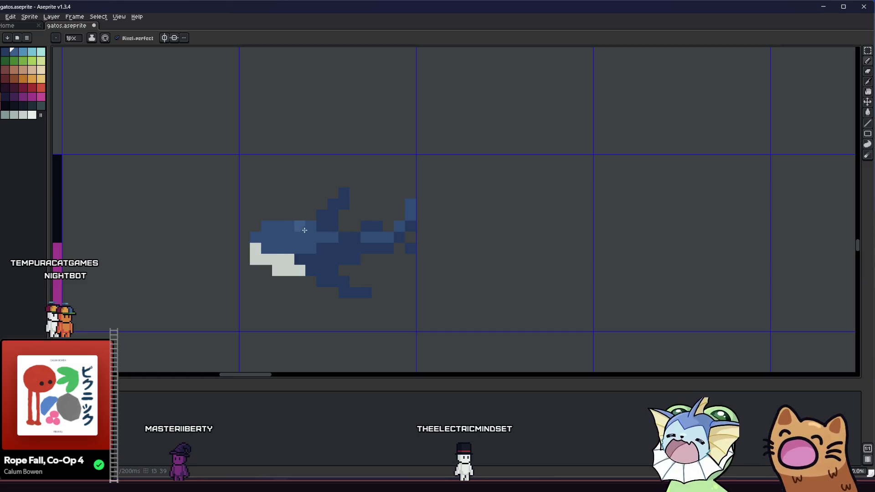
pyautogui.scroll(-2, 369, 248)
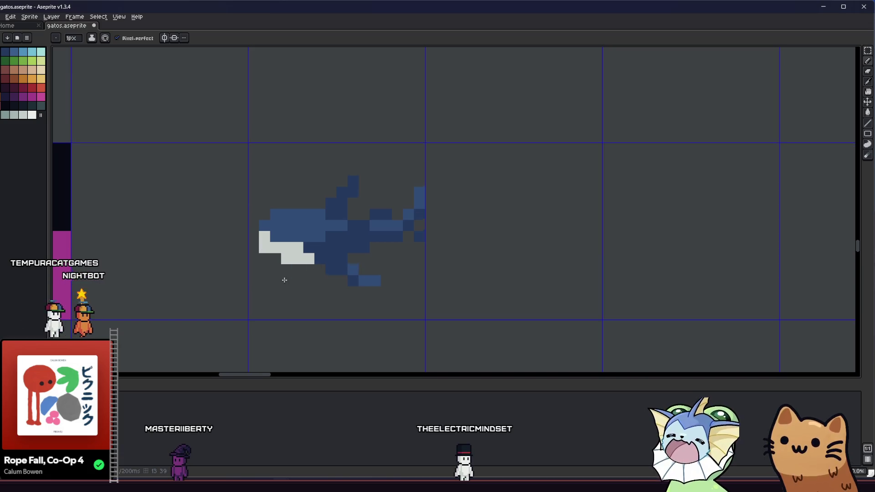
pyautogui.scroll(-5, 291, 275)
pyautogui.scroll(3, 329, 274)
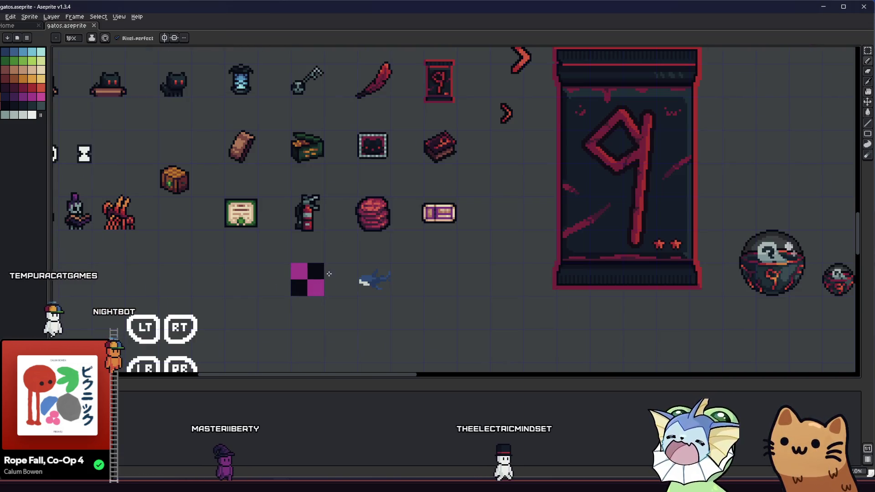
pyautogui.scroll(2, 326, 279)
# Select the shark and apply an outline in a dark palette colour
pyautogui.press('m')
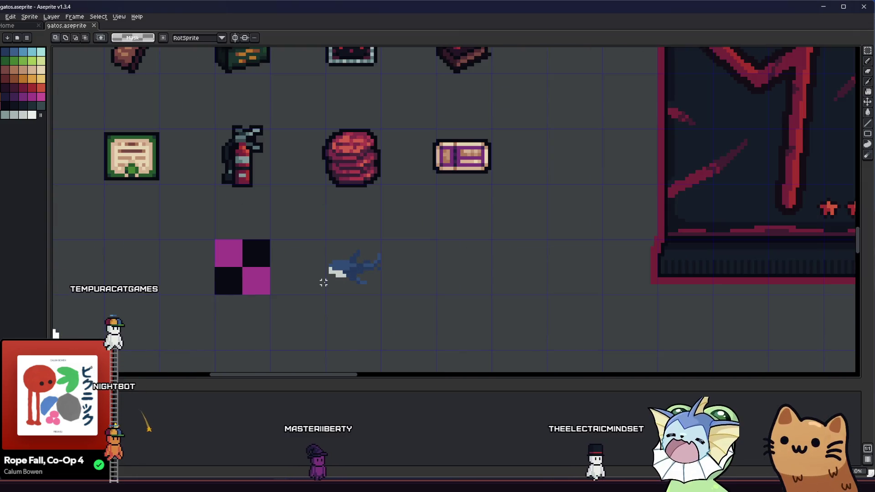
pyautogui.moveTo(318, 235); pyautogui.dragTo(415, 307)
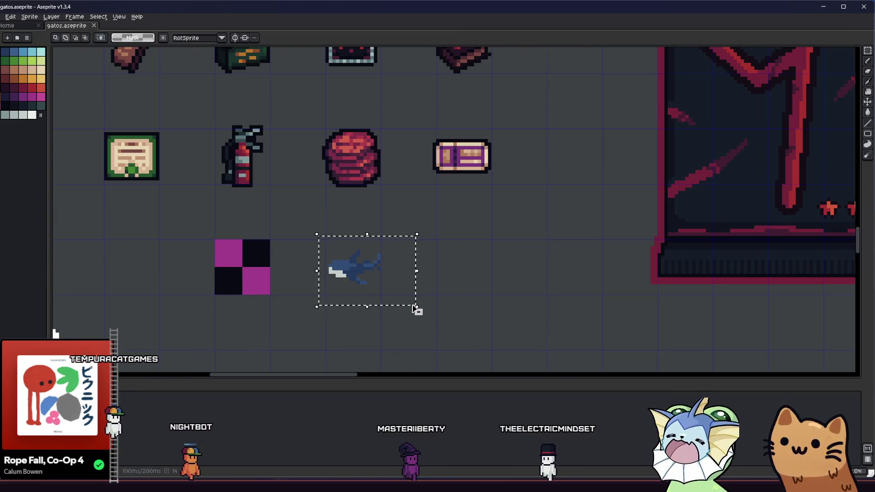
pyautogui.hotkey('shift', 'o')
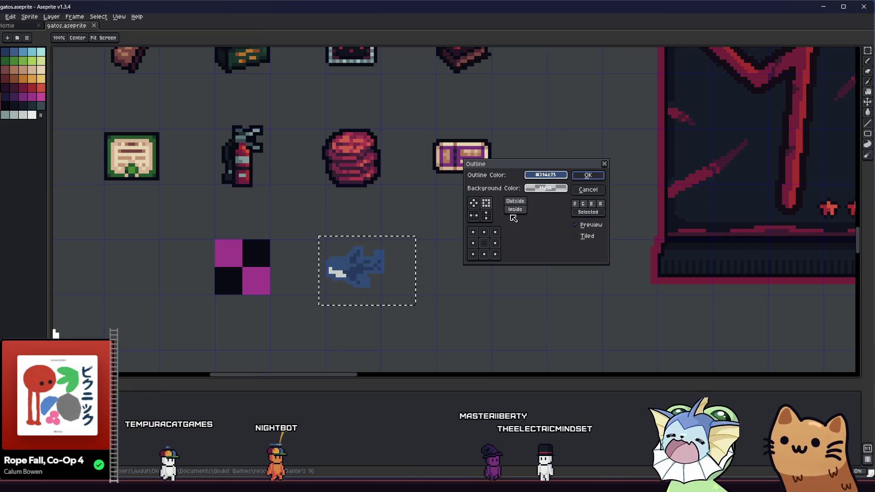
pyautogui.click(546, 175)
pyautogui.click(534, 189)
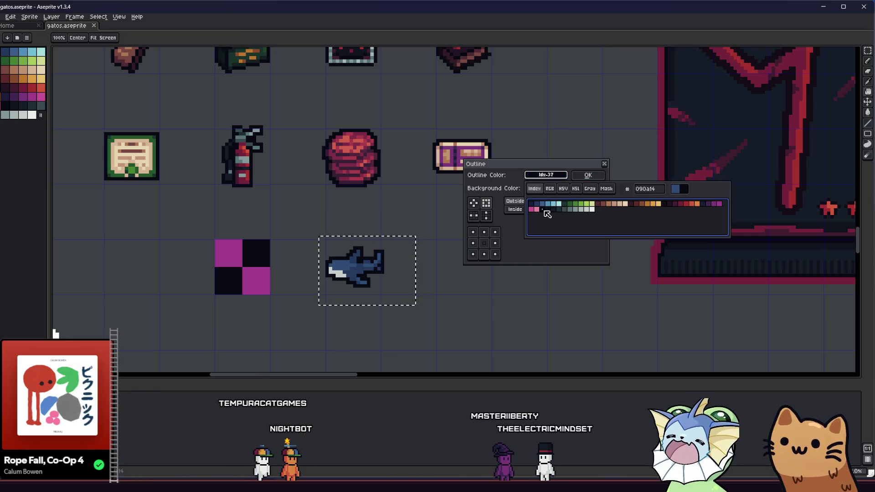
pyautogui.press('Return')
# Pan to bring the checkerboard tile into view beside the outlined shark
pyautogui.scroll(3, 373, 275)
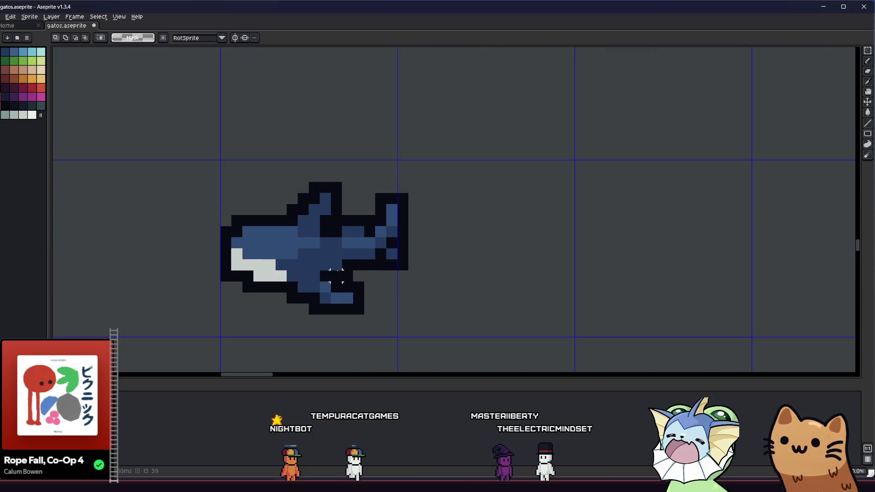
pyautogui.press('i')
pyautogui.moveTo(421, 260); pyautogui.dragTo(540, 260)
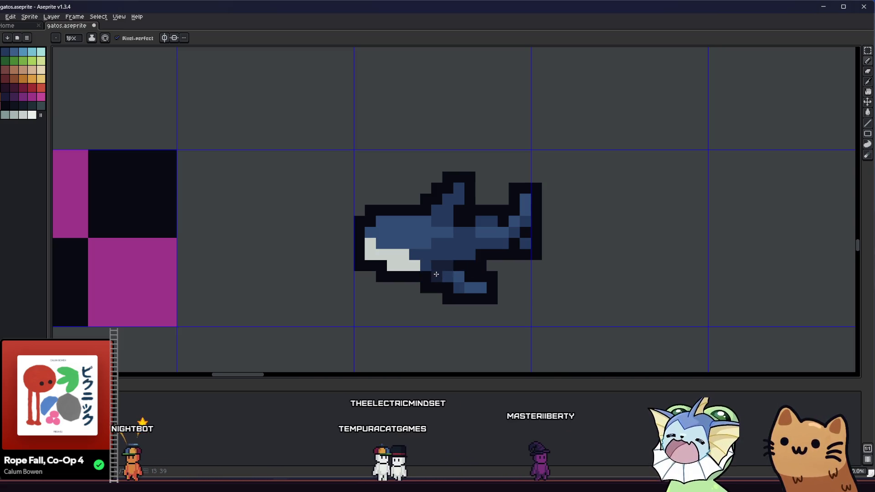
pyautogui.scroll(-5, 406, 287)
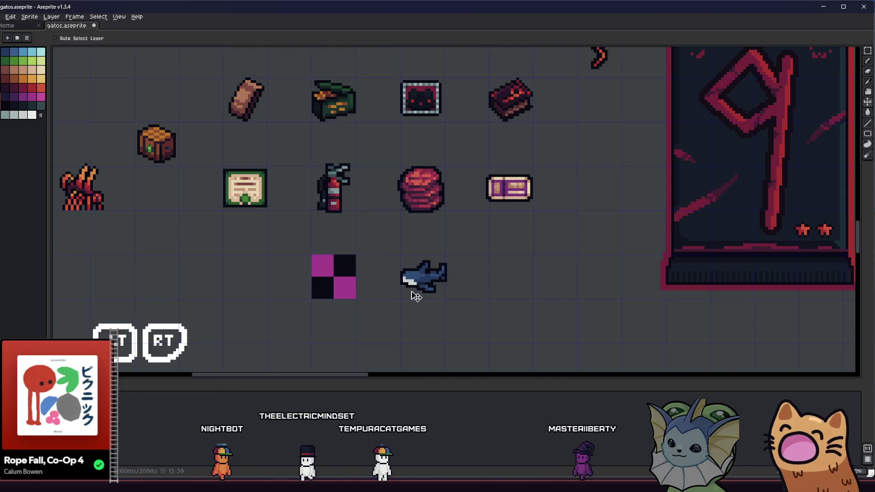
pyautogui.scroll(4, 411, 292)
pyautogui.press('i')
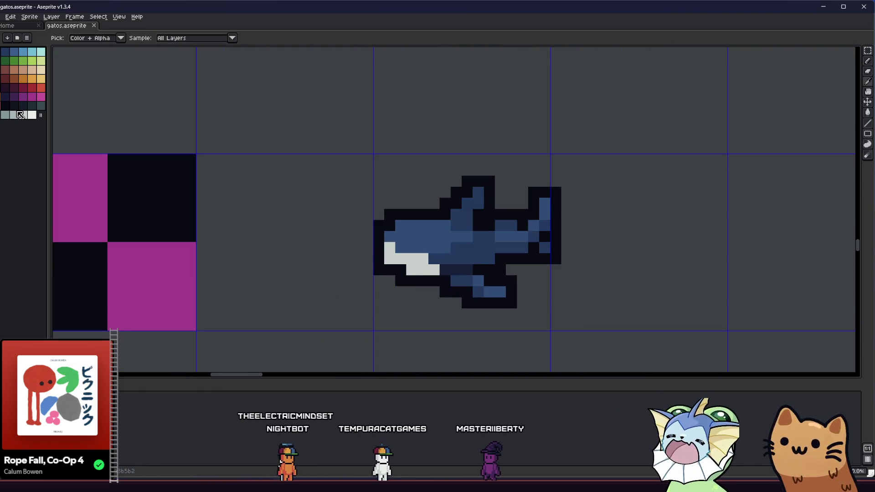
# Paint a grey-green belly pixel and save the sprite sheet
pyautogui.click(8, 116)
pyautogui.press('b')
pyautogui.click(400, 269)
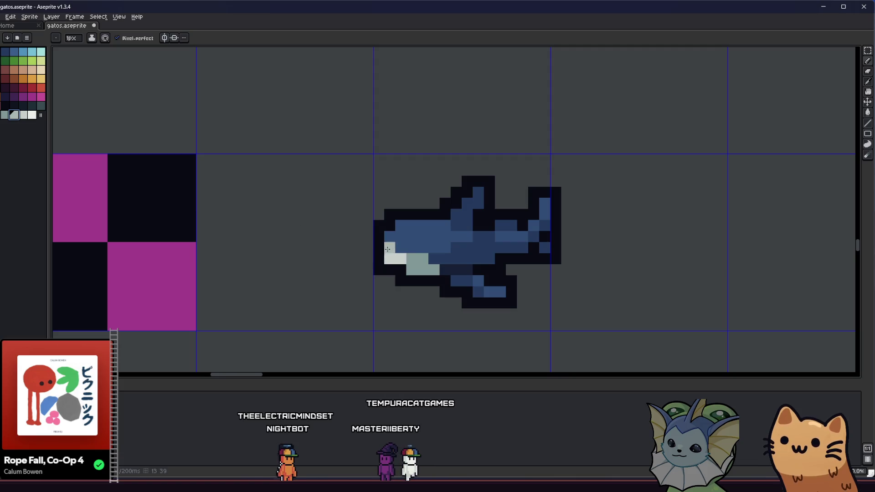
pyautogui.scroll(-3, 371, 296)
pyautogui.hotkey('ctrl', 's')
# Shade more belly pixels in grey-green and light grey-green
pyautogui.scroll(3, 328, 294)
pyautogui.scroll(1, 328, 293)
pyautogui.press('i')
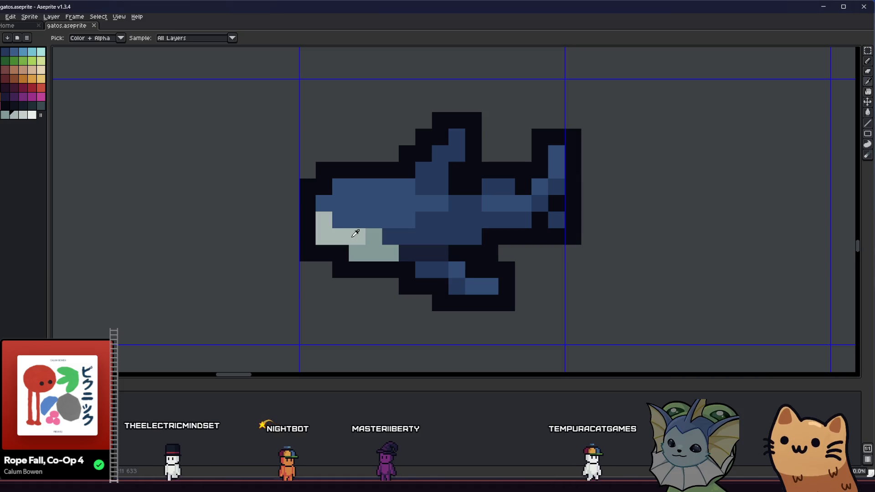
pyautogui.press('b')
pyautogui.moveTo(365, 237); pyautogui.dragTo(339, 246)
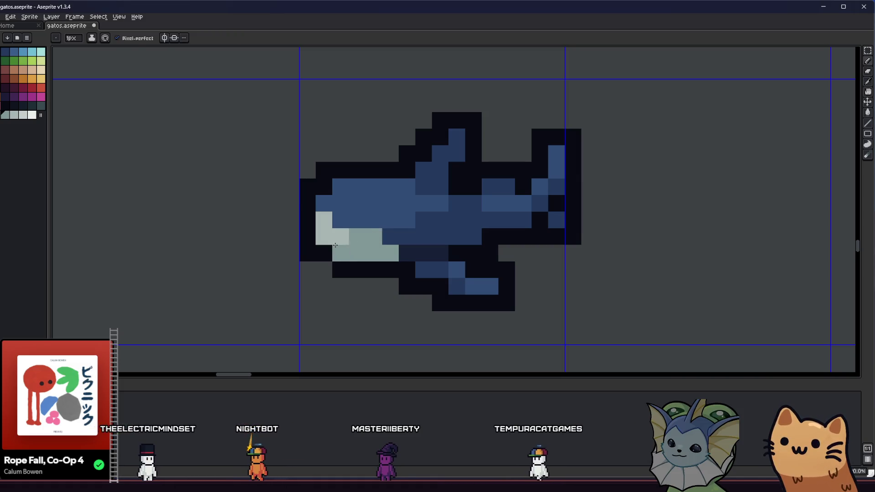
pyautogui.scroll(-2, 335, 237)
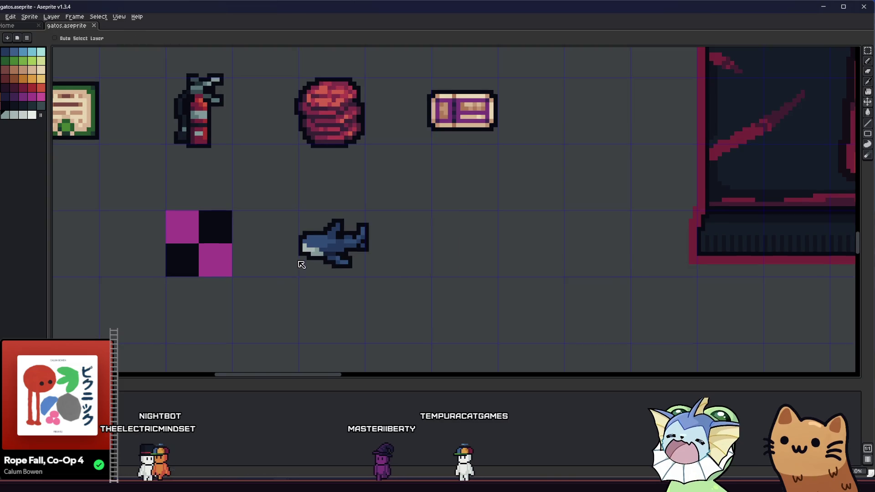
pyautogui.scroll(3, 293, 264)
pyautogui.press('i')
pyautogui.press('b')
pyautogui.click(389, 196)
pyautogui.click(329, 231)
pyautogui.scroll(-3, 292, 274)
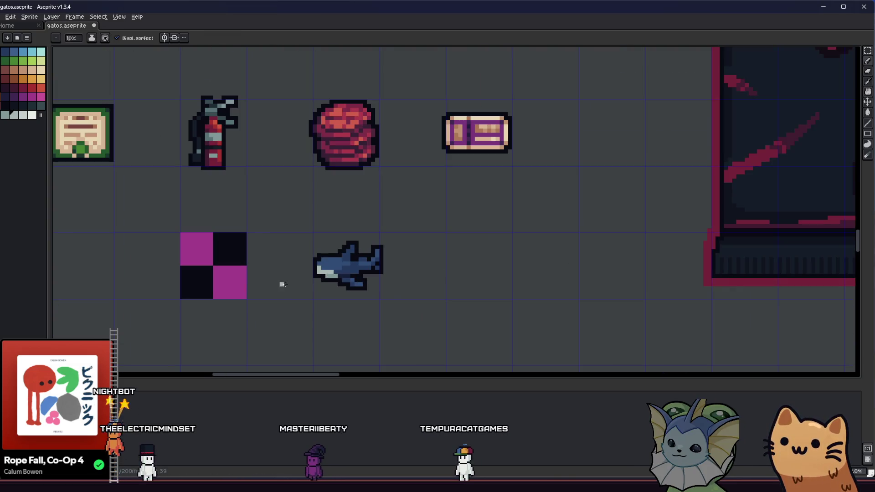
pyautogui.scroll(-2, 238, 281)
pyautogui.scroll(5, 289, 271)
# Paint a near-black eye pixel using the dark outline colour
pyautogui.click(325, 211)
pyautogui.click(353, 280)
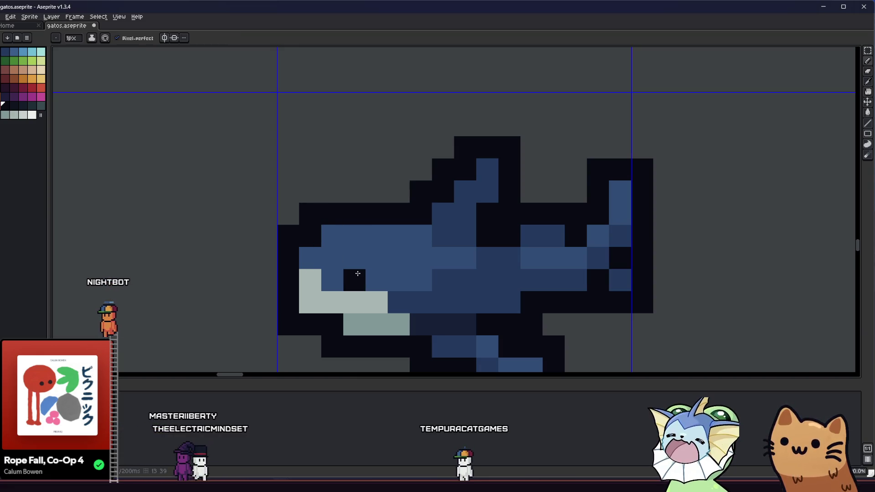
pyautogui.scroll(-3, 351, 281)
pyautogui.scroll(-4, 262, 291)
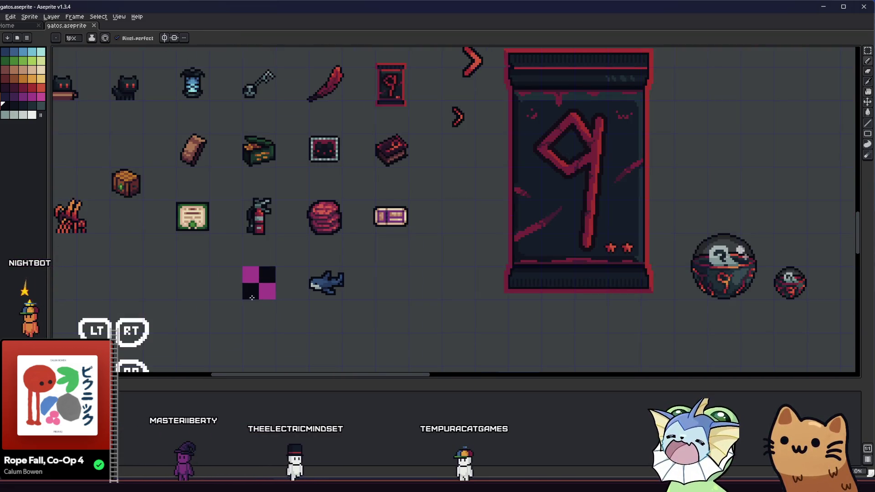
pyautogui.moveTo(294, 296); pyautogui.dragTo(252, 299)
pyautogui.scroll(5, 291, 297)
pyautogui.keyDown('alt'); pyautogui.click(217, 277); pyautogui.keyUp('alt')
pyautogui.moveTo(171, 297)
pyautogui.mouseDown()
pyautogui.moveTo(336, 297)
pyautogui.moveTo(237, 297)
pyautogui.moveTo(309, 317)
pyautogui.moveTo(250, 313)
pyautogui.mouseUp()
pyautogui.scroll(-4, 336, 296)
pyautogui.scroll(3, 285, 288)
pyautogui.scroll(1, 285, 287)
pyautogui.click(254, 313)
pyautogui.scroll(-3, 309, 318)
pyautogui.scroll(3, 289, 315)
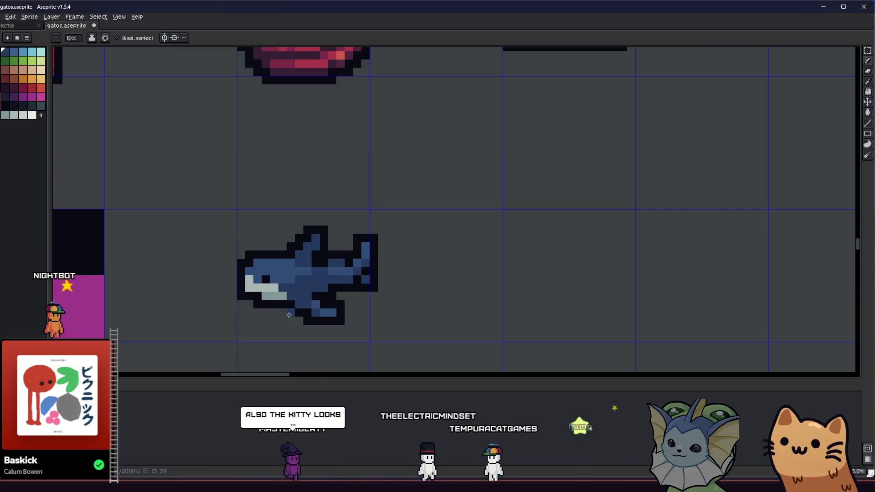
pyautogui.press('m')
pyautogui.moveTo(331, 273)
pyautogui.mouseDown()
pyautogui.moveTo(354, 294)
pyautogui.moveTo(263, 363)
pyautogui.mouseUp()
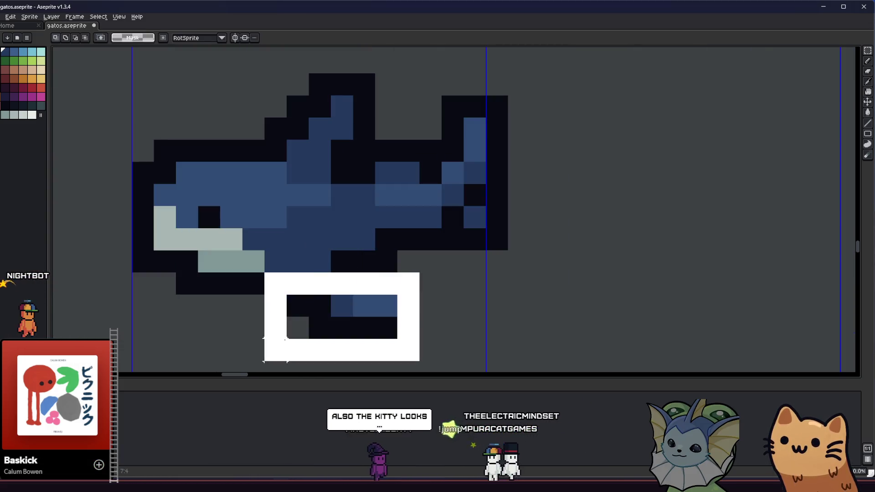
pyautogui.hotkey('ctrl', 'd')
pyautogui.press('i')
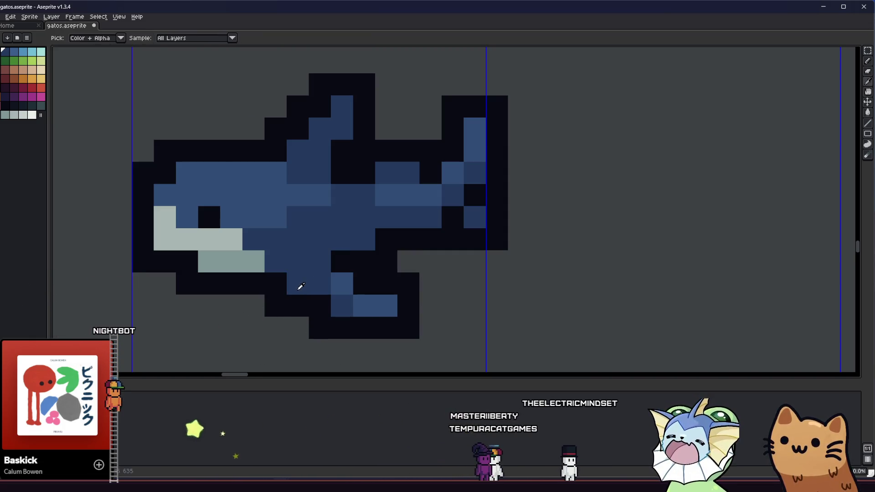
pyautogui.press('b')
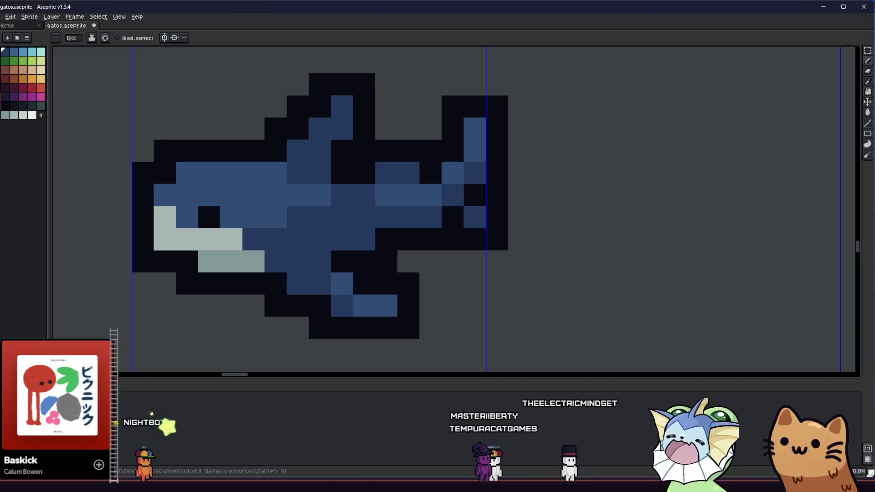
pyautogui.moveTo(257, 299); pyautogui.dragTo(346, 296)
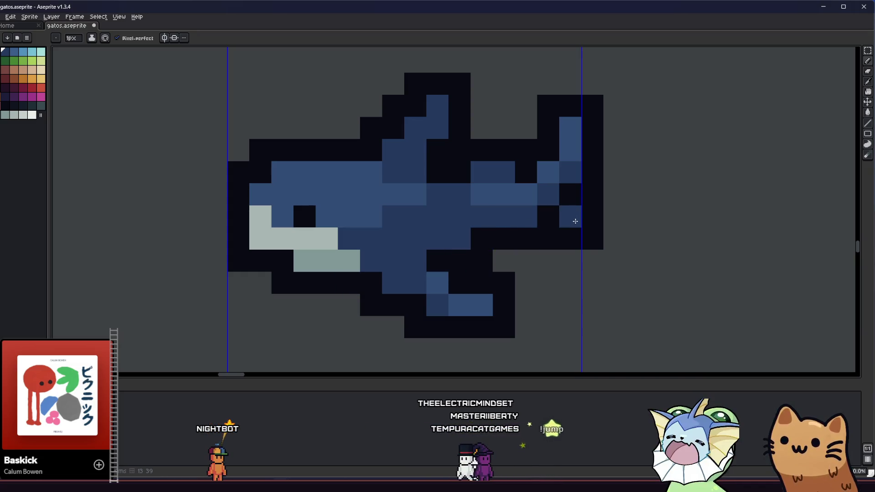
pyautogui.click(591, 238)
pyautogui.press('i')
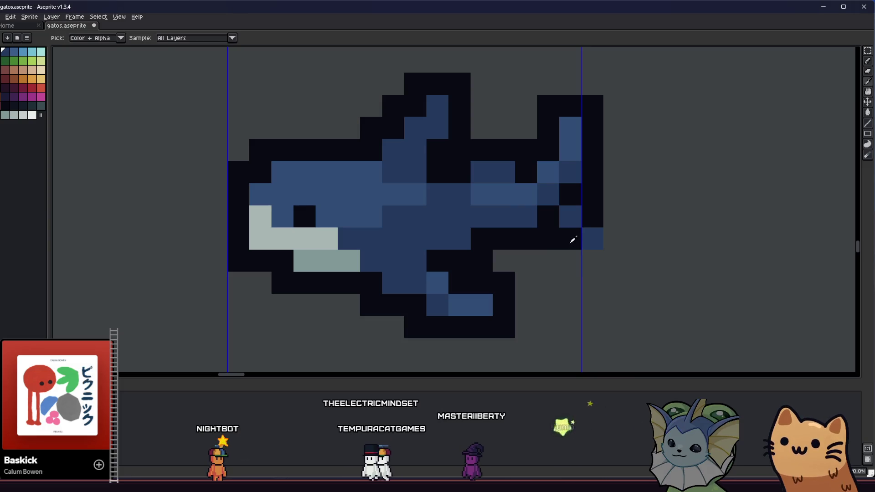
pyautogui.click(573, 239)
pyautogui.press('b')
pyautogui.click(580, 251)
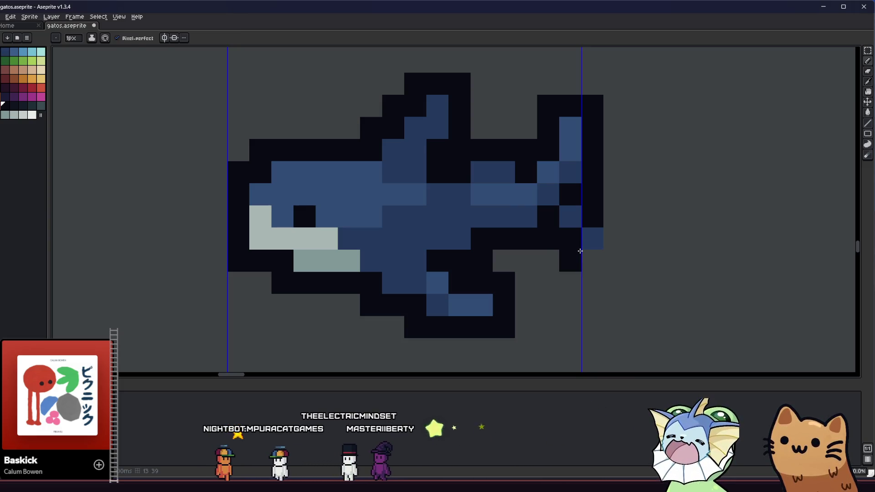
pyautogui.hotkey('ctrl', 'z')
pyautogui.hotkey('ctrl', 'z')
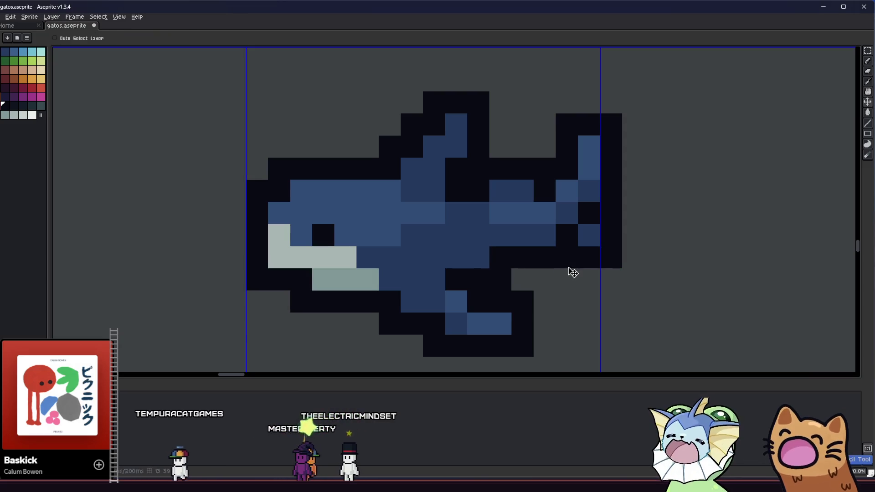
pyautogui.scroll(-4, 572, 273)
pyautogui.moveTo(552, 275); pyautogui.dragTo(450, 260)
pyautogui.scroll(-1, 450, 260)
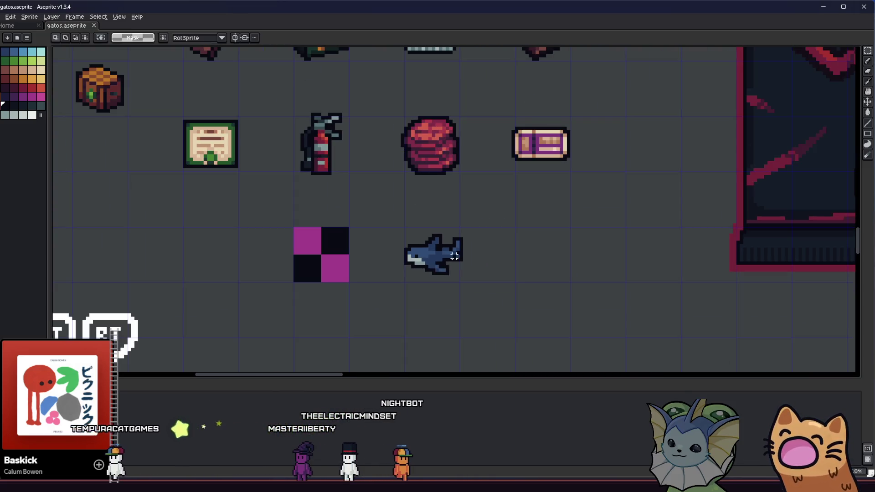
# Sample the navy blue and add a blue pixel to the shark's tail outline, then undo it
pyautogui.scroll(3, 450, 260)
pyautogui.moveTo(294, 254)
pyautogui.mouseDown()
pyautogui.moveTo(372, 253)
pyautogui.moveTo(364, 247)
pyautogui.mouseUp()
pyautogui.scroll(-3, 371, 254)
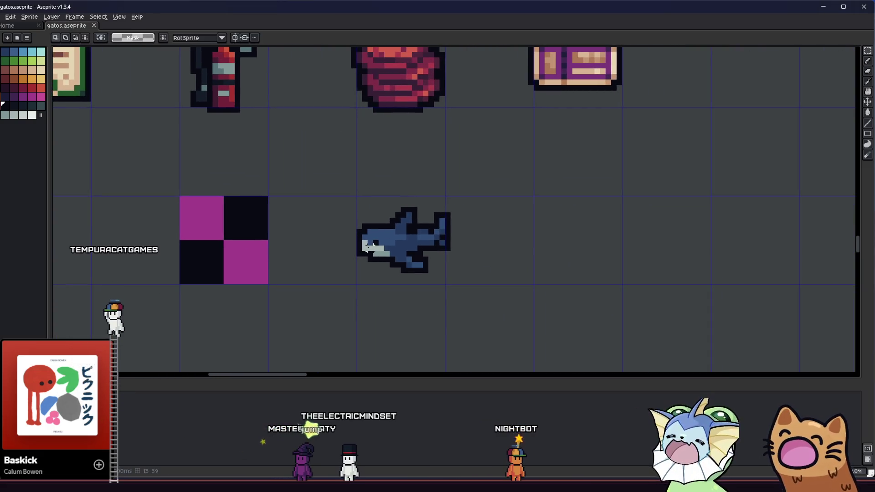
pyautogui.press('b')
pyautogui.moveTo(282, 253)
pyautogui.mouseDown()
pyautogui.moveTo(429, 248)
pyautogui.moveTo(207, 246)
pyautogui.moveTo(184, 234)
pyautogui.mouseUp()
pyautogui.scroll(2, 250, 246)
pyautogui.press('i')
pyautogui.click(298, 206)
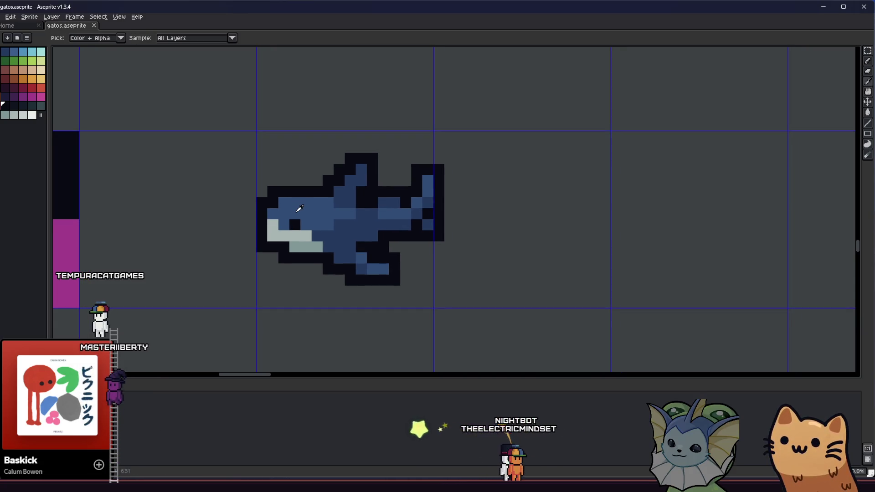
pyautogui.press('b')
pyautogui.click(434, 175)
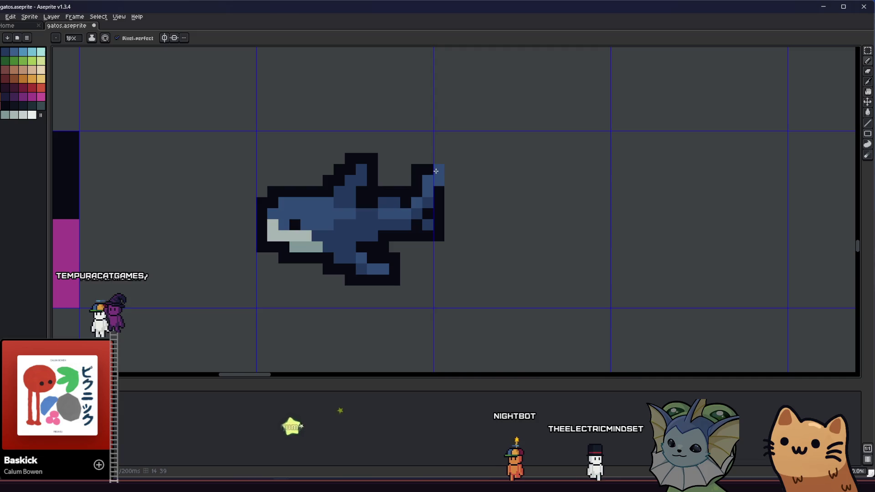
pyautogui.hotkey('ctrl', 'z')
# Pick the near-black outline colour, set pencil opacity to 100%, and paint the grey fin pixel dark
pyautogui.press('i')
pyautogui.click(419, 169)
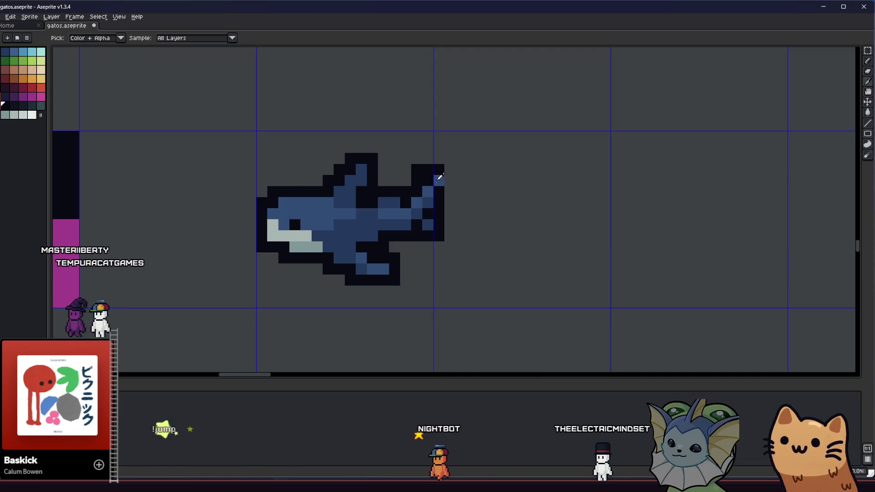
pyautogui.moveTo(429, 169); pyautogui.dragTo(439, 181)
pyautogui.click(440, 181)
pyautogui.press('b')
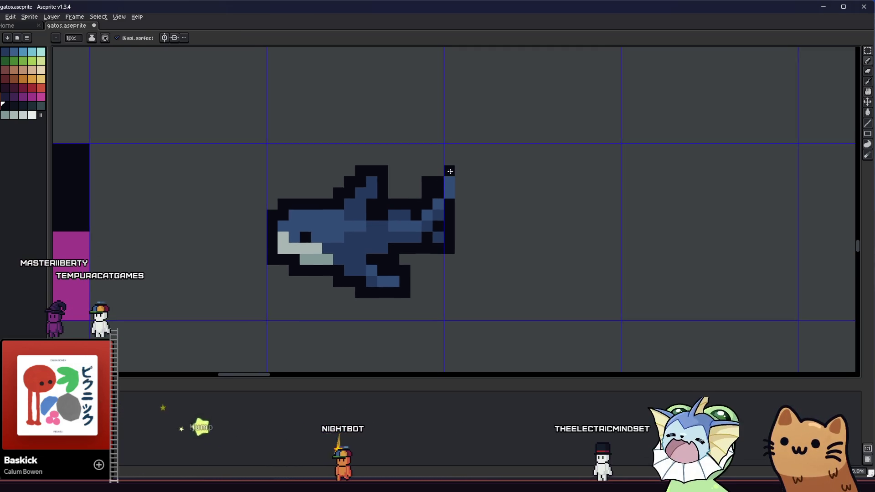
pyautogui.hscroll(-3, 412, 226)
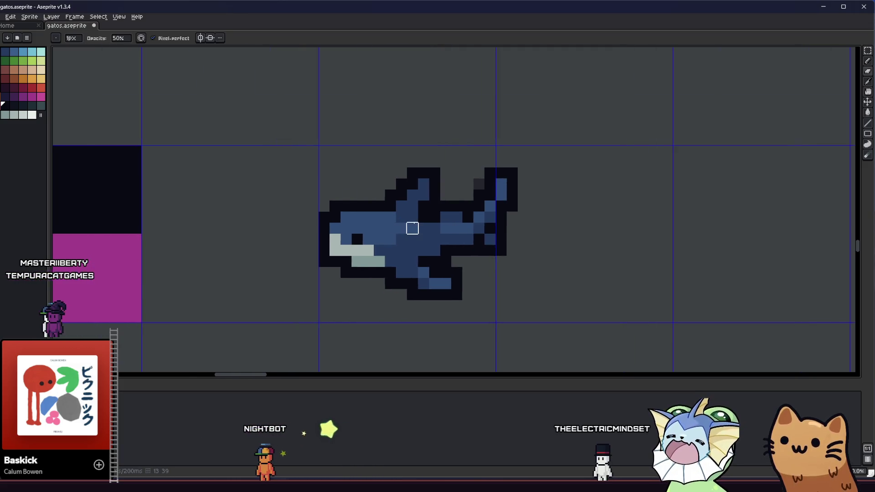
pyautogui.scroll(-3, 411, 226)
pyautogui.scroll(2, 125, 80)
pyautogui.click(126, 41)
pyautogui.write('00')
pyautogui.press('Return')
pyautogui.click(440, 196)
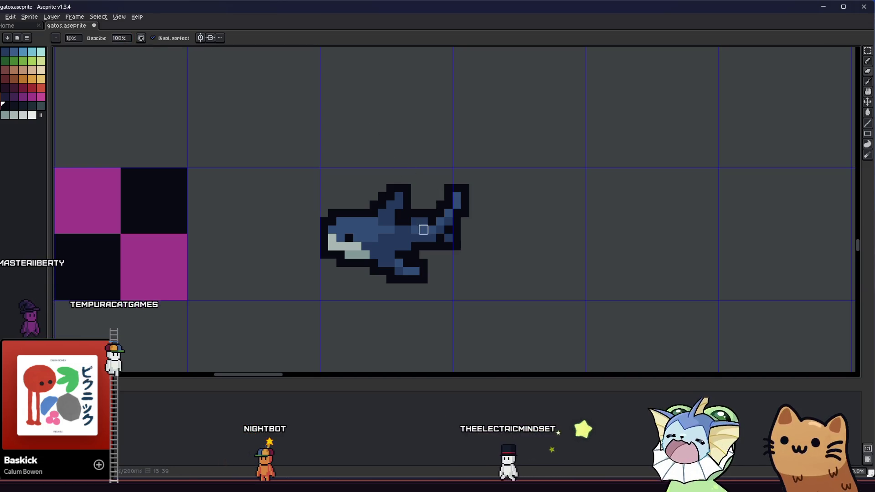
# Turn two tail pixels navy blue and one blue tail pixel black to form the lower lobe
pyautogui.press('i')
pyautogui.scroll(2, 419, 209)
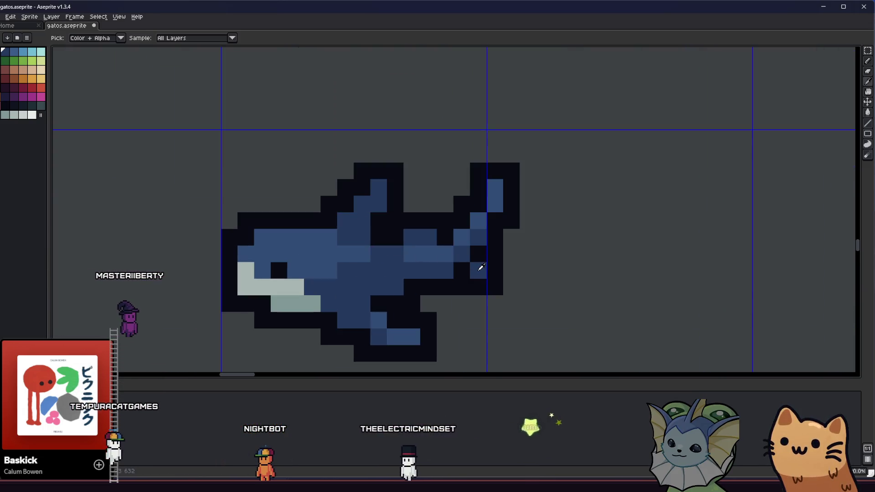
pyautogui.press('b')
pyautogui.click(494, 287)
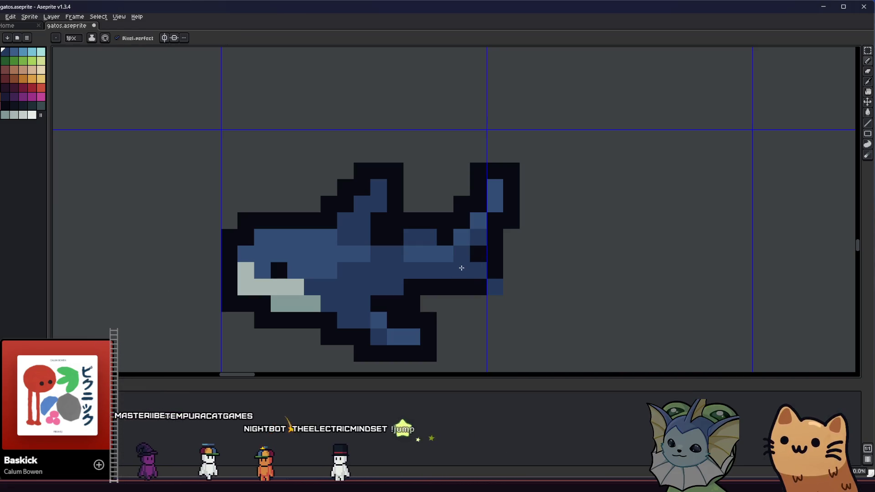
pyautogui.click(474, 287)
pyautogui.keyDown('alt'); pyautogui.click(460, 285); pyautogui.keyUp('alt')
pyautogui.click(440, 278)
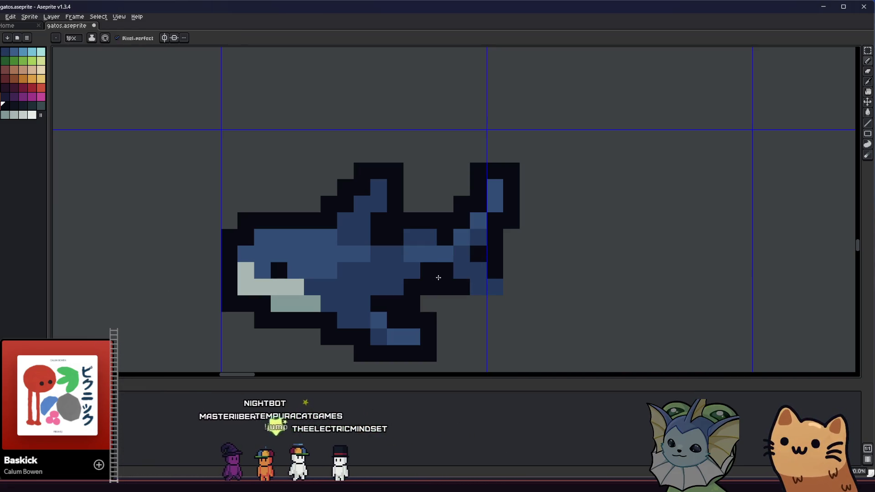
pyautogui.moveTo(371, 302); pyautogui.dragTo(502, 299)
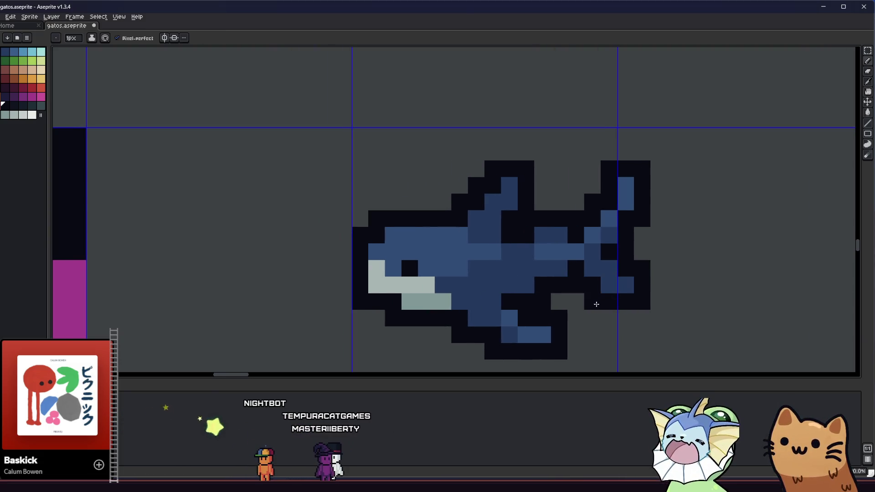
pyautogui.scroll(1, 596, 304)
pyautogui.scroll(-6, 537, 312)
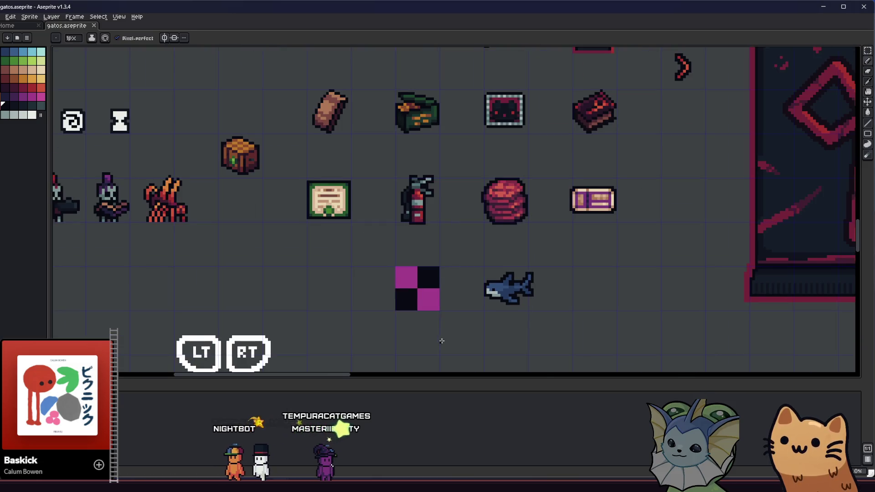
# Pan and zoom the sprite sheet to centre the shark in the view
pyautogui.moveTo(443, 341); pyautogui.dragTo(464, 326)
pyautogui.scroll(2, 540, 267)
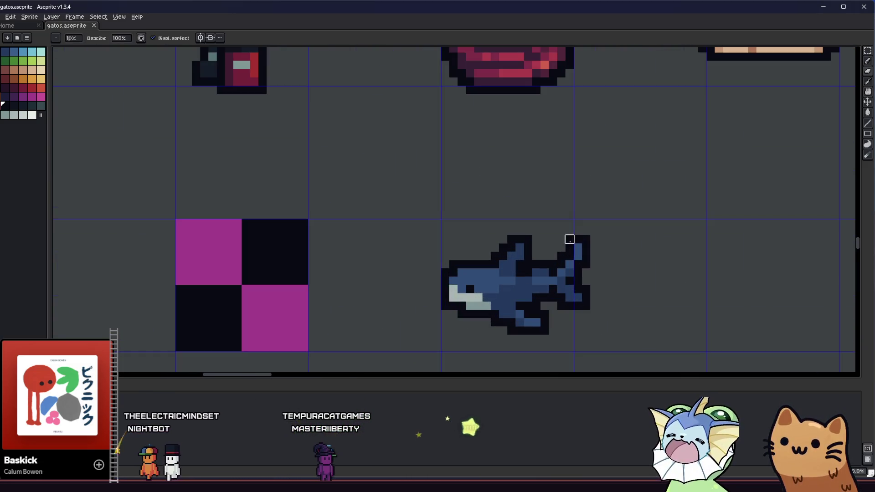
pyautogui.scroll(-2, 392, 292)
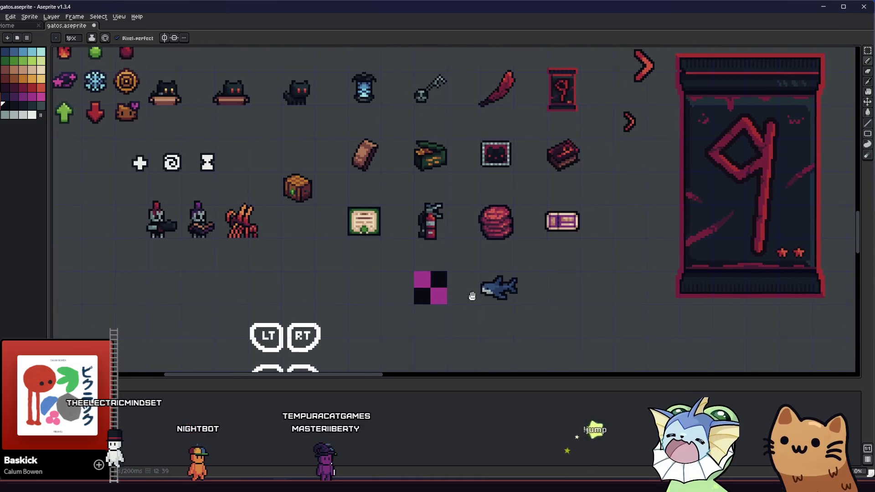
pyautogui.scroll(3, 433, 291)
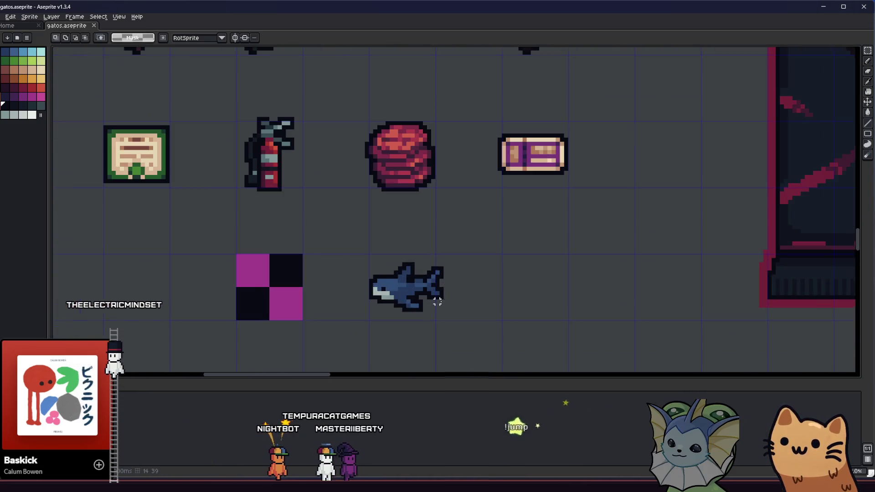
pyautogui.press('b')
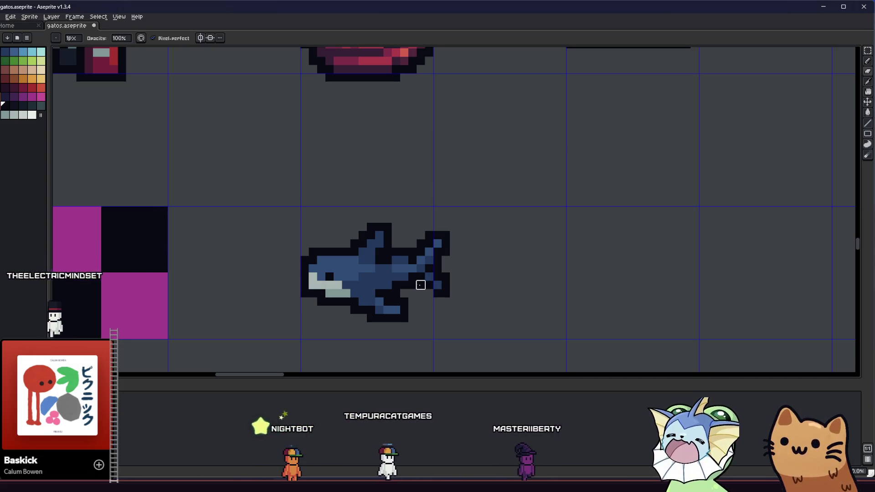
pyautogui.moveTo(446, 293); pyautogui.dragTo(511, 305)
pyautogui.scroll(2, 529, 289)
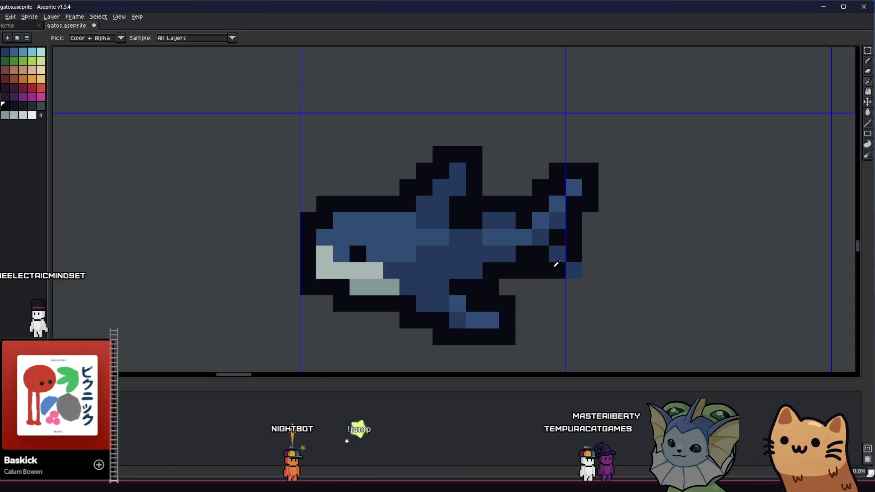
pyautogui.scroll(-4, 567, 269)
pyautogui.moveTo(465, 307); pyautogui.dragTo(375, 283)
# Marquee-select the shark's head, nudge it one pixel left, then deselect and return to the pencil
pyautogui.press('m')
pyautogui.scroll(1, 398, 290)
pyautogui.scroll(-1, 403, 285)
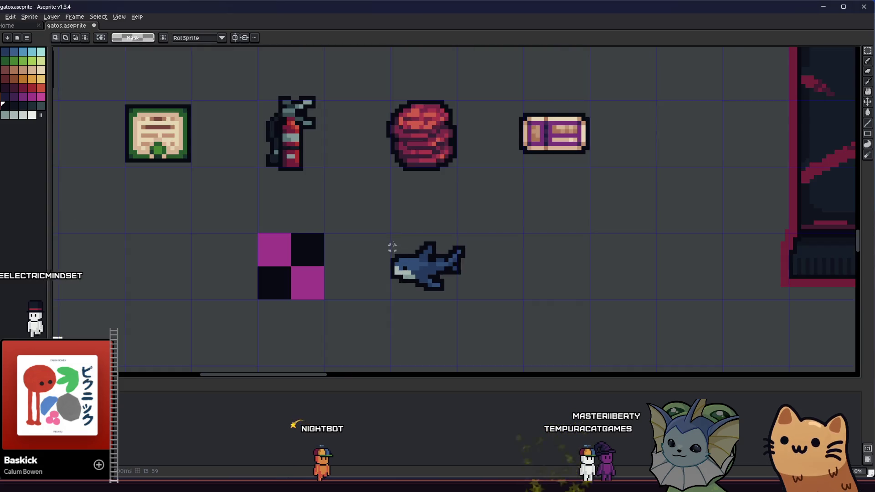
pyautogui.scroll(3, 391, 246)
pyautogui.moveTo(369, 233)
pyautogui.mouseDown()
pyautogui.moveTo(405, 316)
pyautogui.moveTo(360, 315)
pyautogui.moveTo(338, 296)
pyautogui.mouseUp()
pyautogui.hotkey('ctrl', 'd')
pyautogui.press('b')
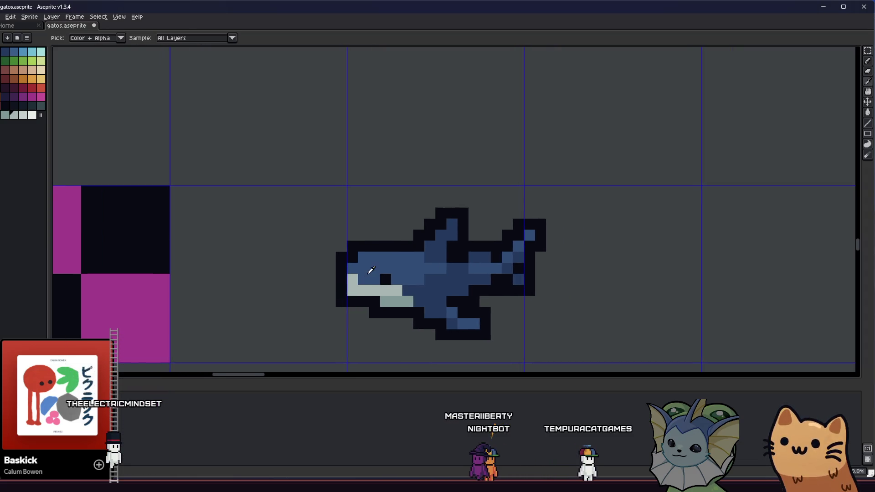
pyautogui.scroll(-2, 356, 274)
pyautogui.moveTo(284, 305); pyautogui.dragTo(154, 300)
pyautogui.scroll(-2, 153, 300)
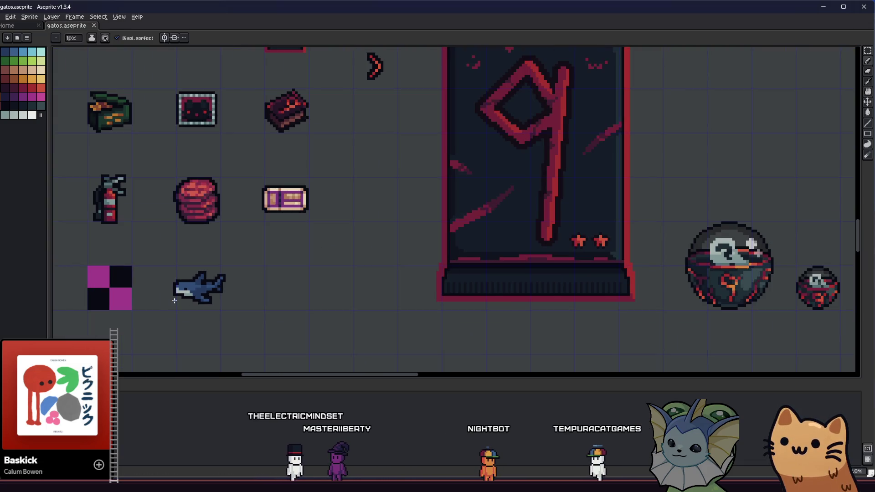
pyautogui.scroll(2, 174, 300)
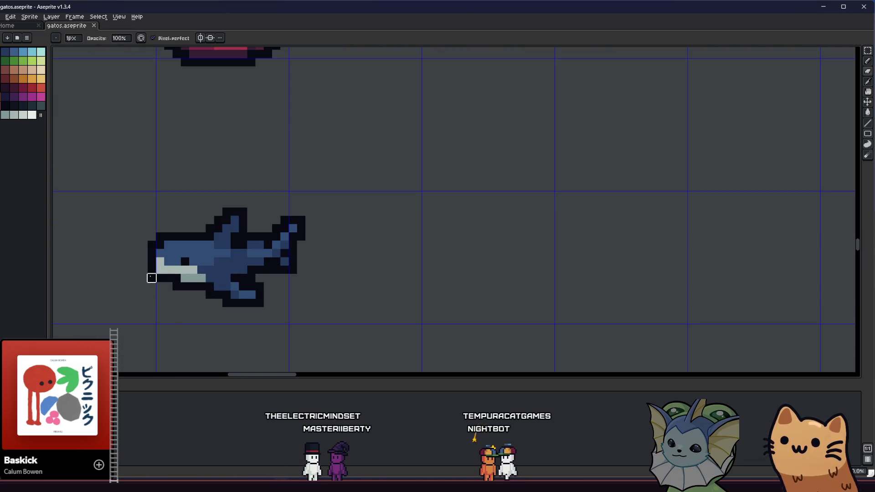
pyautogui.moveTo(121, 297); pyautogui.dragTo(311, 289)
pyautogui.scroll(-3, 341, 290)
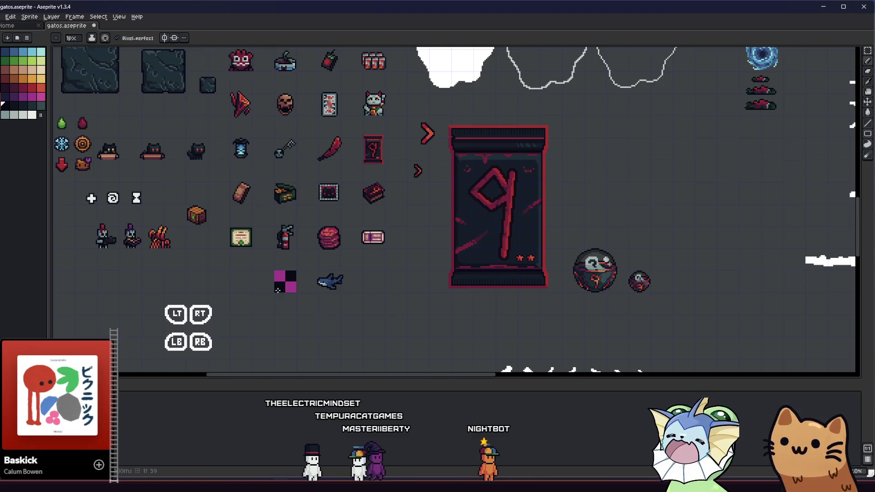
pyautogui.scroll(5, 278, 288)
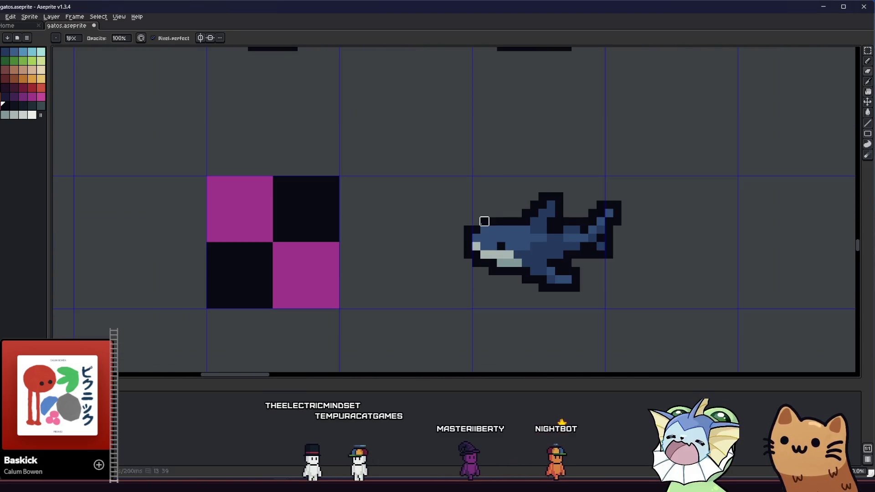
pyautogui.press('alt')
pyautogui.moveTo(394, 261)
pyautogui.mouseDown()
pyautogui.moveTo(307, 277)
pyautogui.moveTo(214, 273)
pyautogui.moveTo(223, 278)
pyautogui.mouseUp()
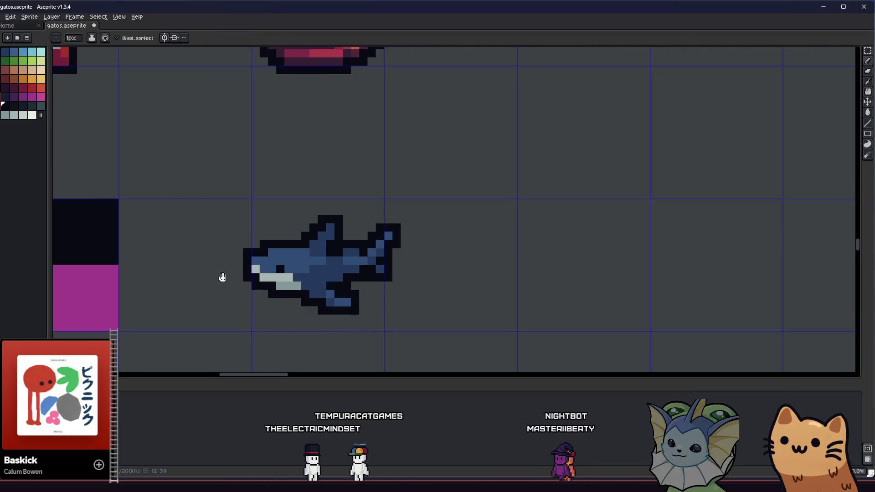
pyautogui.scroll(-3, 225, 278)
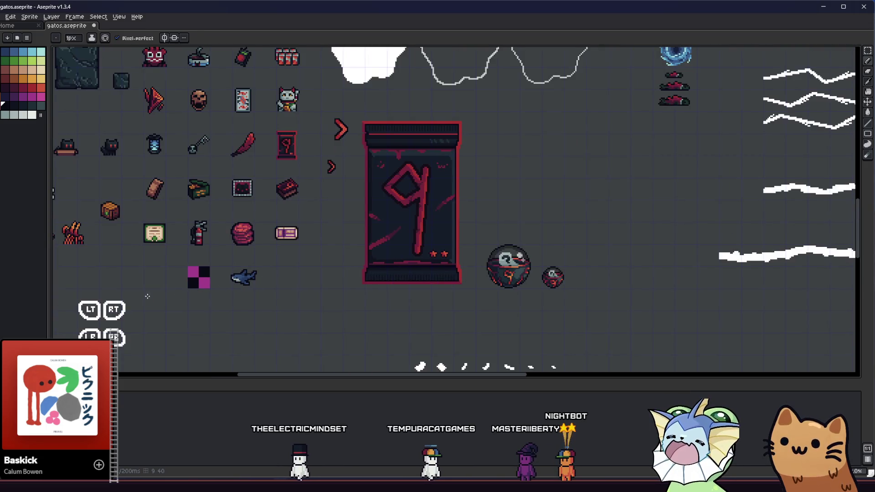
pyautogui.hscroll(-1, 192, 287)
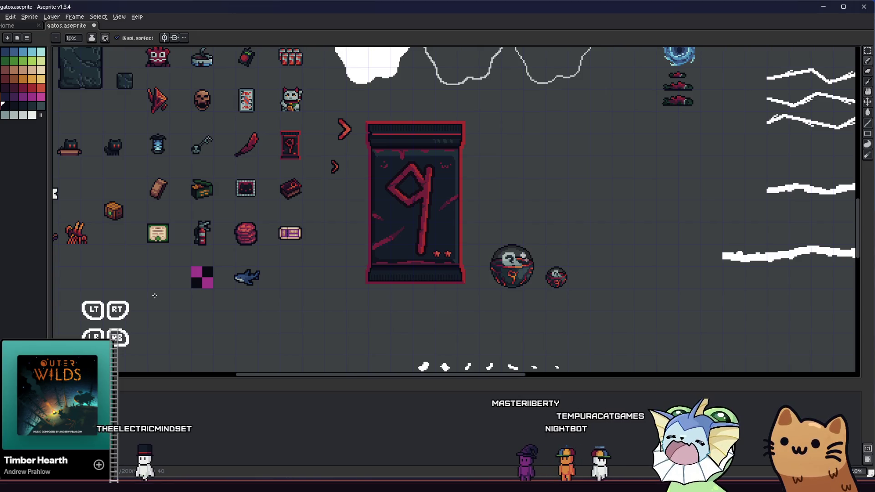
pyautogui.scroll(4, 242, 291)
pyautogui.press('alt')
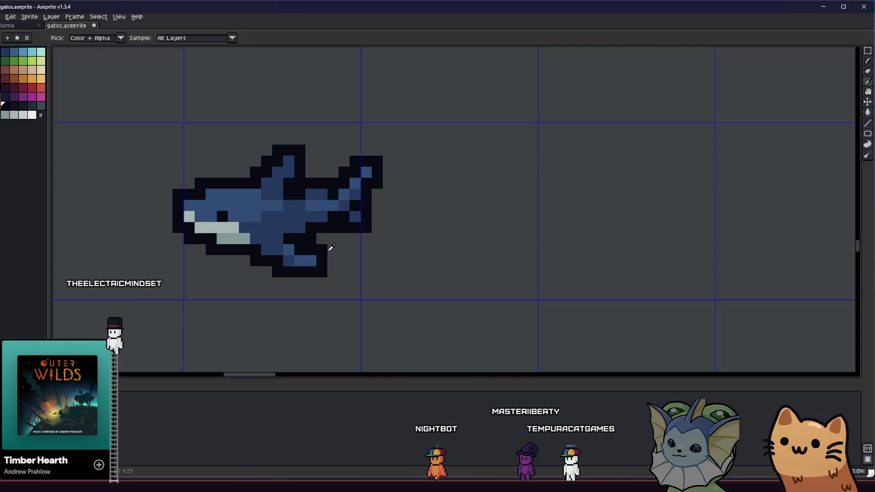
pyautogui.press('m')
pyautogui.moveTo(338, 246); pyautogui.dragTo(240, 288)
pyautogui.hotkey('ctrl', 'd')
pyautogui.press('alt')
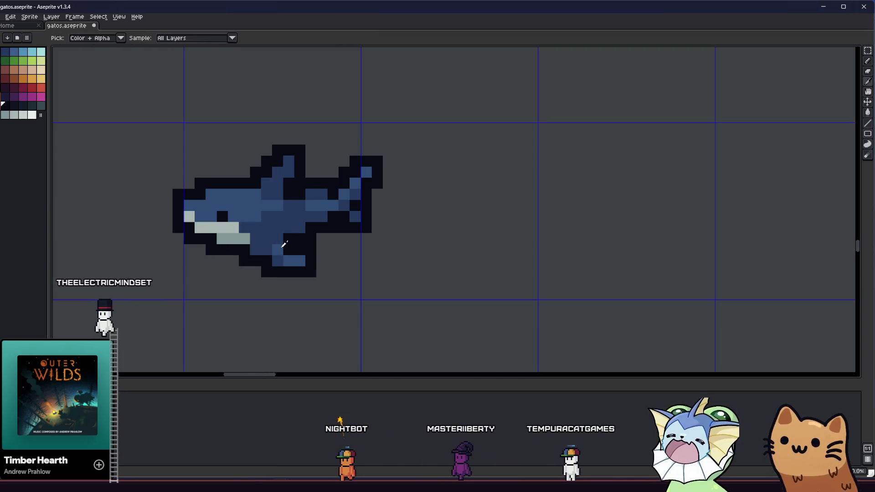
pyautogui.hscroll(-3, 250, 309)
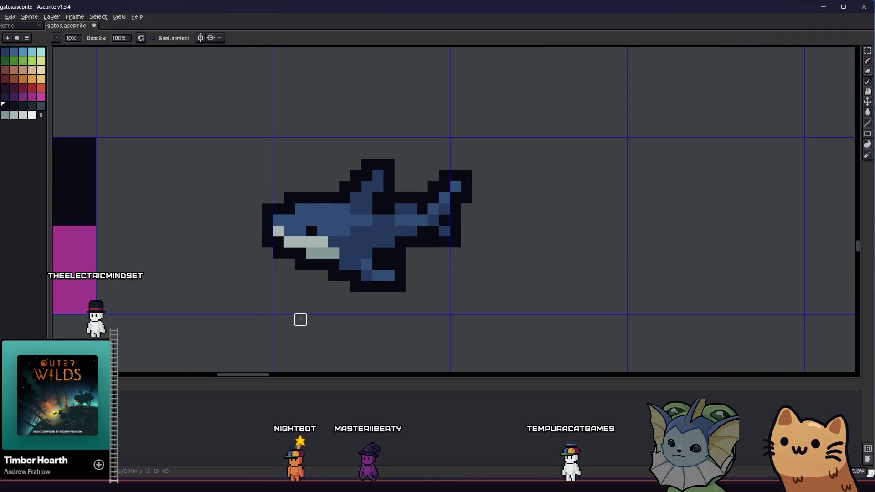
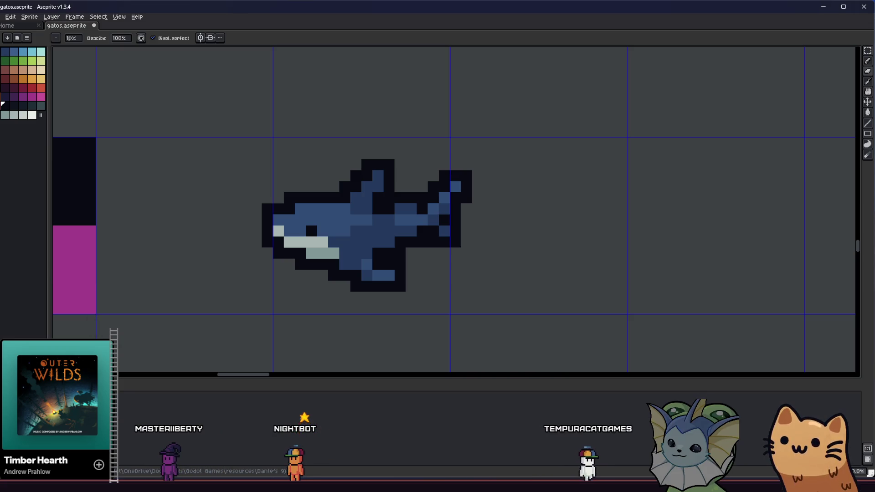
# Paint a blue pixel extending the shark's lower fin
pyautogui.press('alt')
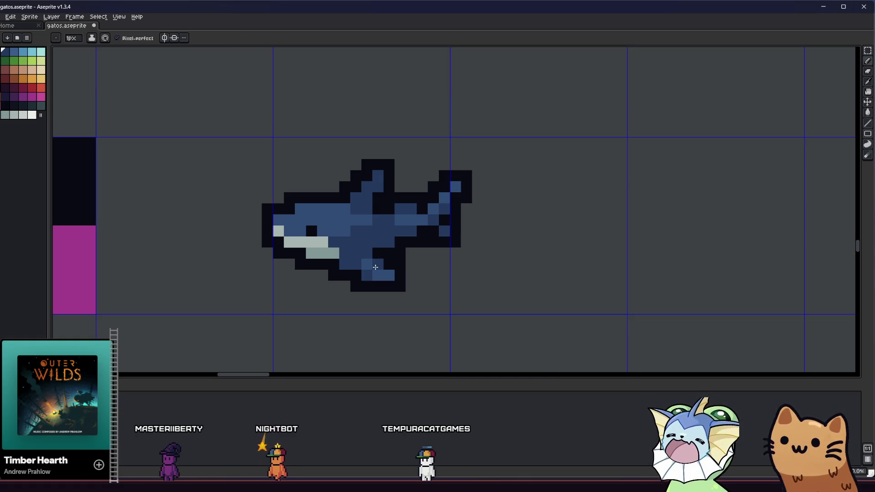
pyautogui.press('alt')
pyautogui.click(398, 277)
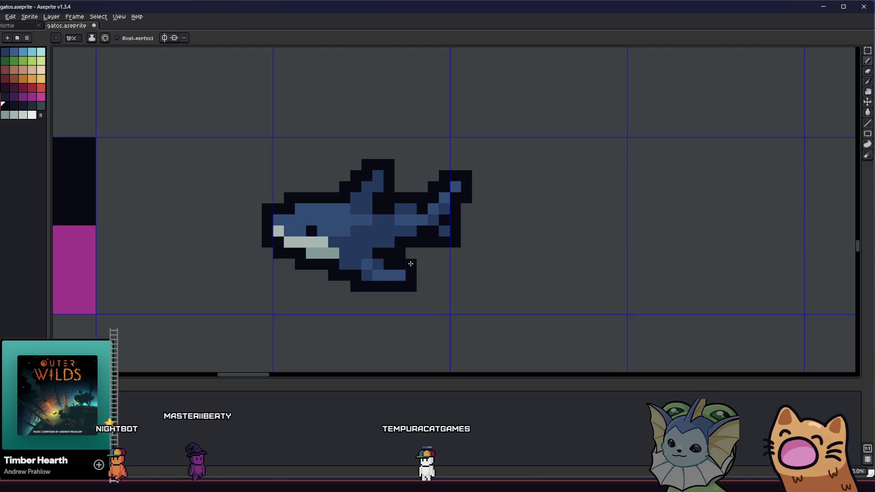
pyautogui.scroll(-4, 371, 299)
pyautogui.moveTo(316, 302); pyautogui.dragTo(439, 316)
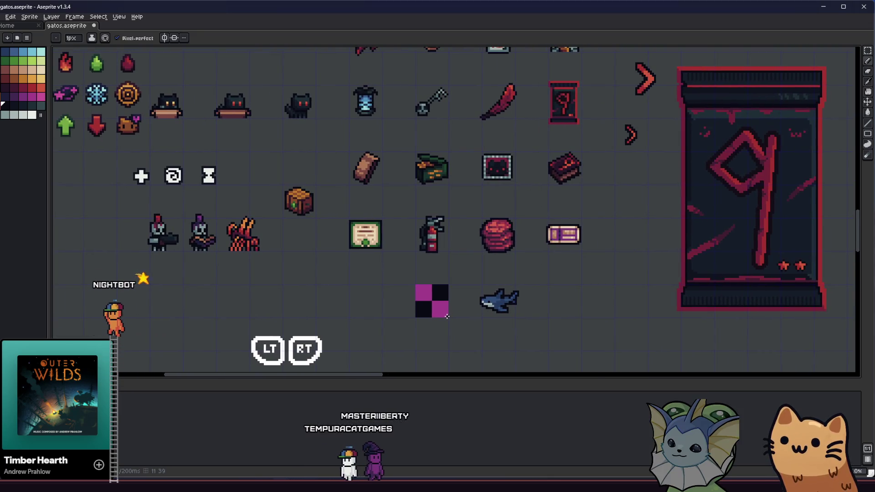
# Shift the shark's lower body pixels one pixel to the left
pyautogui.press('v')
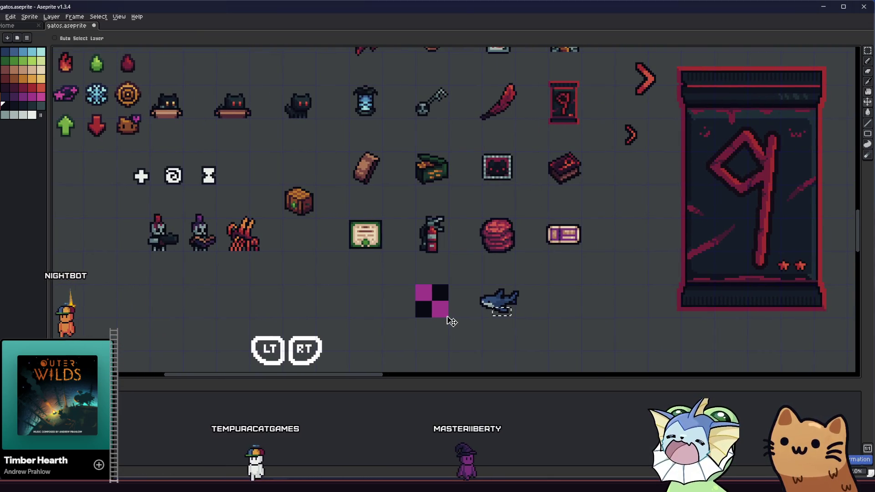
pyautogui.moveTo(437, 316); pyautogui.dragTo(379, 311)
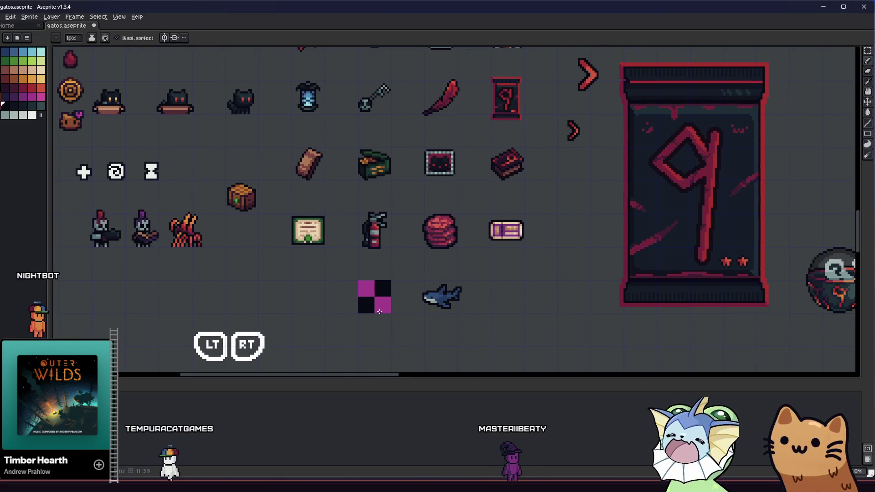
pyautogui.scroll(8, 437, 310)
pyautogui.moveTo(534, 252); pyautogui.dragTo(407, 343)
pyautogui.moveTo(451, 286); pyautogui.dragTo(443, 285)
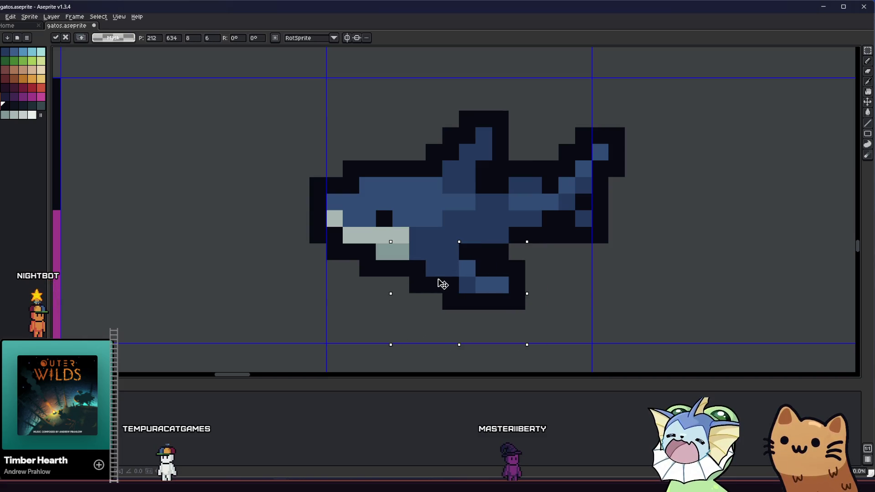
pyautogui.hotkey('ctrl', 'd')
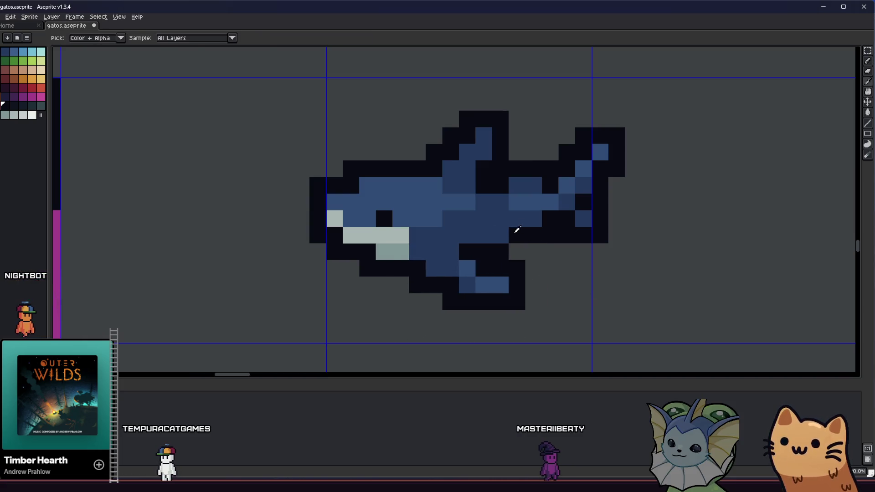
# Nudge the shark's lower fin one pixel right and save gatos.aseprite
pyautogui.scroll(-5, 460, 265)
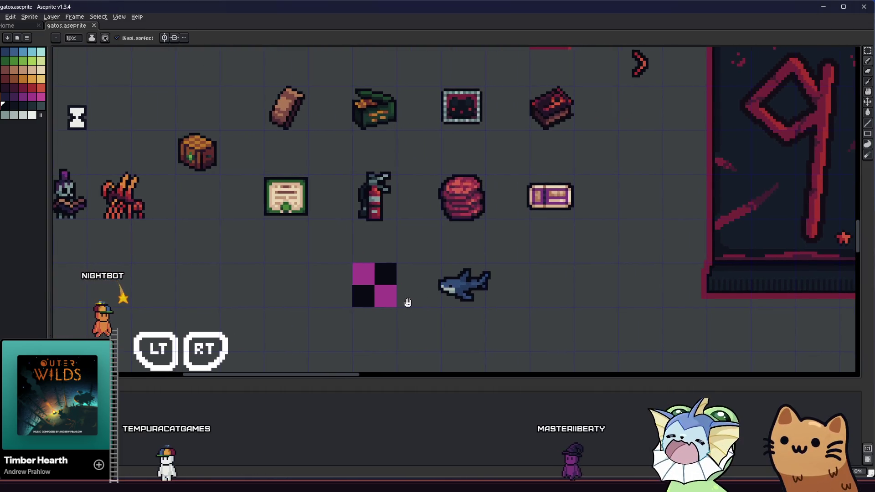
pyautogui.scroll(5, 439, 300)
pyautogui.press('v')
pyautogui.hscroll(1, 377, 281)
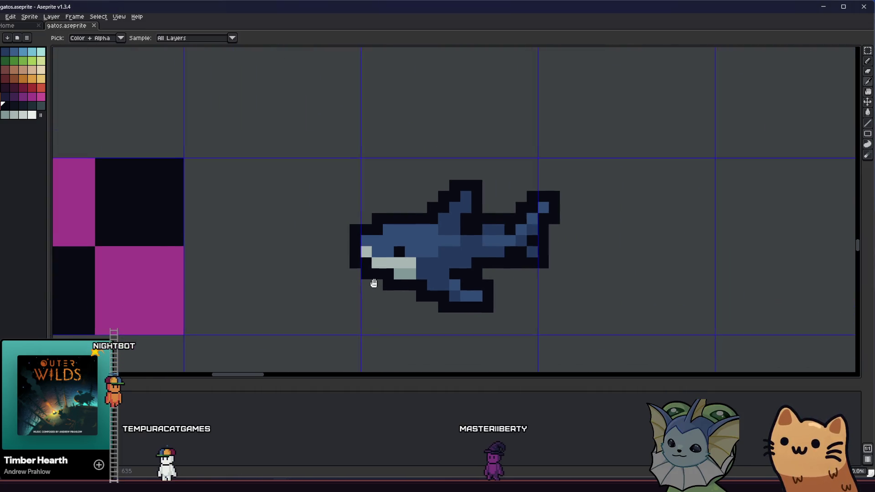
pyautogui.hotkey('ctrl', 'z')
pyautogui.press('i')
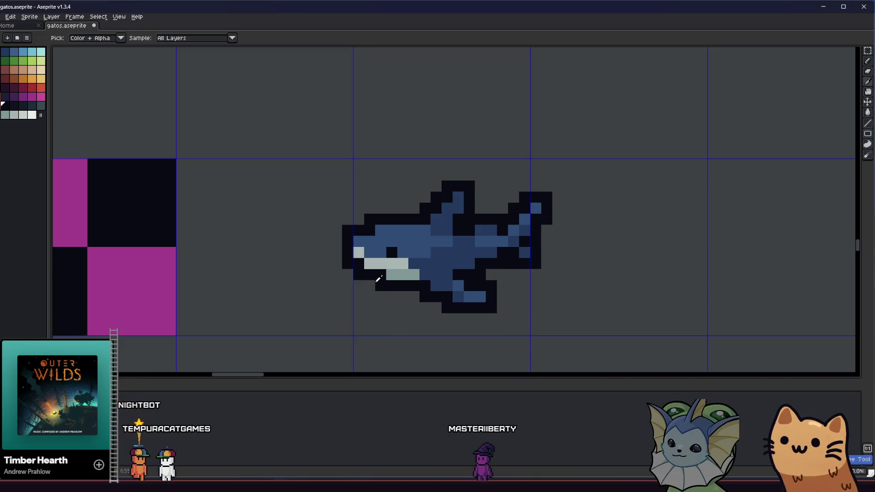
pyautogui.hotkey('ctrl', 'd')
pyautogui.press('b')
pyautogui.scroll(-4, 333, 295)
pyautogui.hotkey('ctrl', 's')
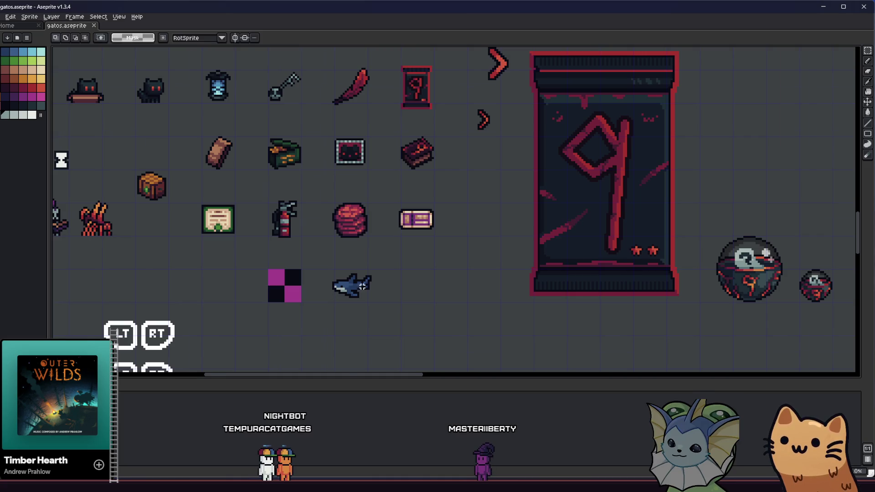
# Move the shark's lower part up by one pixel
pyautogui.scroll(5, 362, 286)
pyautogui.moveTo(346, 283); pyautogui.dragTo(405, 210)
pyautogui.moveTo(413, 246)
pyautogui.mouseDown()
pyautogui.moveTo(278, 319)
pyautogui.moveTo(301, 319)
pyautogui.moveTo(273, 319)
pyautogui.mouseUp()
pyautogui.moveTo(301, 315); pyautogui.dragTo(302, 293)
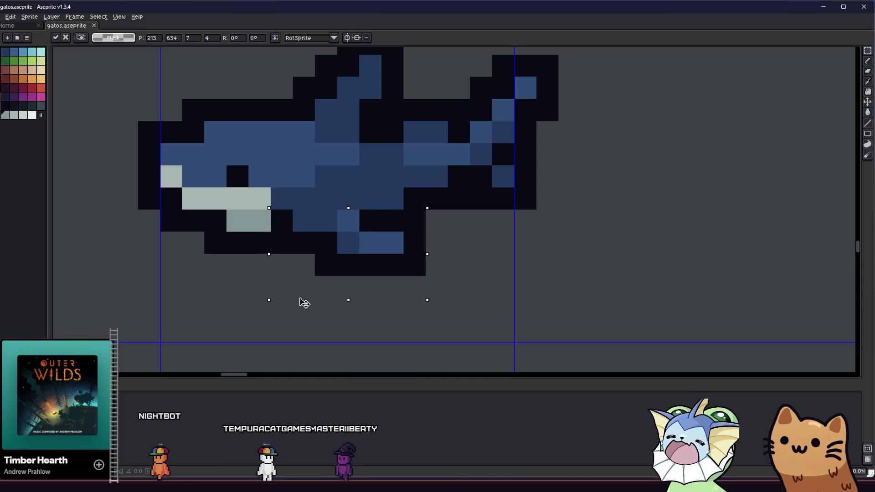
pyautogui.click(215, 264)
pyautogui.press('b')
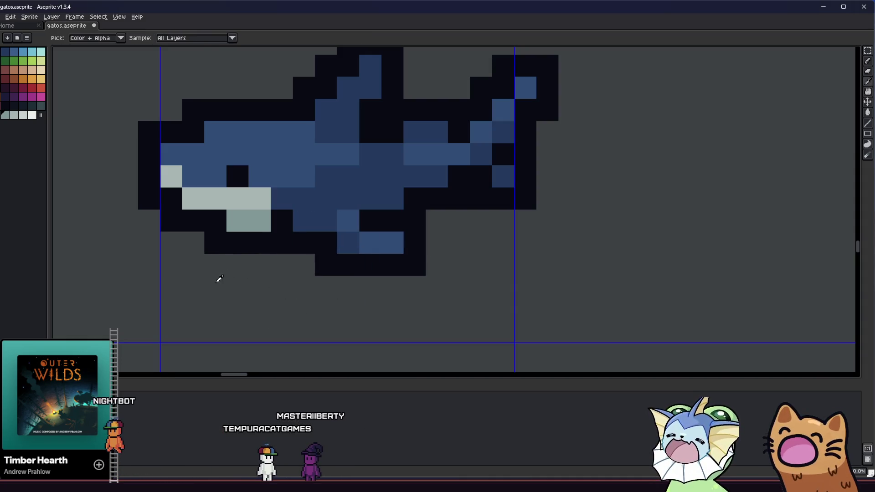
# Raise the shark's lower tail pixels by one pixel and save the sheet
pyautogui.scroll(-5, 287, 279)
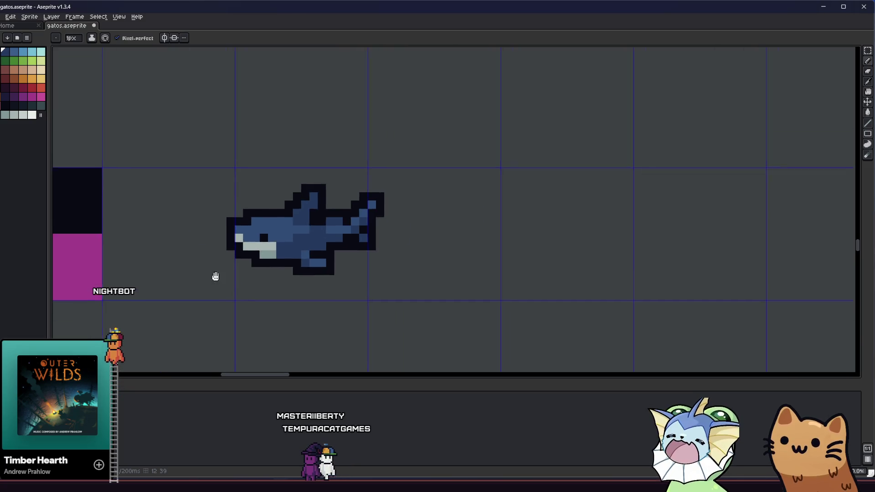
pyautogui.moveTo(262, 296); pyautogui.dragTo(348, 303)
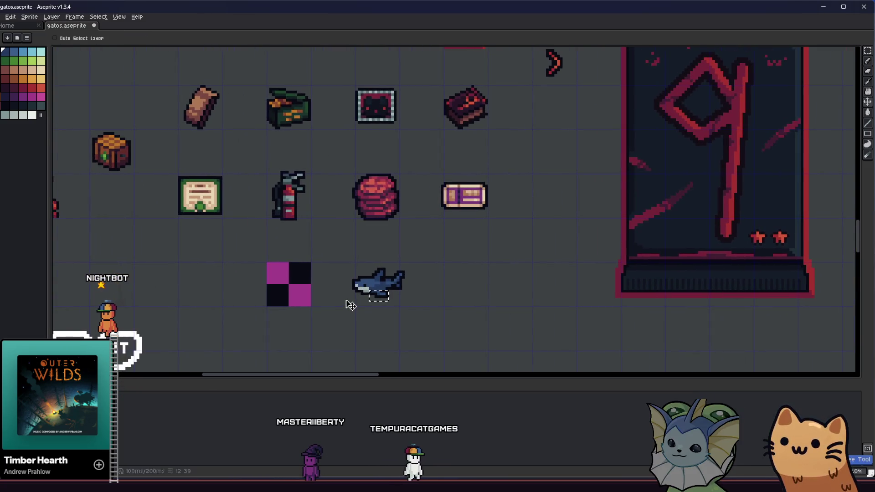
pyautogui.press('m')
pyautogui.scroll(2, 353, 299)
pyautogui.scroll(3, 396, 288)
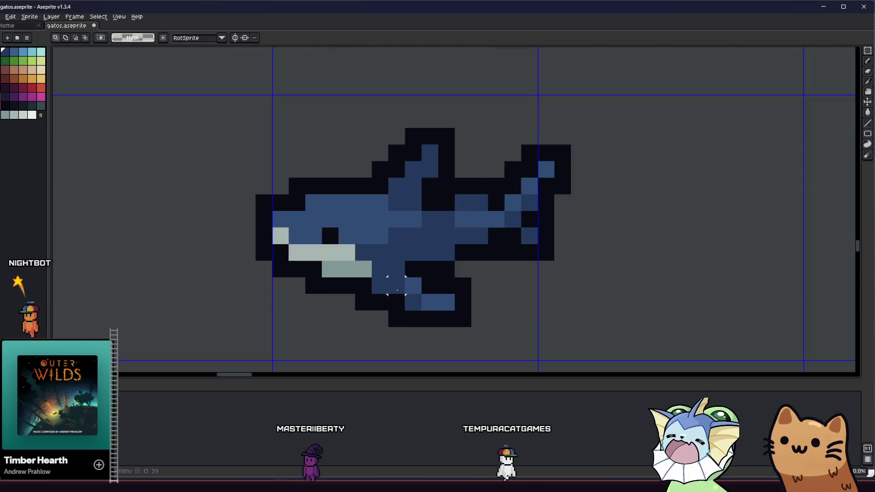
pyautogui.moveTo(438, 310); pyautogui.dragTo(370, 363)
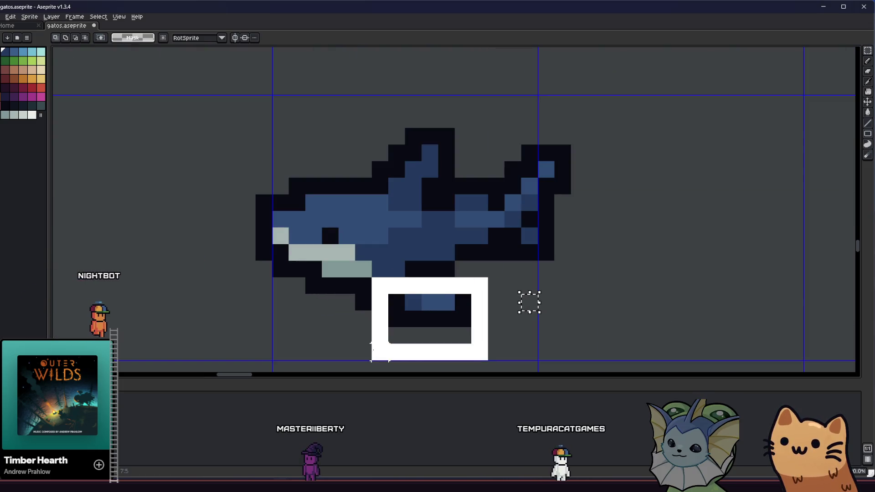
pyautogui.moveTo(398, 328); pyautogui.dragTo(391, 299)
pyautogui.press('b')
pyautogui.scroll(-3, 392, 299)
pyautogui.hotkey('ctrl', 's')
# Clean up the tail: add a blue pixel, erase a stray pixel, add black outline
pyautogui.scroll(-1, 324, 310)
pyautogui.scroll(3, 362, 292)
pyautogui.click(362, 292)
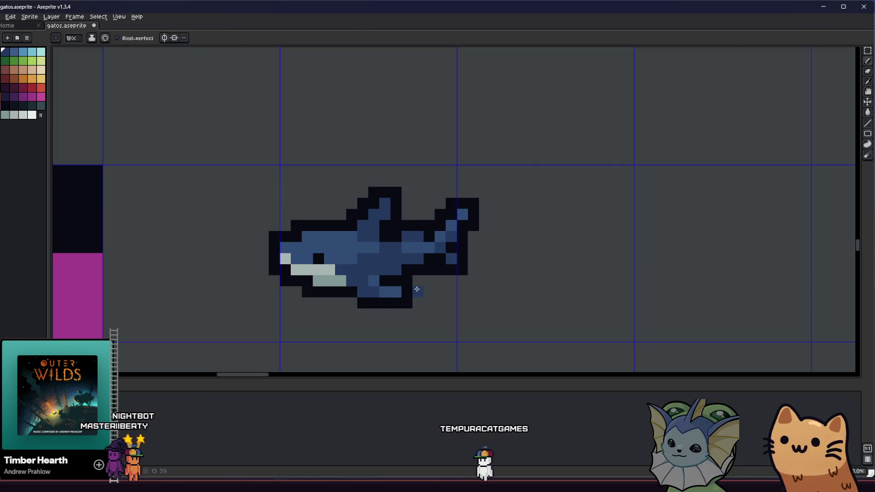
pyautogui.press('m')
pyautogui.moveTo(355, 285)
pyautogui.mouseDown()
pyautogui.moveTo(425, 321)
pyautogui.moveTo(376, 300)
pyautogui.mouseUp()
pyautogui.hotkey('ctrl', 'd')
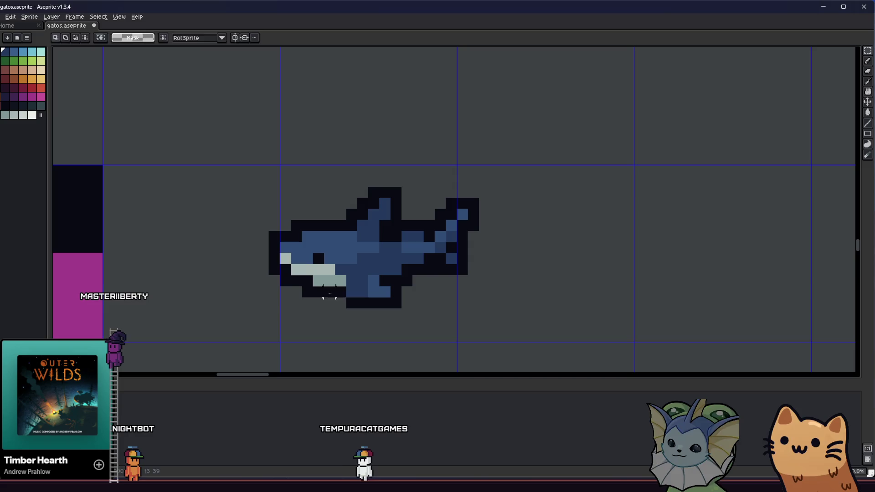
pyautogui.press('b')
pyautogui.rightClick(344, 302)
pyautogui.click(351, 293)
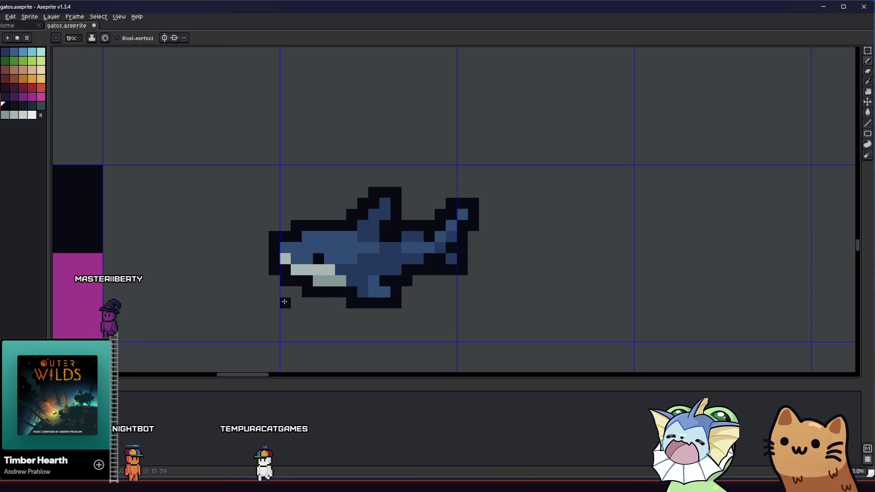
pyautogui.scroll(-3, 282, 303)
pyautogui.hscroll(-3, 337, 291)
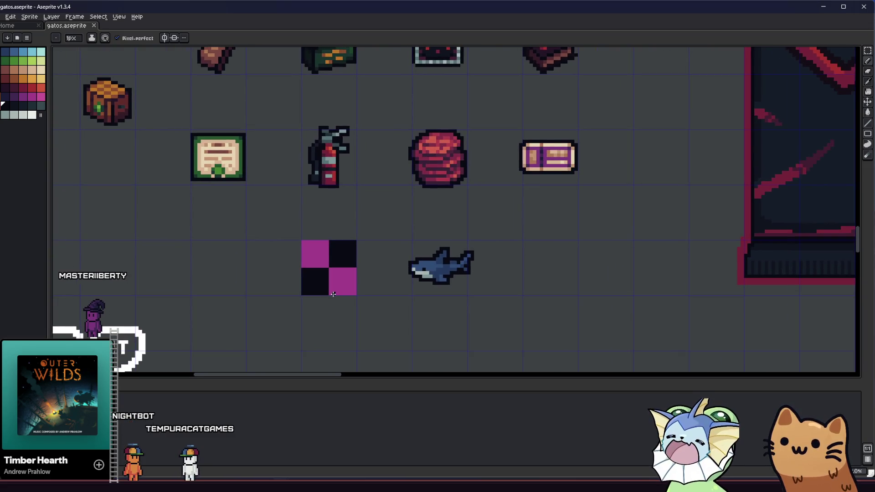
# Pan around the sprite sheet and bring the view back onto the shark
pyautogui.press('m')
pyautogui.scroll(5, 431, 268)
pyautogui.press('b')
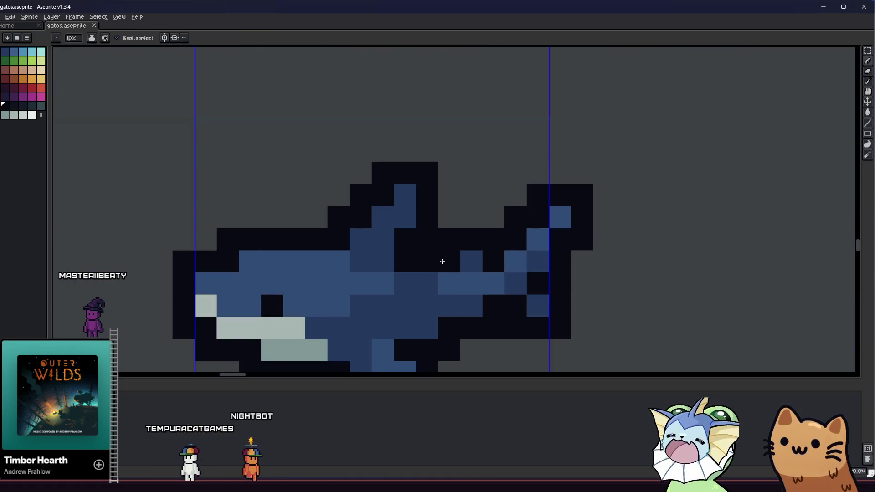
pyautogui.scroll(-4, 360, 284)
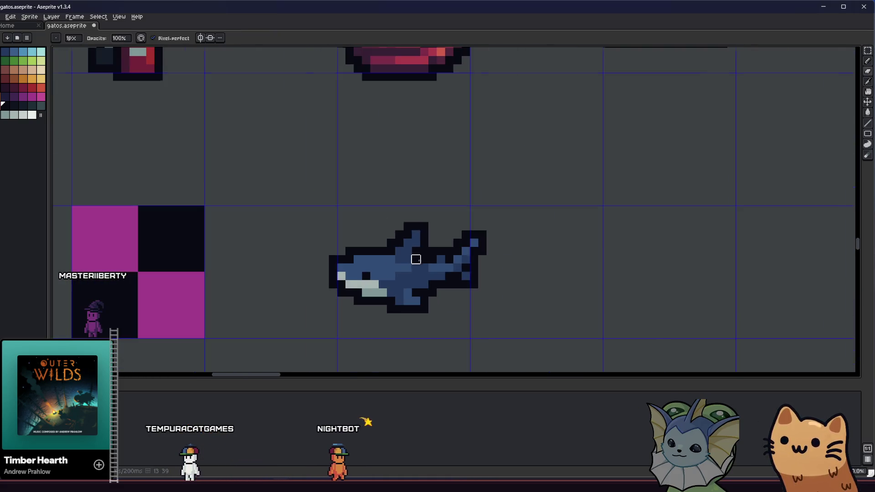
pyautogui.hscroll(-5, 371, 279)
pyautogui.scroll(-4, 482, 273)
pyautogui.press('v')
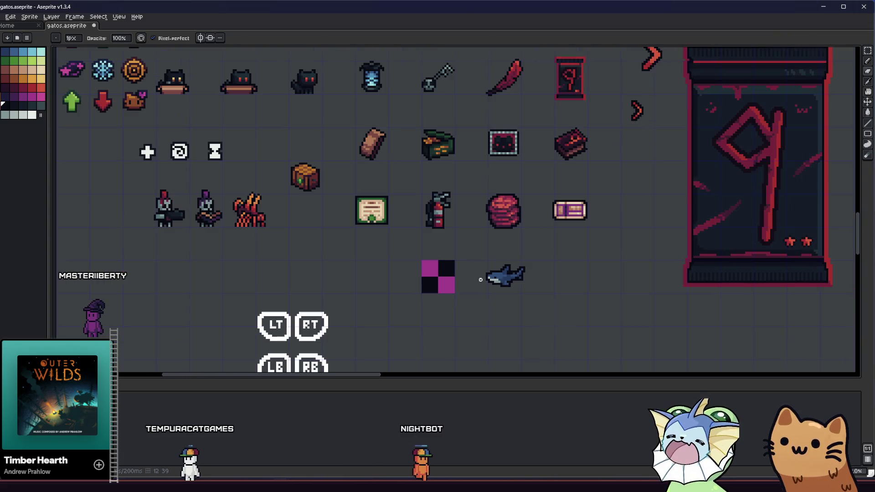
pyautogui.press('b')
pyautogui.moveTo(465, 284); pyautogui.dragTo(394, 269)
pyautogui.press('m')
pyautogui.scroll(3, 416, 262)
pyautogui.moveTo(454, 267); pyautogui.dragTo(364, 265)
# Flood-fill the shark's upper body with a lighter blue at tolerance 0
pyautogui.scroll(-3, 284, 277)
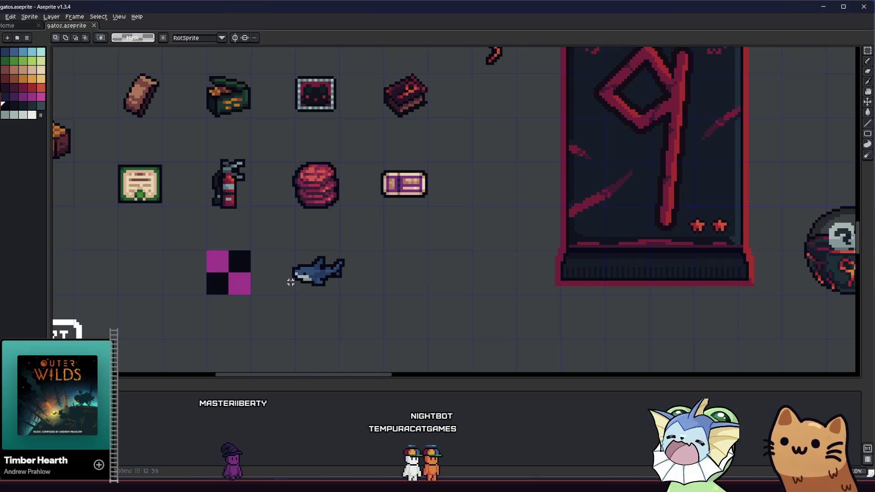
pyautogui.press('i')
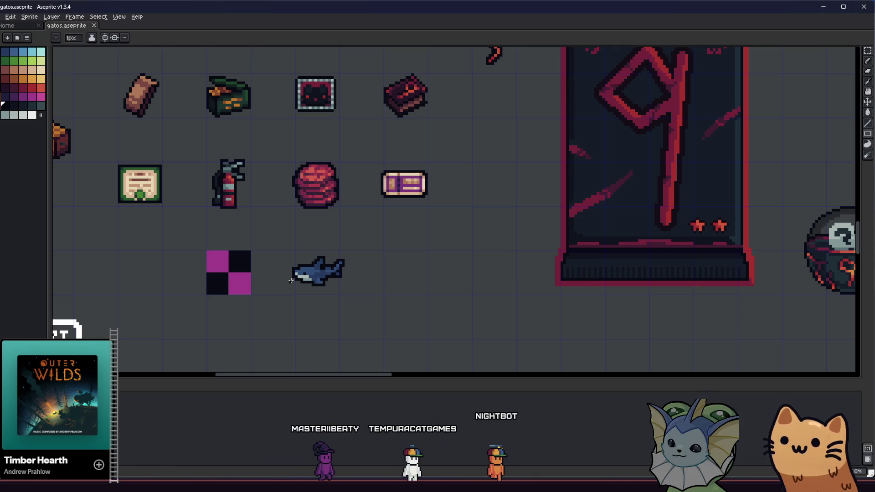
pyautogui.scroll(4, 292, 278)
pyautogui.press('b')
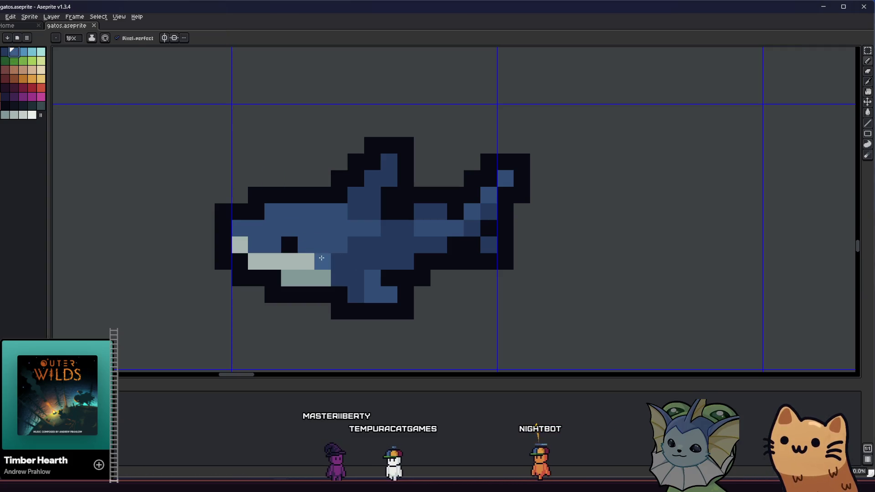
pyautogui.hscroll(2, 303, 236)
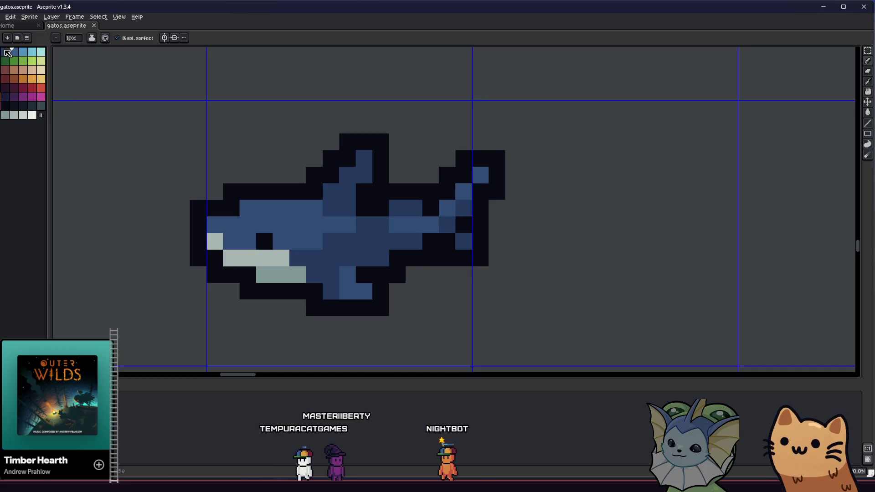
pyautogui.hscroll(-2, 112, 140)
pyautogui.press('g')
pyautogui.click(292, 226)
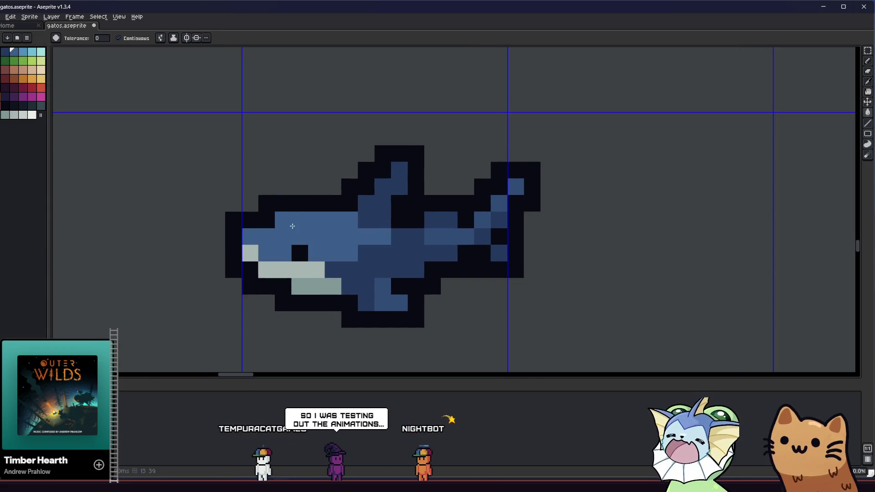
# Fill the dark-blue tail areas with the lighter blue
pyautogui.click(449, 237)
pyautogui.click(476, 219)
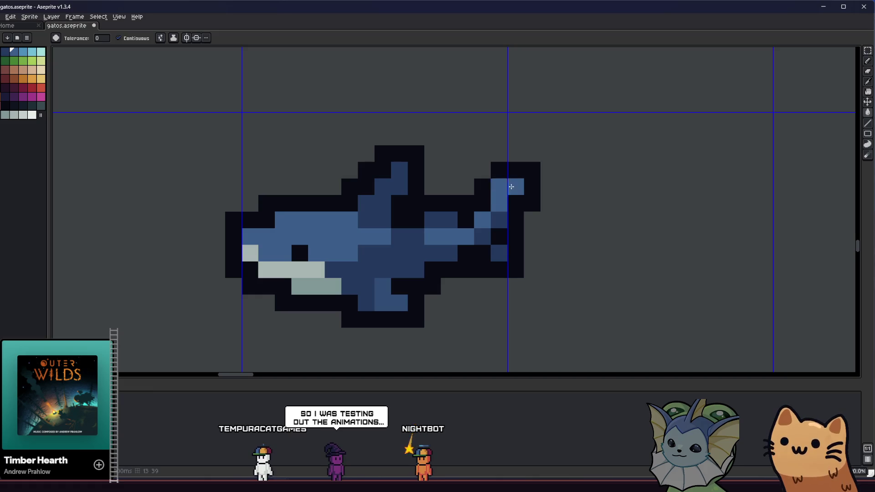
pyautogui.scroll(-4, 394, 245)
pyautogui.press('i')
pyautogui.scroll(1, 393, 245)
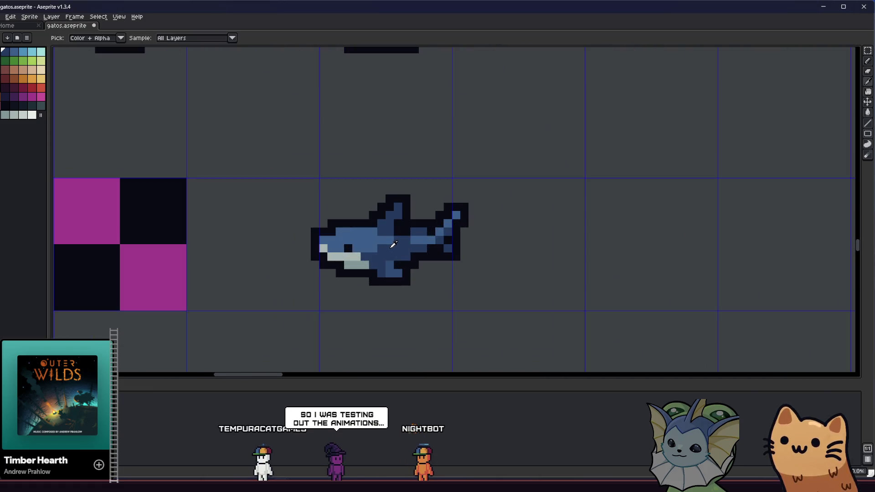
pyautogui.scroll(2, 394, 245)
pyautogui.scroll(-2, 387, 246)
# Repaint a row of shark body pixels in darker blue
pyautogui.press('b')
pyautogui.scroll(3, 355, 263)
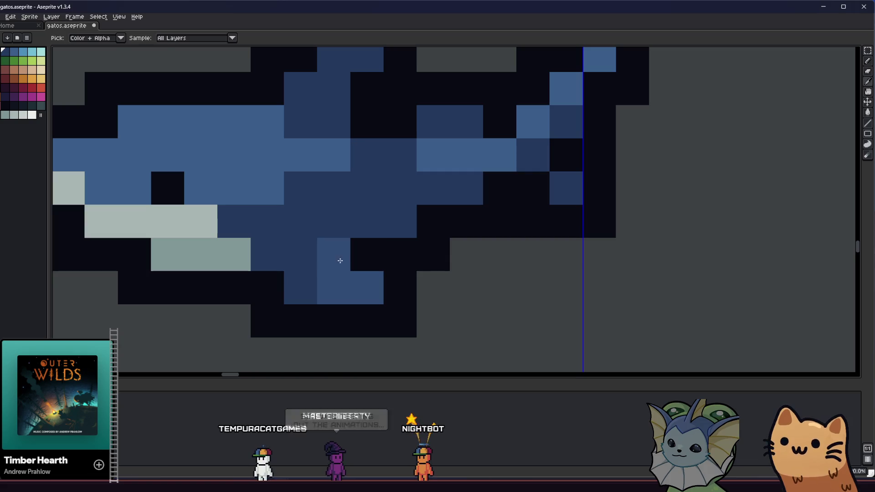
pyautogui.scroll(-2, 340, 256)
pyautogui.press('b')
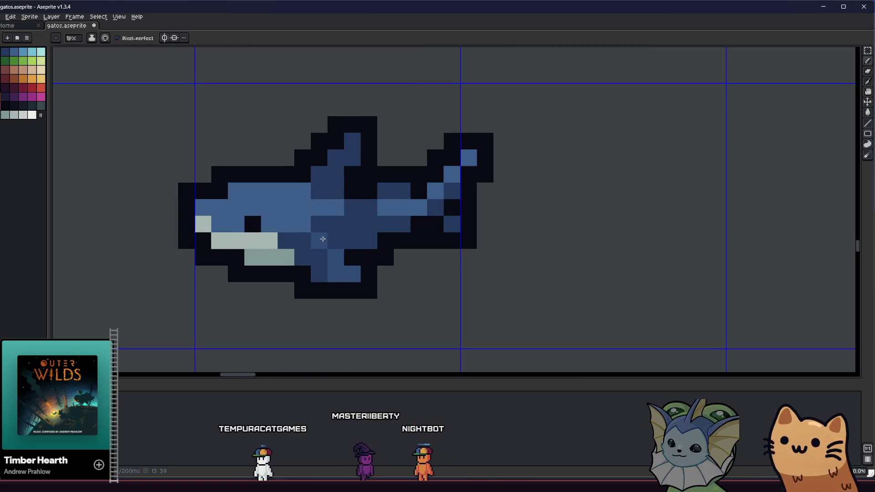
pyautogui.moveTo(348, 222)
pyautogui.mouseDown()
pyautogui.moveTo(326, 179)
pyautogui.moveTo(375, 225)
pyautogui.mouseUp()
pyautogui.hotkey('ctrl', 'y')
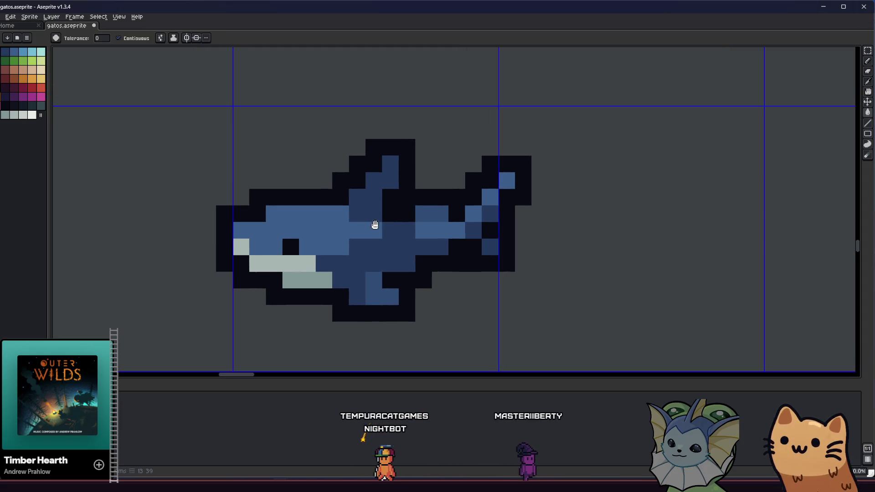
pyautogui.scroll(-3, 490, 211)
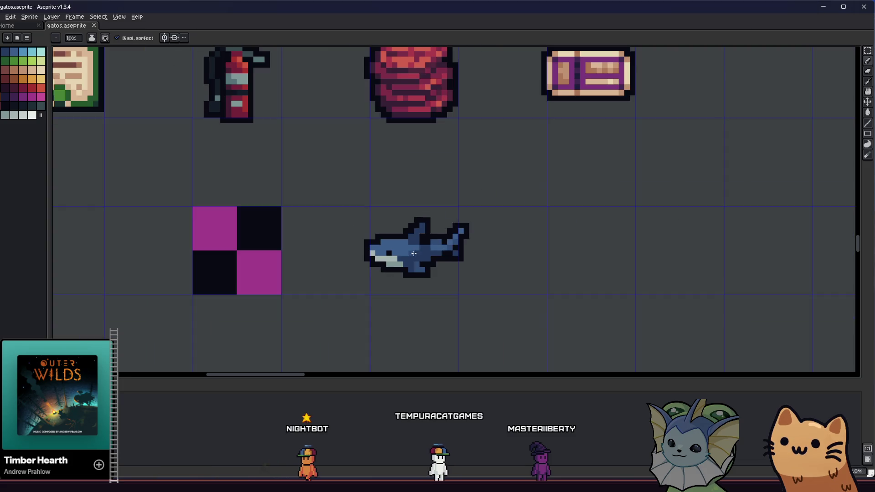
pyautogui.scroll(1, 410, 241)
# Choose a new painting colour for the shark's shading
pyautogui.press('i')
pyautogui.scroll(-2, 374, 262)
pyautogui.scroll(-1, 373, 262)
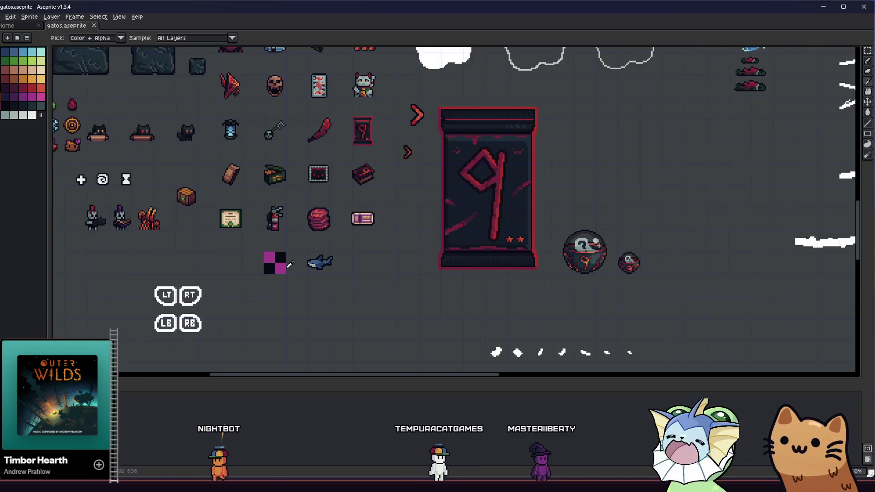
pyautogui.scroll(2, 366, 256)
pyautogui.scroll(2, 363, 252)
pyautogui.press('v')
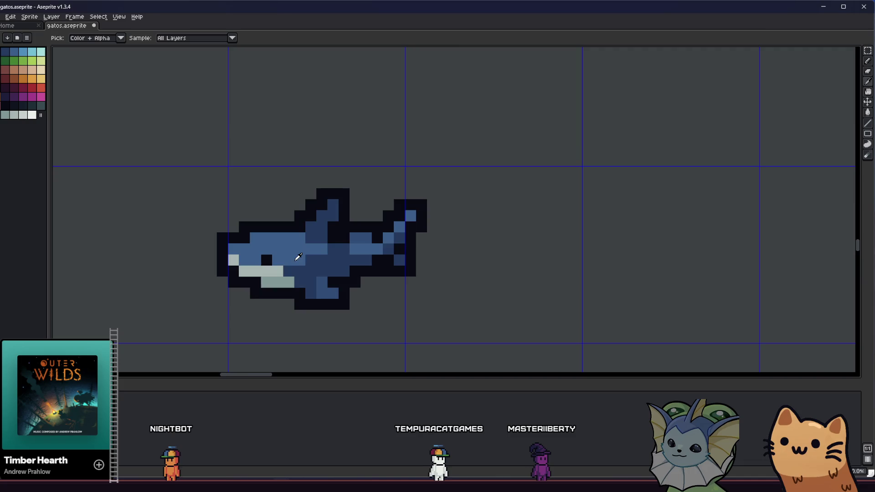
pyautogui.scroll(1, 299, 257)
pyautogui.press('g')
pyautogui.keyDown('alt'); pyautogui.click(289, 248); pyautogui.keyUp('alt')
pyautogui.scroll(-5, 315, 319)
pyautogui.scroll(-2, 319, 326)
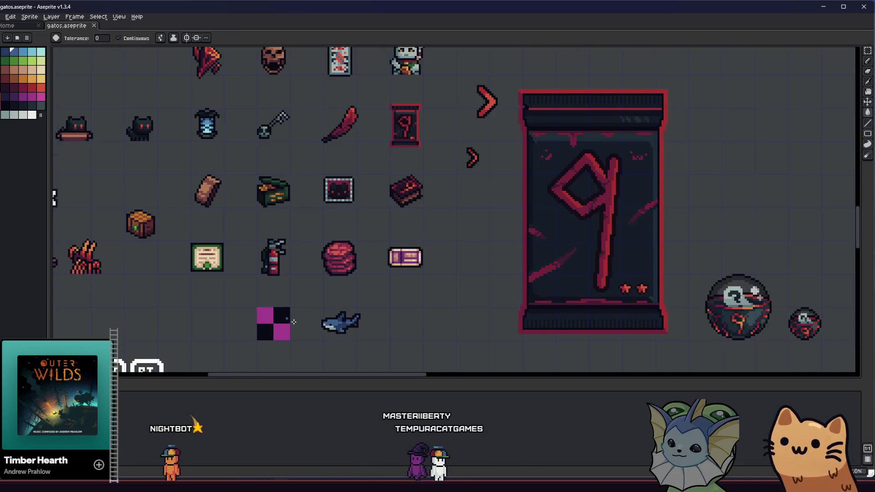
pyautogui.scroll(4, 246, 296)
pyautogui.press('m')
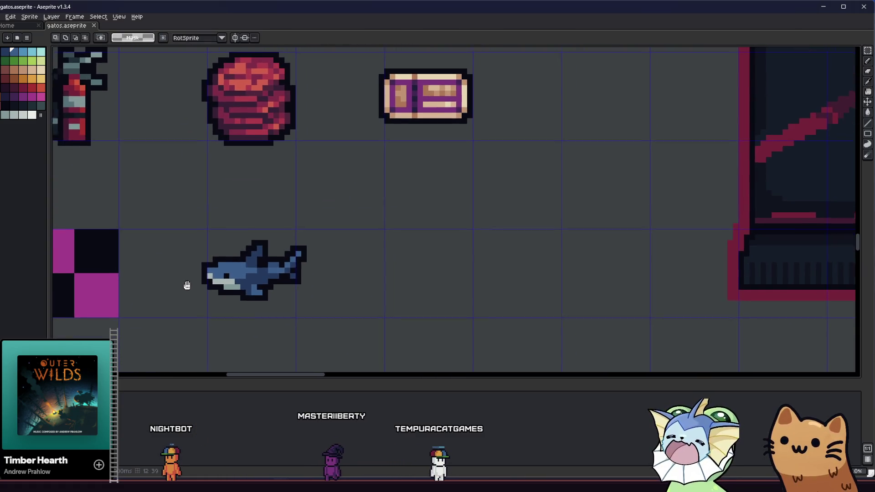
pyautogui.scroll(2, 173, 294)
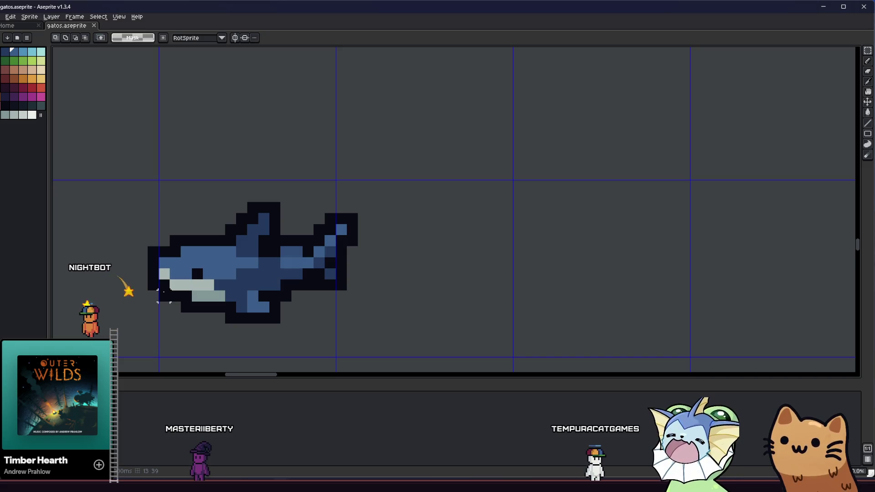
# Tidy the pixels beside the shark's eye using sampled dark eye and blue body colours
pyautogui.press('i')
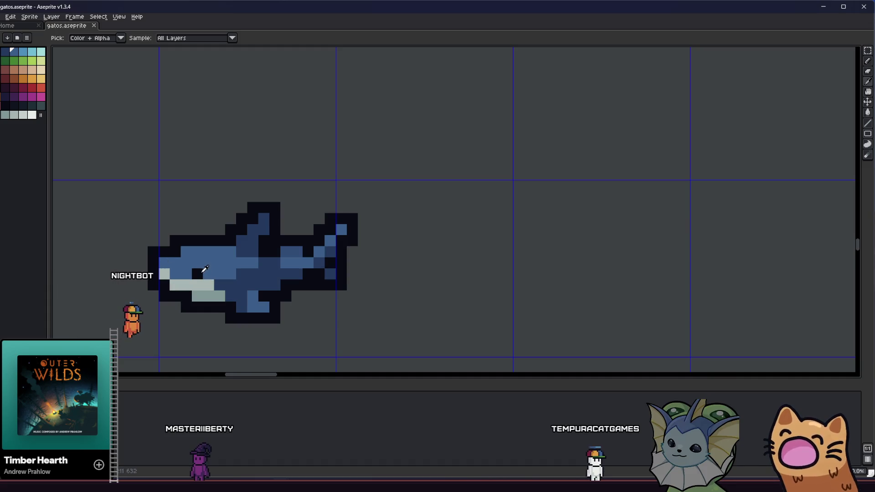
pyautogui.click(202, 272)
pyautogui.press('b')
pyautogui.click(189, 273)
pyautogui.hotkey('ctrl', 'z')
pyautogui.keyDown('alt'); pyautogui.click(205, 260); pyautogui.keyUp('alt')
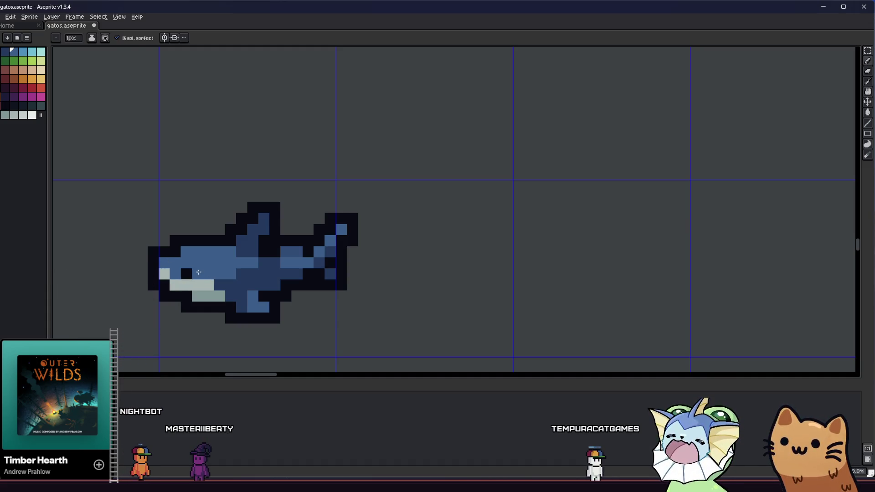
pyautogui.moveTo(191, 271); pyautogui.dragTo(266, 275)
pyautogui.hotkey('ctrl', 'z')
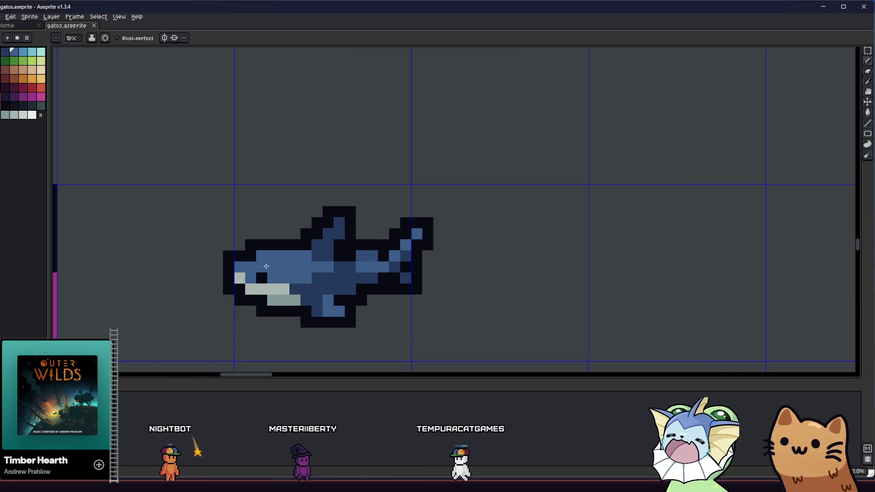
pyautogui.scroll(-4, 200, 273)
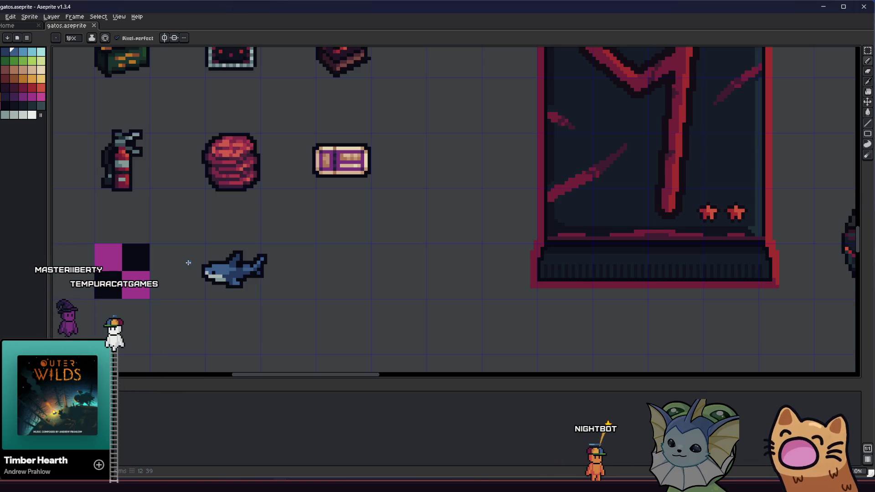
pyautogui.scroll(4, 188, 262)
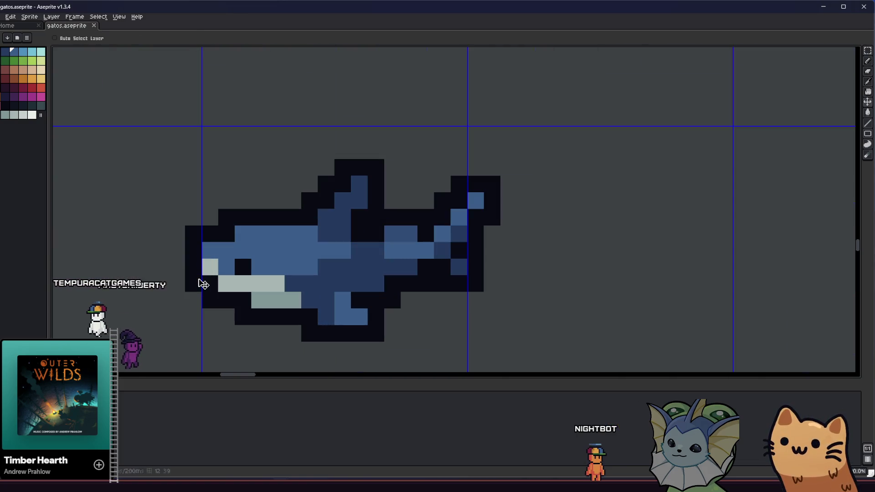
# Try painting the shark's mouth pink at full opacity, then undo it
pyautogui.scroll(2, 217, 280)
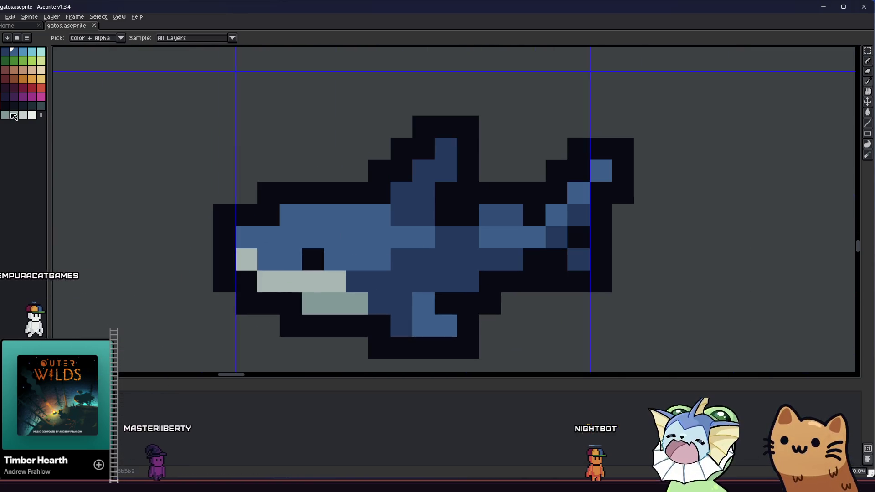
pyautogui.click(240, 276)
pyautogui.click(290, 281)
pyautogui.moveTo(191, 304); pyautogui.dragTo(352, 297)
pyautogui.click(373, 279)
pyautogui.hotkey('ctrl', 'z')
pyautogui.hotkey('ctrl', 'z')
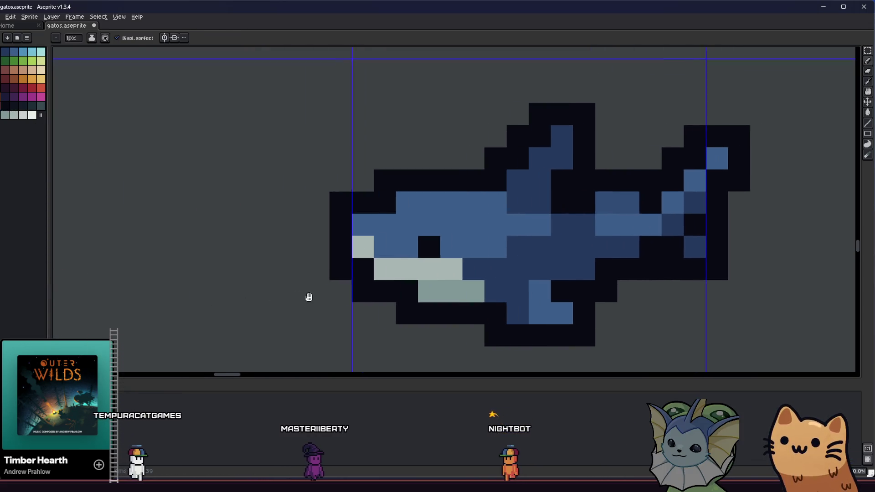
# Switch the pencil ink to a mode with 50% opacity for the pink mouth pixel
pyautogui.click(92, 38)
pyautogui.click(108, 53)
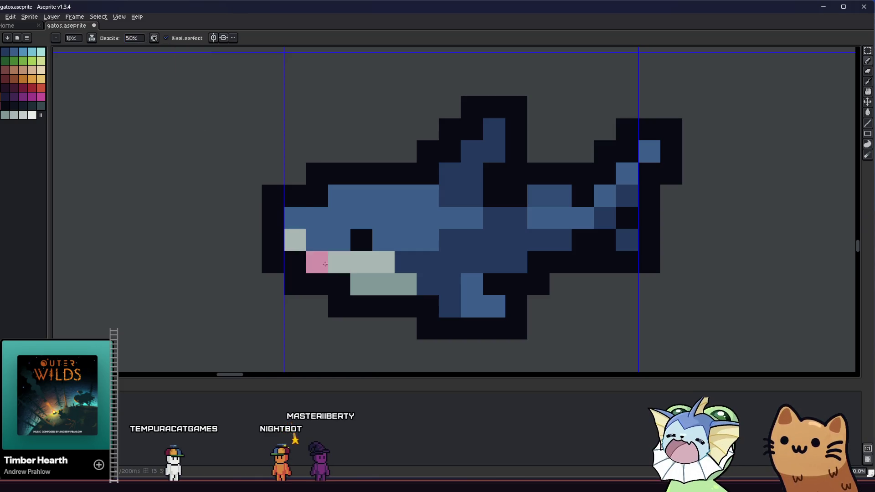
pyautogui.scroll(-10, 354, 279)
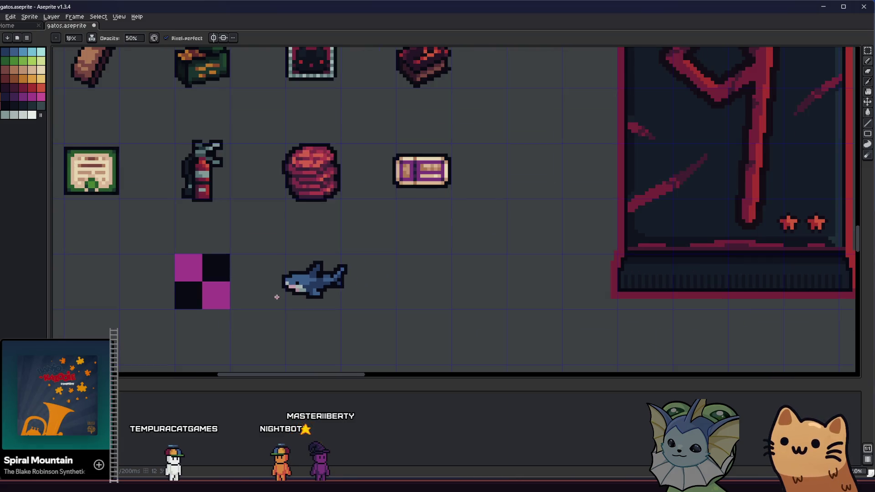
pyautogui.scroll(5, 225, 293)
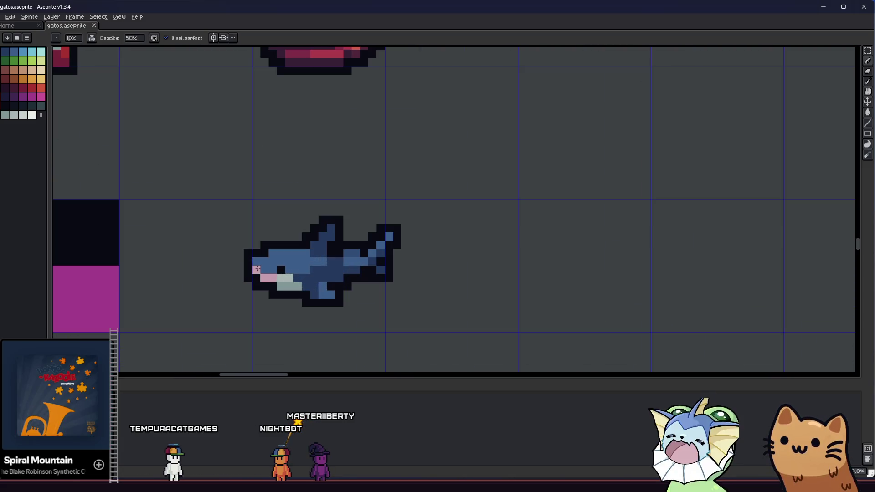
pyautogui.scroll(-5, 235, 276)
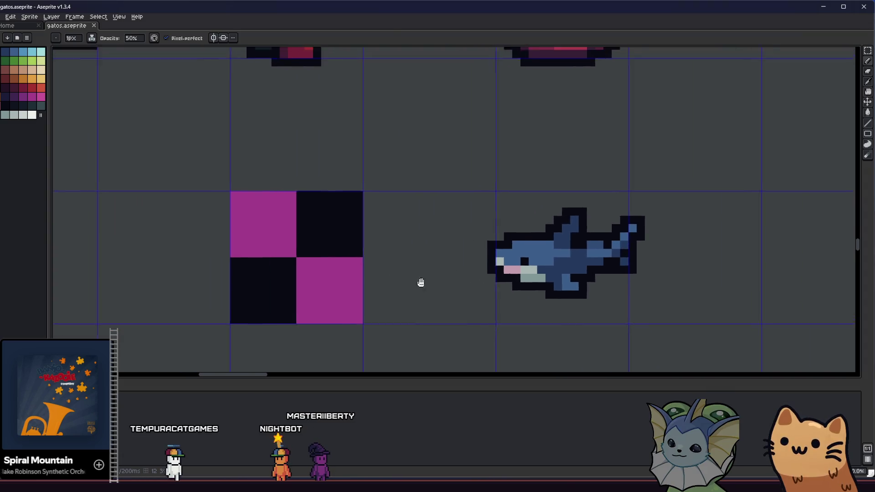
pyautogui.scroll(1, 479, 297)
pyautogui.scroll(-2, 474, 296)
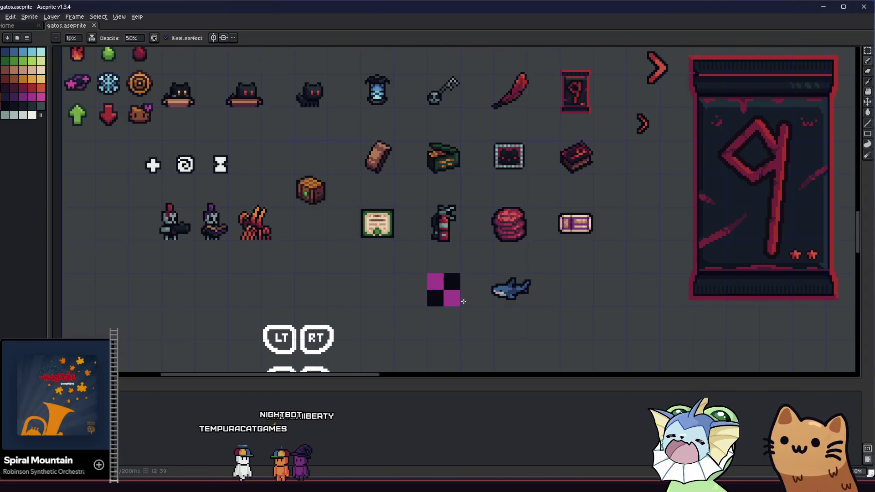
pyautogui.moveTo(458, 291)
pyautogui.mouseDown()
pyautogui.moveTo(110, 275)
pyautogui.moveTo(156, 285)
pyautogui.moveTo(191, 274)
pyautogui.mouseUp()
pyautogui.scroll(4, 296, 294)
pyautogui.scroll(-2, 133, 266)
pyautogui.press('m')
pyautogui.scroll(4, 205, 269)
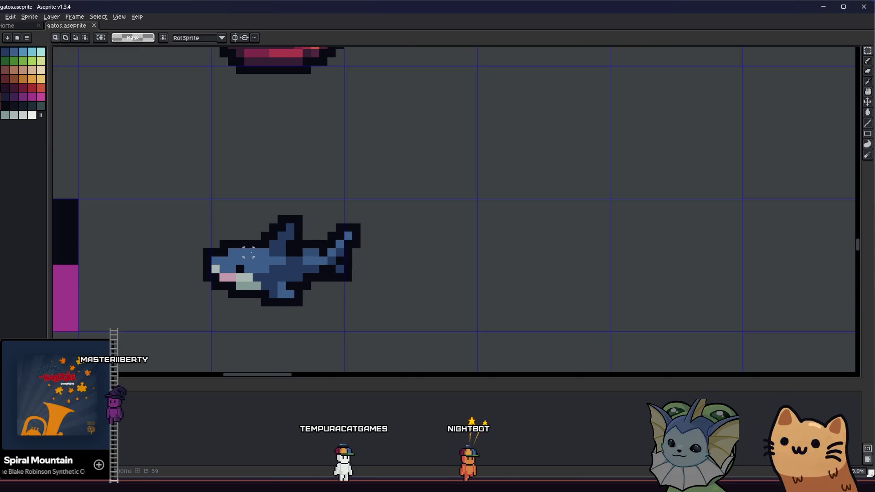
pyautogui.press('i')
pyautogui.scroll(-3, 276, 239)
pyautogui.press('b')
pyautogui.scroll(-1, 136, 274)
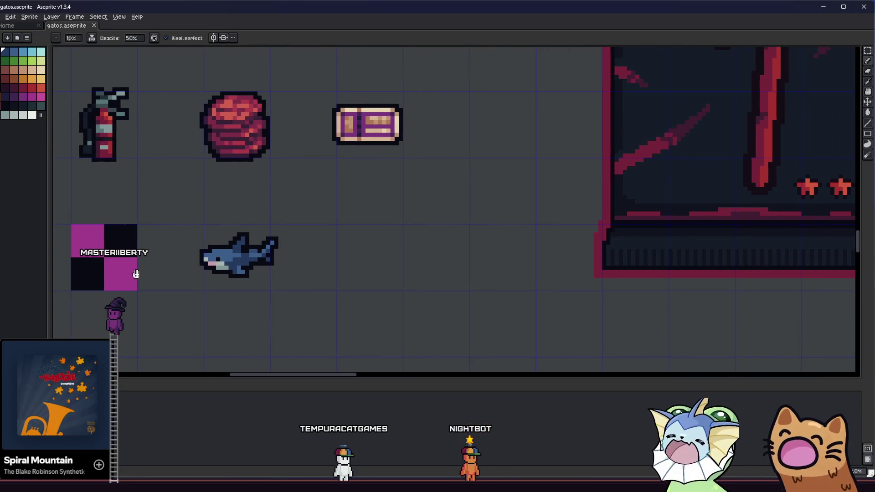
pyautogui.press('i')
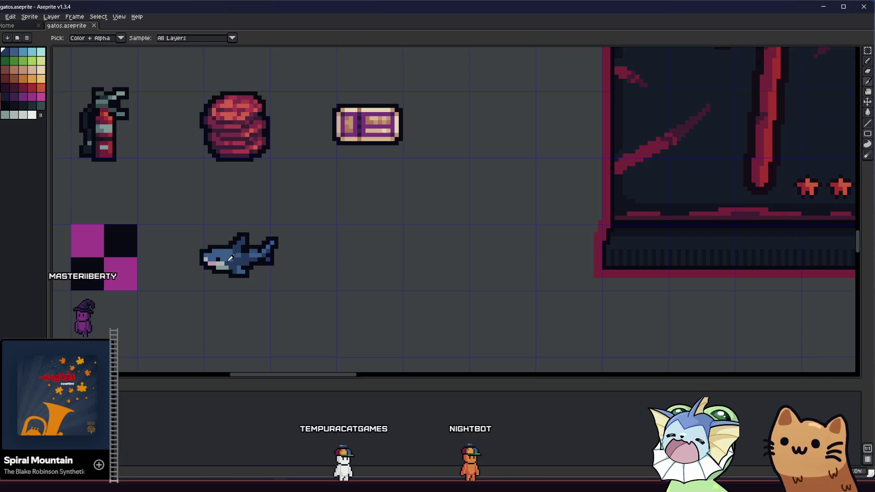
pyautogui.scroll(2, 240, 259)
pyautogui.press('b')
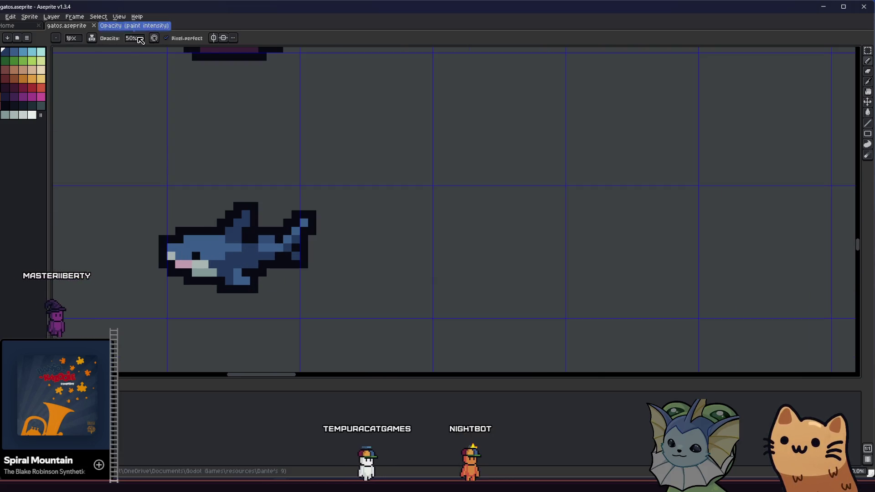
pyautogui.click(142, 40)
pyautogui.press('Return')
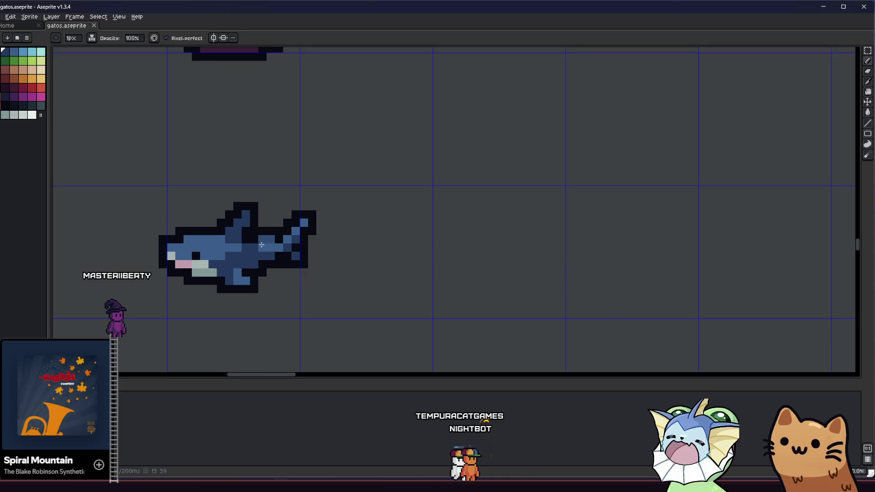
pyautogui.scroll(1, 273, 230)
pyautogui.scroll(-2, 277, 231)
pyautogui.scroll(-1, 182, 262)
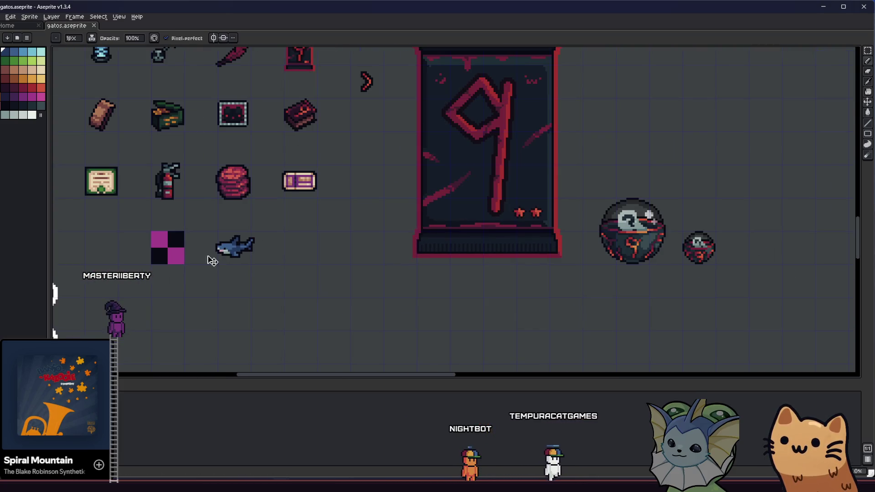
pyautogui.scroll(-2, 166, 267)
pyautogui.scroll(4, 170, 266)
pyautogui.press('m')
pyautogui.moveTo(170, 266)
pyautogui.mouseDown()
pyautogui.moveTo(228, 286)
pyautogui.moveTo(283, 275)
pyautogui.moveTo(412, 275)
pyautogui.moveTo(479, 297)
pyautogui.moveTo(345, 280)
pyautogui.moveTo(358, 295)
pyautogui.mouseUp()
pyautogui.scroll(1, 350, 283)
pyautogui.scroll(-3, 350, 283)
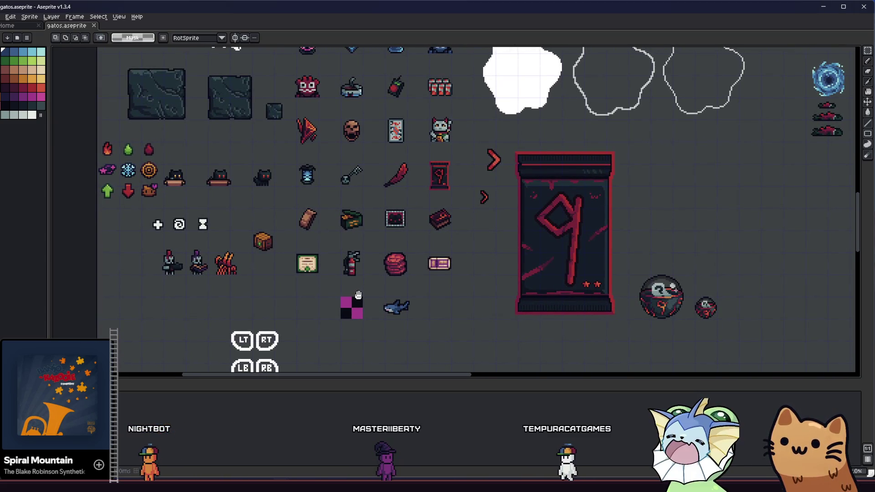
pyautogui.moveTo(359, 295)
pyautogui.mouseDown()
pyautogui.moveTo(370, 327)
pyautogui.moveTo(270, 268)
pyautogui.mouseUp()
pyautogui.scroll(2, 314, 280)
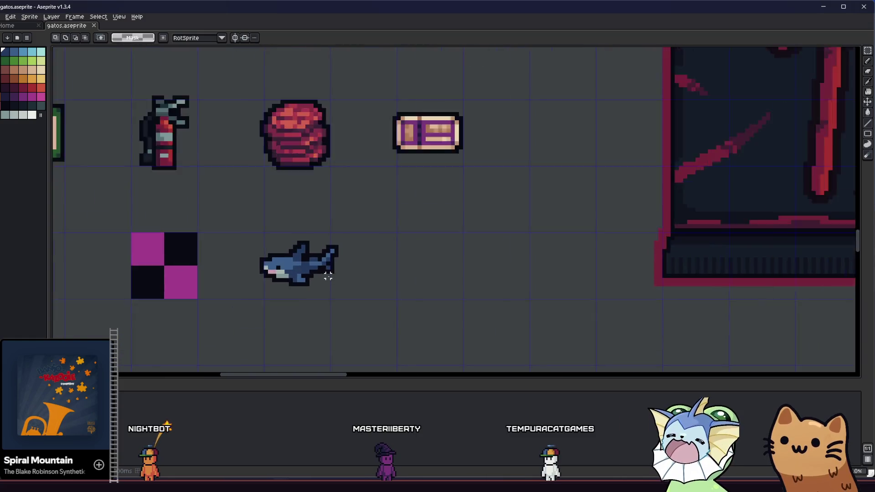
pyautogui.scroll(2, 330, 275)
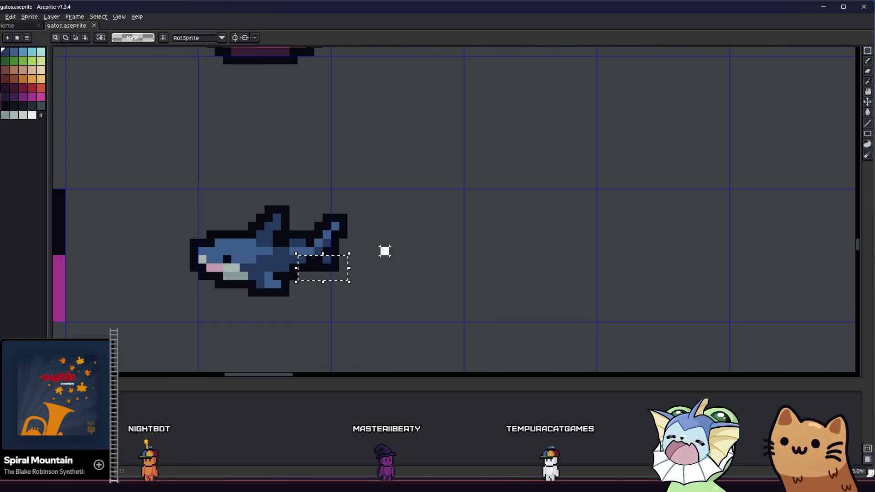
pyautogui.moveTo(343, 251)
pyautogui.mouseDown()
pyautogui.moveTo(209, 324)
pyautogui.moveTo(163, 337)
pyautogui.mouseUp()
pyautogui.moveTo(230, 291)
pyautogui.mouseDown()
pyautogui.moveTo(232, 306)
pyautogui.moveTo(236, 298)
pyautogui.mouseUp()
pyautogui.press('Return')
pyautogui.hotkey('ctrl', 'z')
pyautogui.hotkey('ctrl', 'd')
pyautogui.moveTo(119, 292)
pyautogui.mouseDown()
pyautogui.moveTo(220, 283)
pyautogui.moveTo(194, 279)
pyautogui.mouseUp()
pyautogui.scroll(-3, 220, 282)
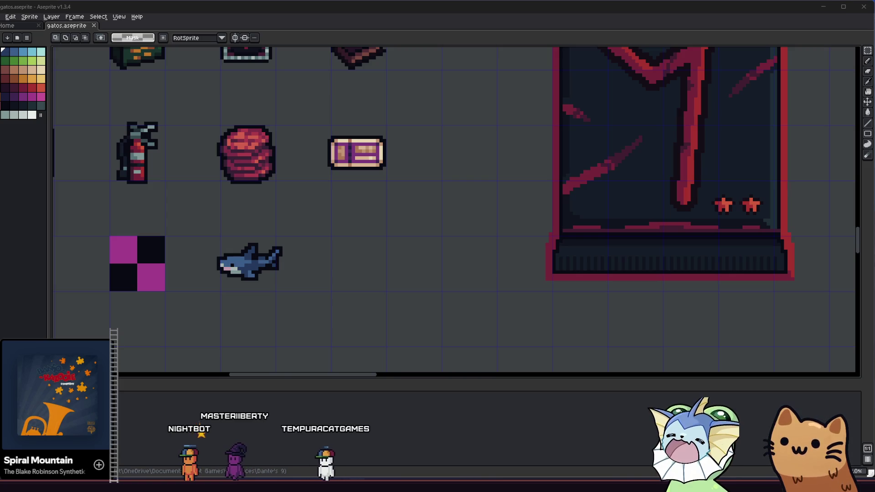
pyautogui.scroll(-3, 356, 161)
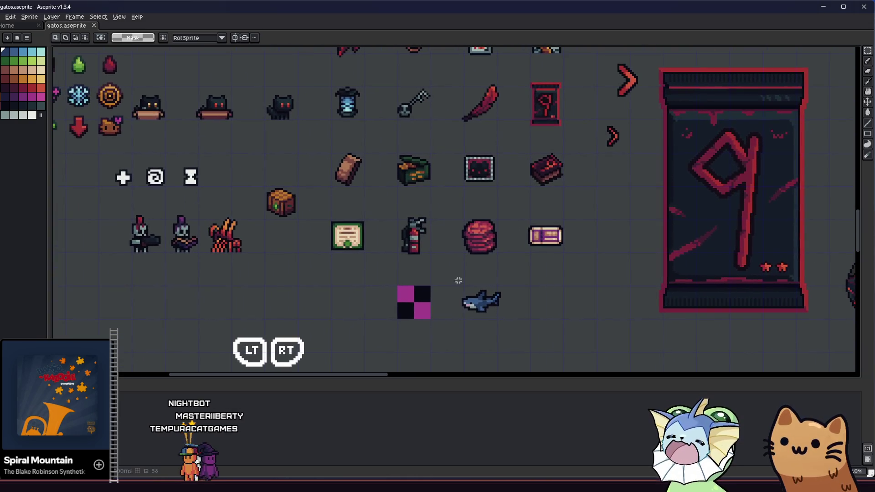
pyautogui.scroll(-2, 446, 284)
pyautogui.scroll(2, 447, 284)
pyautogui.moveTo(408, 287); pyautogui.dragTo(460, 292)
pyautogui.scroll(-1, 460, 293)
pyautogui.moveTo(429, 247)
pyautogui.mouseDown()
pyautogui.moveTo(439, 304)
pyautogui.moveTo(380, 256)
pyautogui.moveTo(329, 233)
pyautogui.mouseUp()
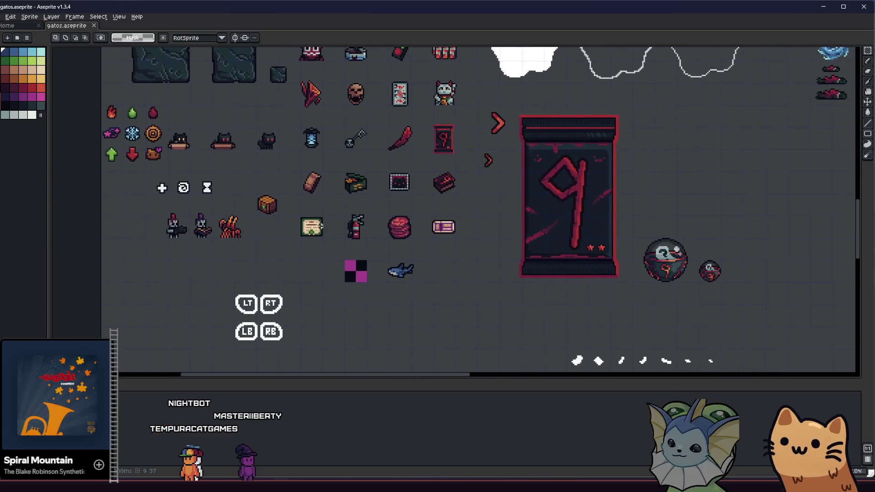
pyautogui.scroll(2, 349, 279)
pyautogui.moveTo(344, 278); pyautogui.dragTo(248, 266)
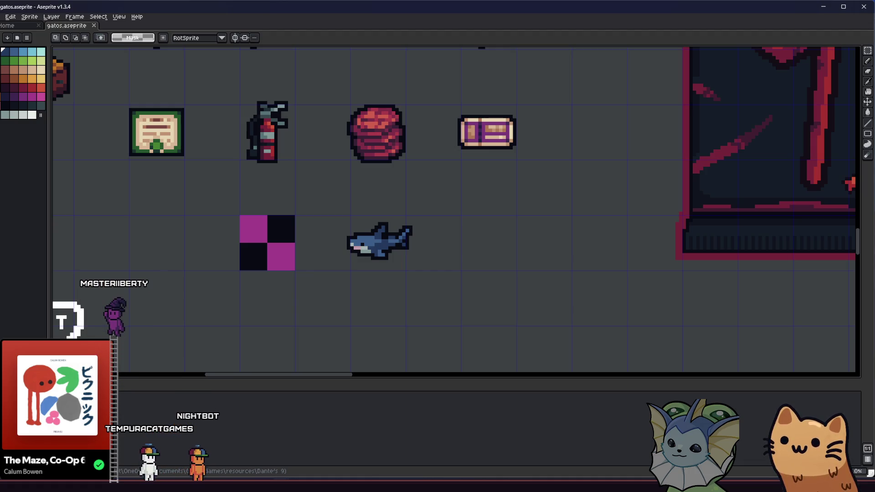
pyautogui.press('i')
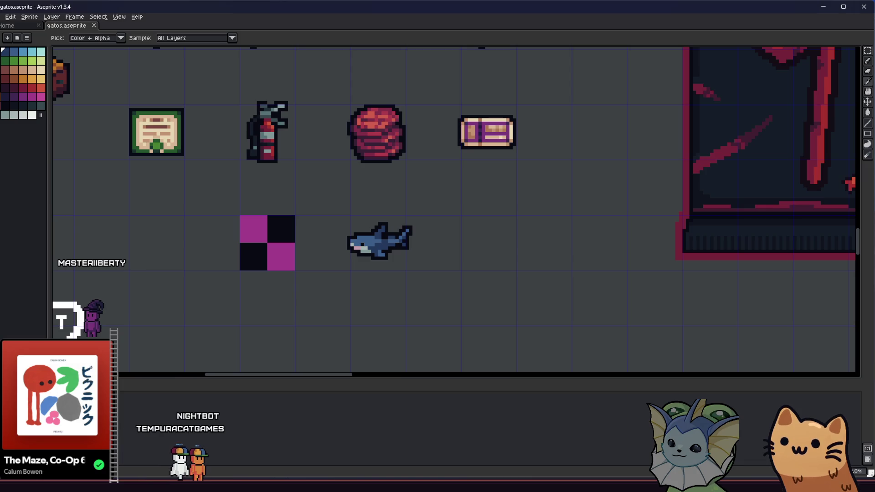
# Nudge the red V-shaped cone base one pixel to the left
pyautogui.hscroll(5, 371, 241)
pyautogui.press('b')
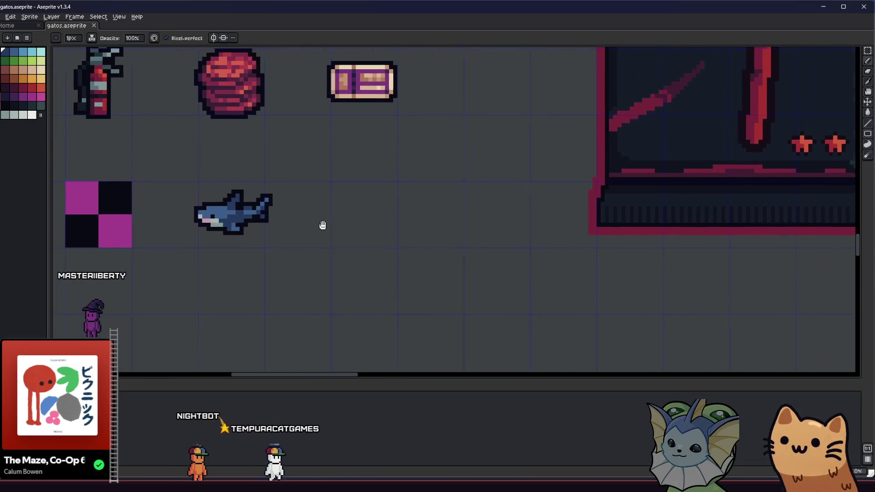
pyautogui.scroll(1, 252, 229)
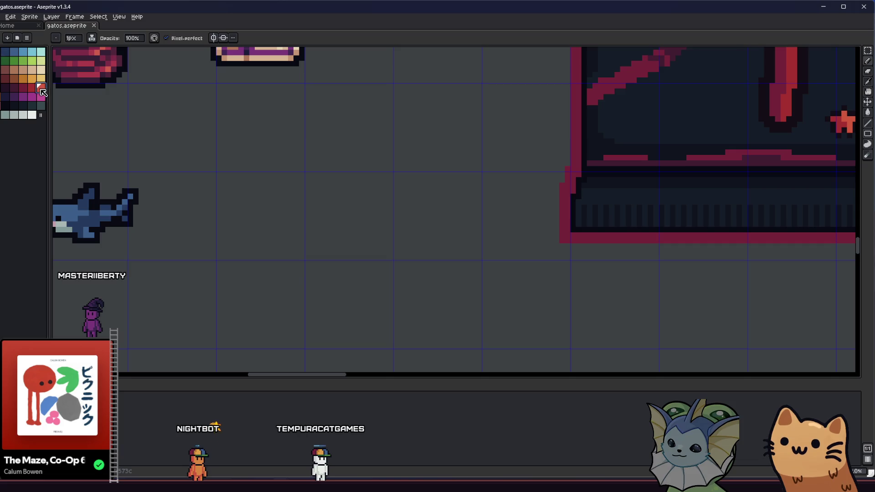
pyautogui.scroll(1, 246, 234)
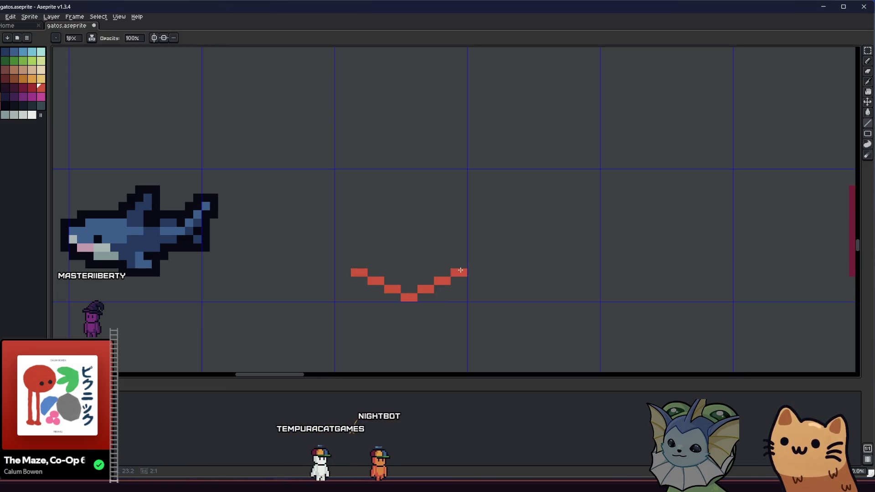
pyautogui.press('m')
pyautogui.moveTo(326, 242)
pyautogui.mouseDown()
pyautogui.moveTo(471, 311)
pyautogui.moveTo(462, 308)
pyautogui.mouseUp()
pyautogui.hotkey('ctrl', 'd')
pyautogui.press('b')
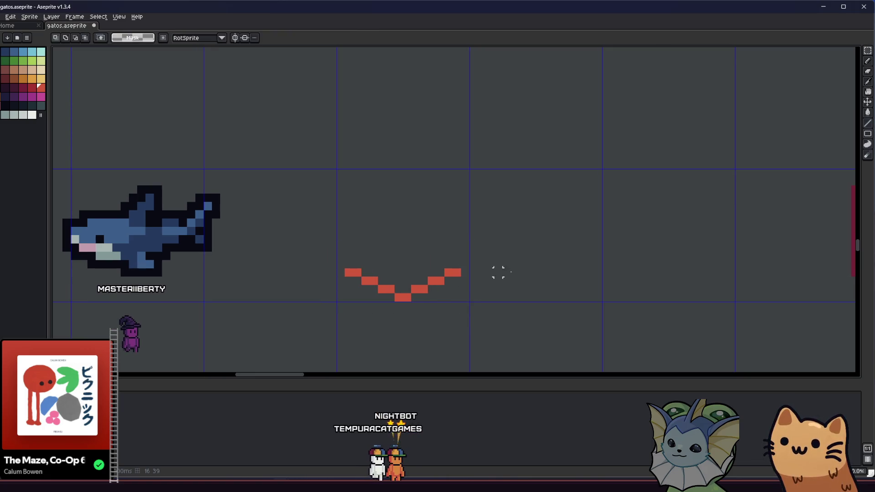
# Draw the cone's dark red sides up to the apex and fill the base row dark red
pyautogui.moveTo(451, 268)
pyautogui.mouseDown()
pyautogui.moveTo(403, 251)
pyautogui.moveTo(349, 272)
pyautogui.mouseUp()
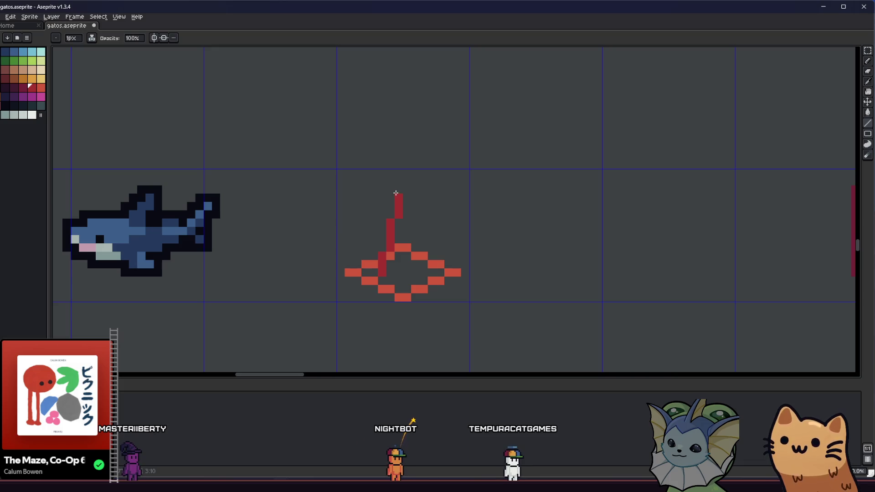
pyautogui.moveTo(395, 206); pyautogui.dragTo(402, 182)
pyautogui.moveTo(403, 182)
pyautogui.mouseDown()
pyautogui.moveTo(410, 181)
pyautogui.moveTo(433, 264)
pyautogui.moveTo(374, 265)
pyautogui.mouseUp()
pyautogui.press('b')
pyautogui.press('g')
pyautogui.click(408, 277)
pyautogui.scroll(-2, 401, 274)
pyautogui.scroll(3, 388, 269)
# Paint two dark red pixels on the base and fill the cone's triangle interior dark red
pyautogui.press('b')
pyautogui.moveTo(358, 244); pyautogui.dragTo(346, 239)
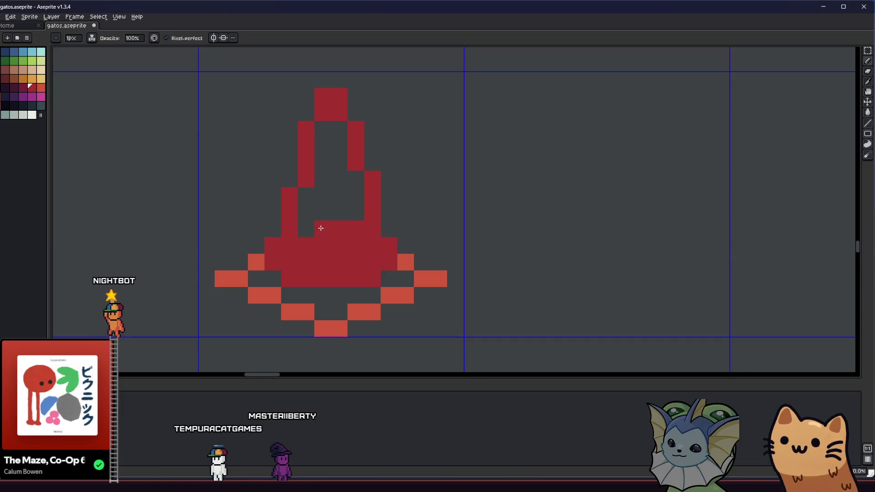
pyautogui.press('g')
pyautogui.click(318, 207)
pyautogui.scroll(-3, 354, 237)
pyautogui.scroll(3, 349, 231)
# Fill the remaining gaps in the cone's base with the lighter red
pyautogui.keyDown('alt'); pyautogui.click(329, 231); pyautogui.keyUp('alt')
pyautogui.click(332, 209)
pyautogui.click(376, 228)
pyautogui.click(411, 214)
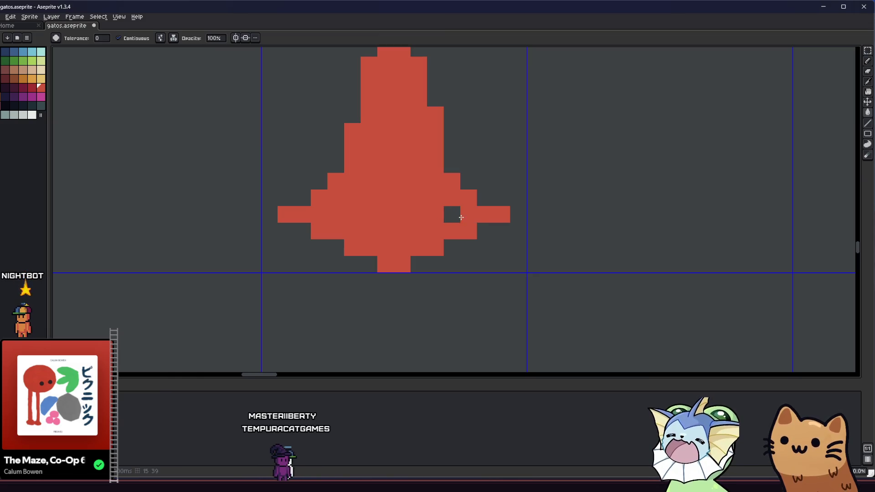
pyautogui.scroll(-5, 461, 218)
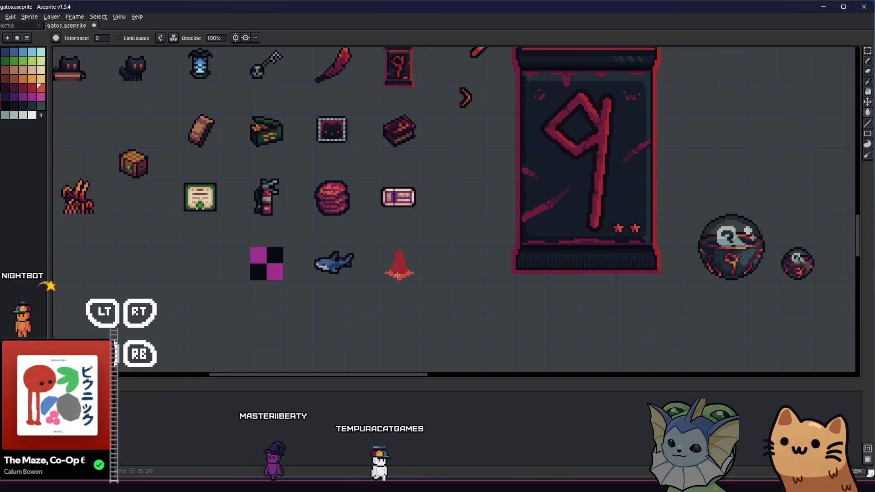
pyautogui.scroll(4, 396, 275)
# Pan around the cone and pencil a red pixel at its left edge
pyautogui.press('b')
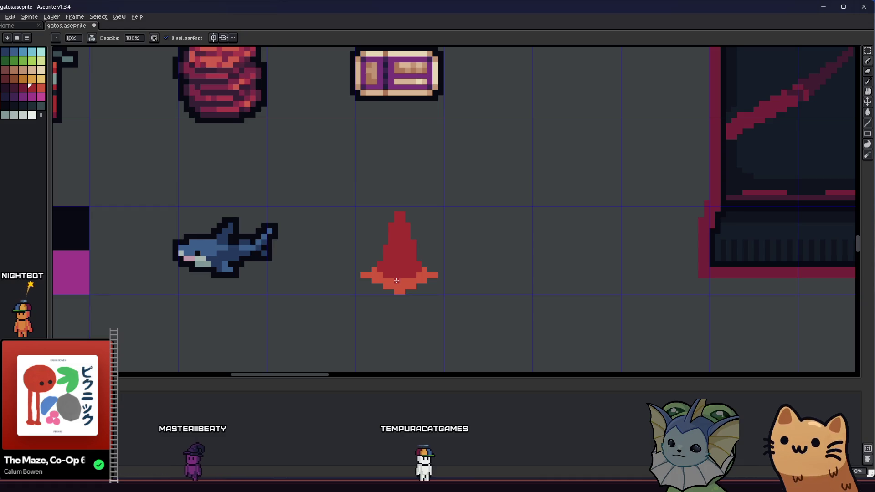
pyautogui.scroll(-2, 405, 280)
pyautogui.scroll(3, 405, 274)
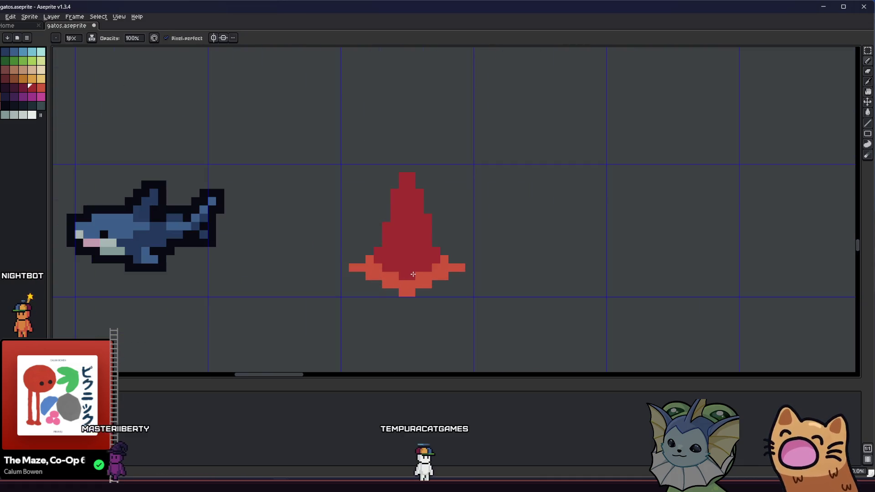
pyautogui.scroll(-3, 413, 274)
pyautogui.press('v')
pyautogui.scroll(-2, 414, 312)
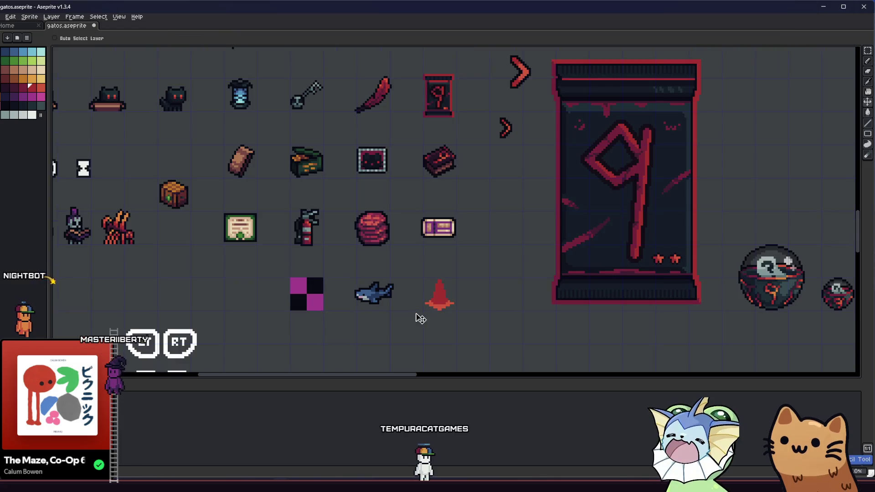
pyautogui.press('i')
pyautogui.moveTo(420, 318); pyautogui.dragTo(345, 295)
pyautogui.scroll(5, 401, 282)
pyautogui.moveTo(402, 277); pyautogui.dragTo(320, 267)
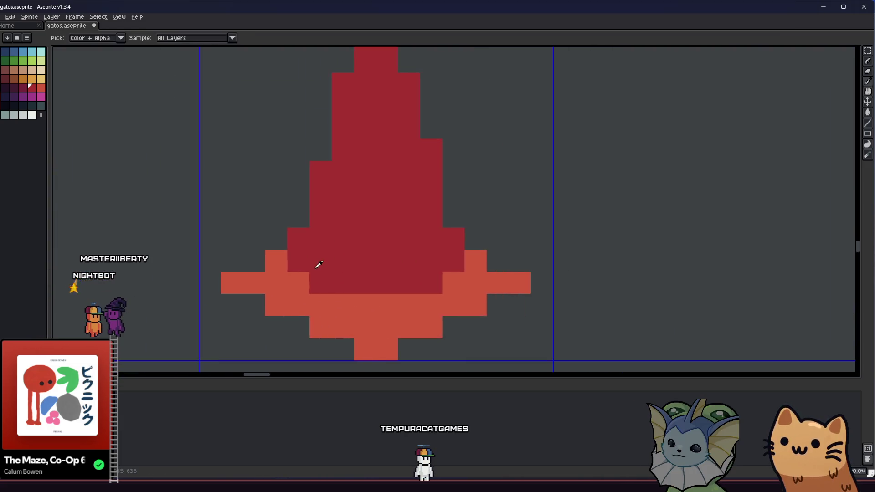
pyautogui.scroll(-4, 322, 272)
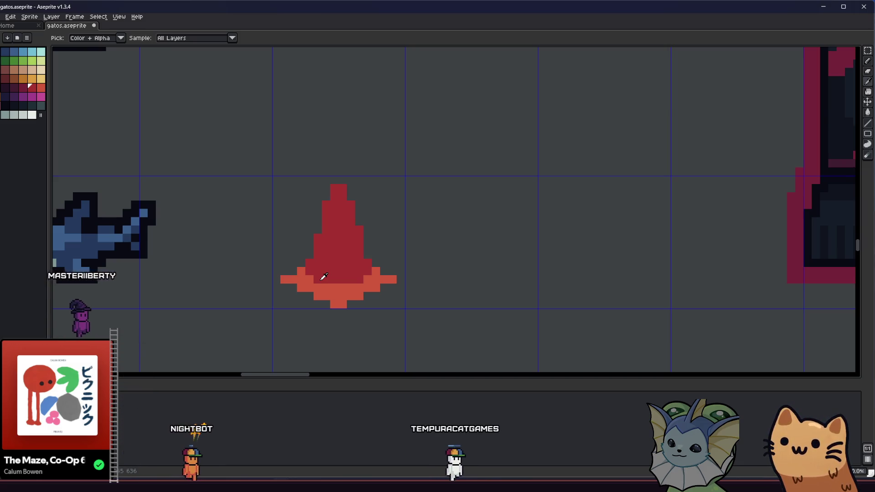
pyautogui.scroll(-4, 339, 262)
pyautogui.scroll(6, 336, 268)
pyautogui.press('b')
pyautogui.click(304, 266)
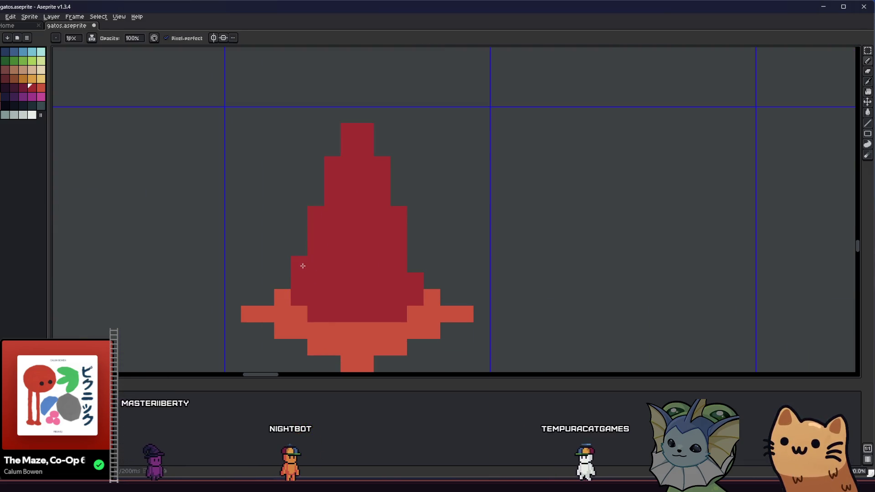
# Sample the cone's light red and repaint a base pixel with it
pyautogui.scroll(2, 329, 255)
pyautogui.scroll(-6, 328, 256)
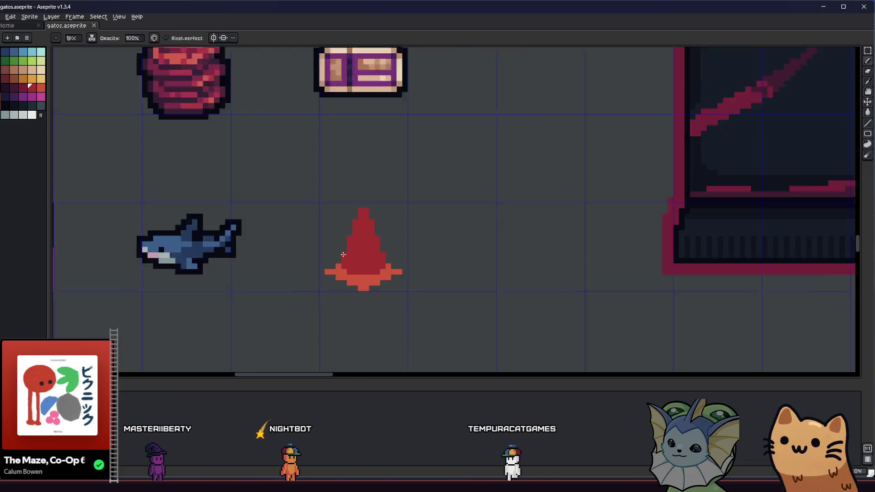
pyautogui.press('i')
pyautogui.scroll(5, 327, 255)
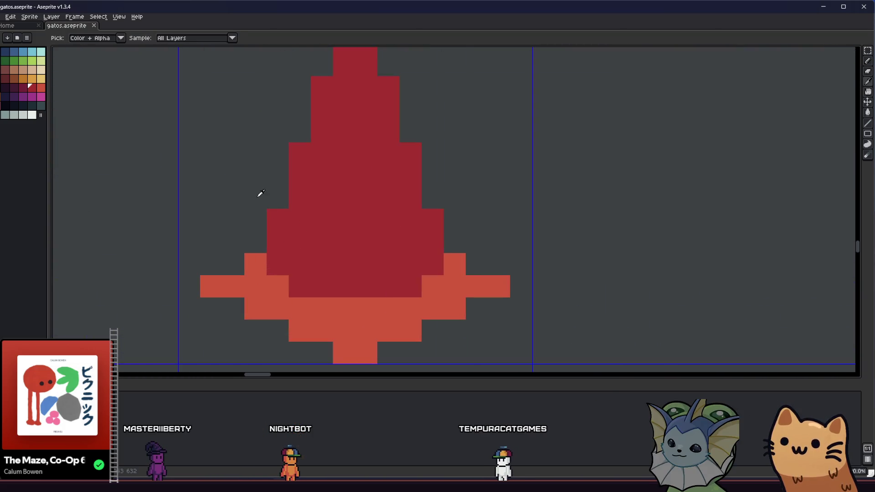
pyautogui.scroll(-2, 299, 220)
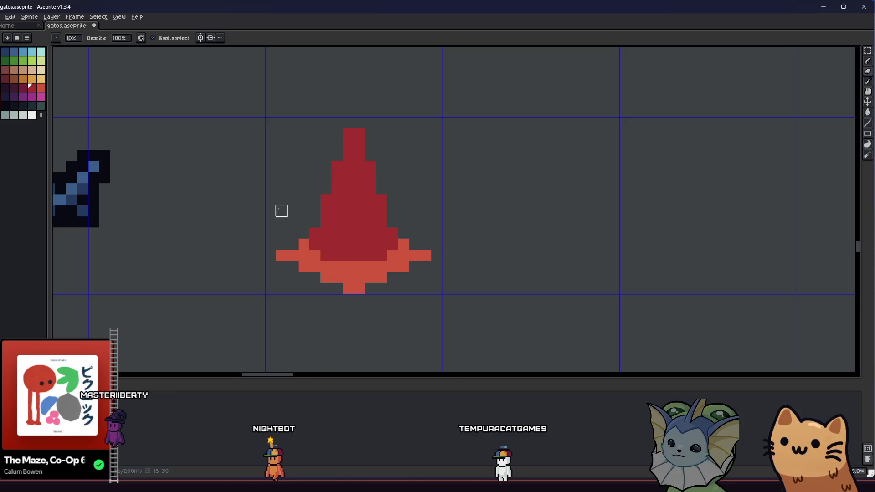
pyautogui.scroll(-3, 301, 219)
pyautogui.press('m')
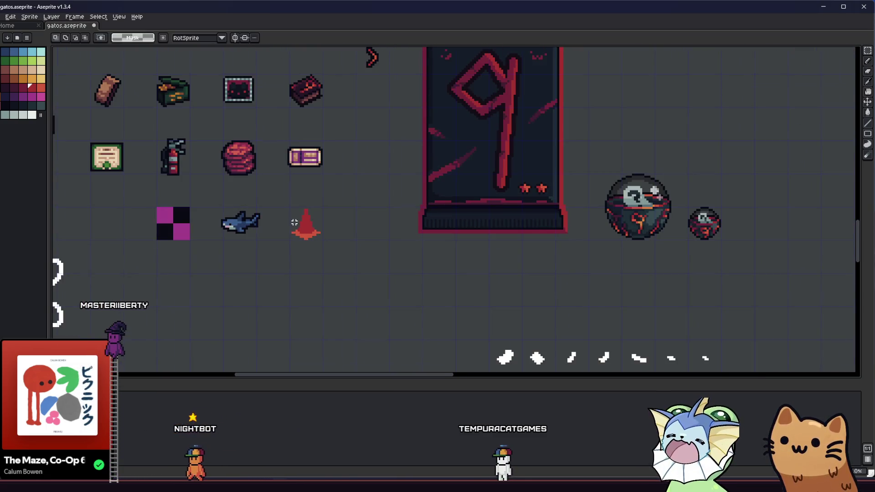
pyautogui.scroll(3, 296, 228)
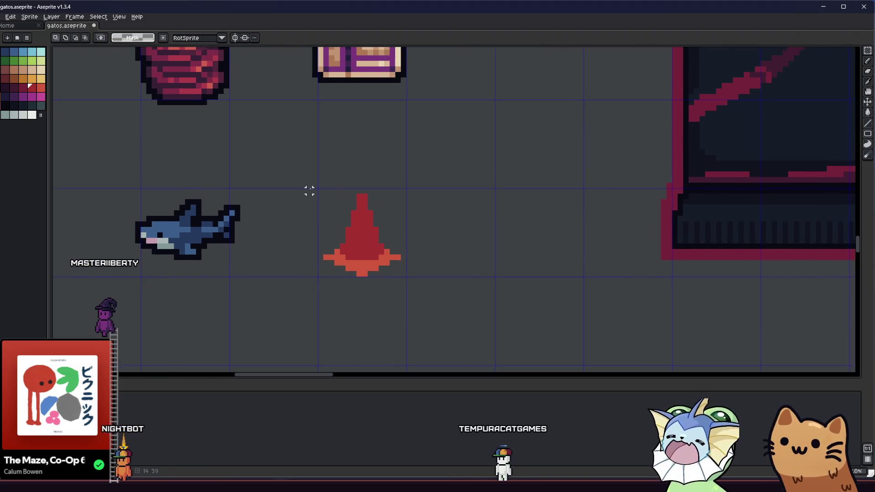
pyautogui.scroll(-4, 300, 196)
pyautogui.scroll(4, 310, 221)
pyautogui.moveTo(310, 222); pyautogui.dragTo(242, 218)
pyautogui.scroll(3, 291, 234)
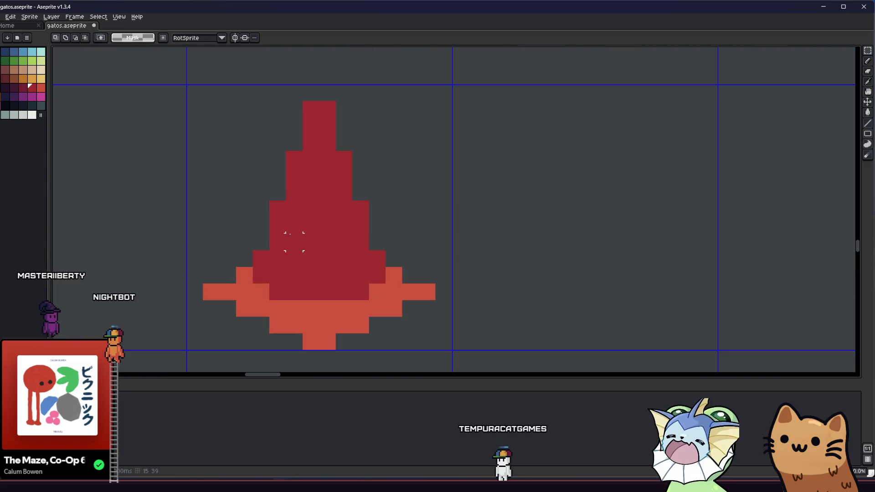
pyautogui.press('e')
pyautogui.keyDown('alt'); pyautogui.click(260, 272); pyautogui.keyUp('alt')
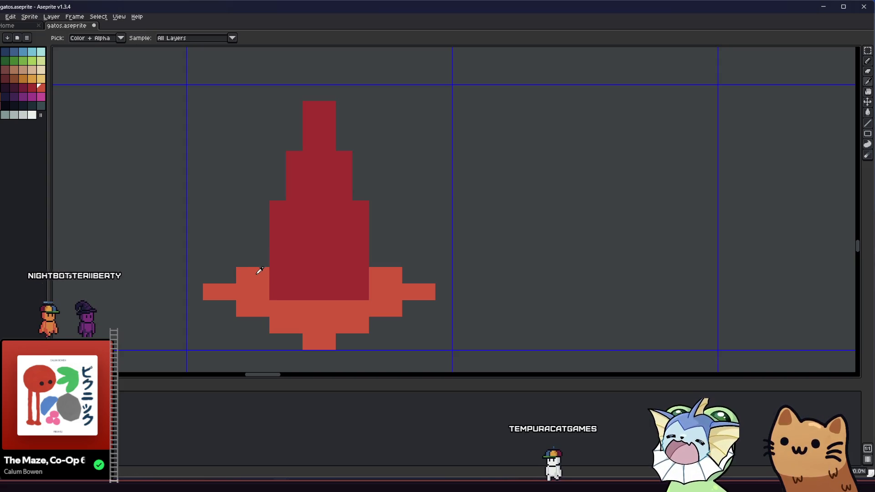
pyautogui.press('b')
pyautogui.click(272, 292)
# Erase three pixels at the cone's bottom-left, then undo the erasure
pyautogui.scroll(-5, 369, 295)
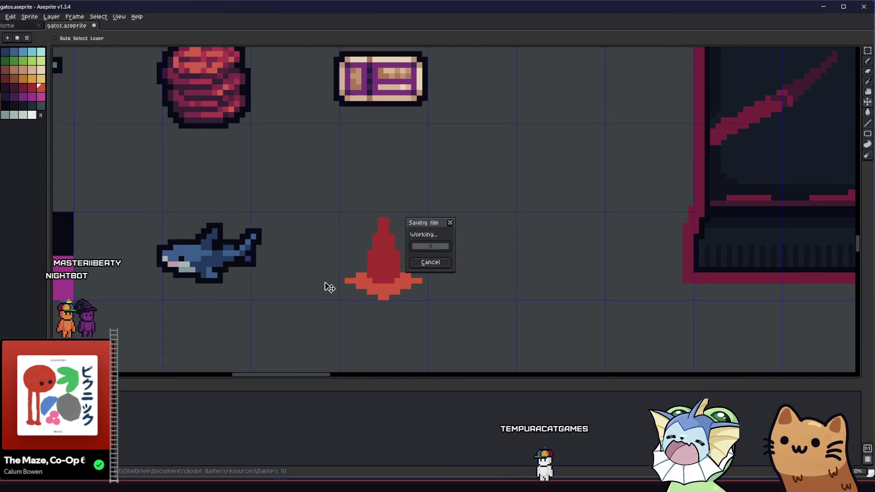
pyautogui.scroll(-2, 342, 300)
pyautogui.moveTo(321, 288); pyautogui.dragTo(243, 285)
pyautogui.scroll(4, 244, 286)
pyautogui.press('alt')
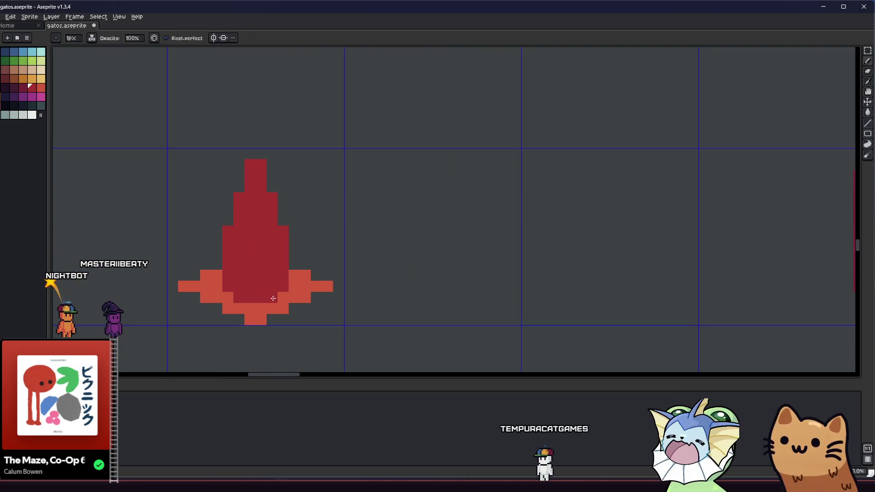
pyautogui.scroll(-5, 273, 298)
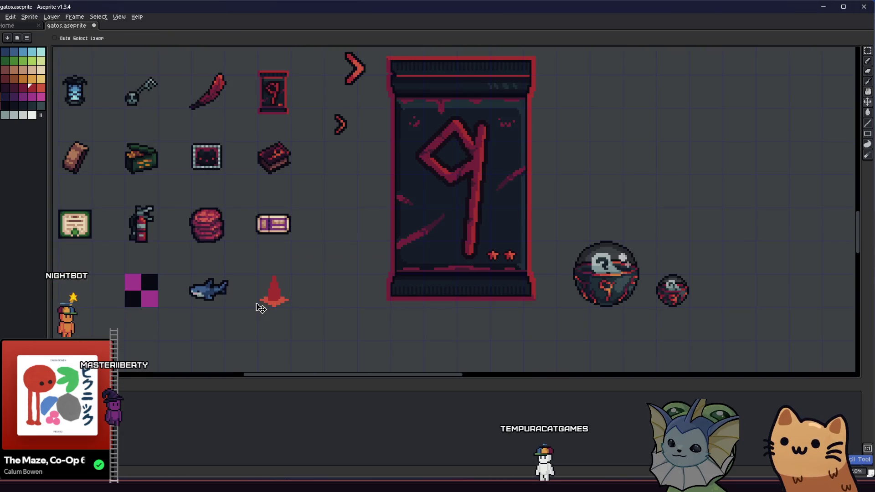
pyautogui.scroll(4, 273, 287)
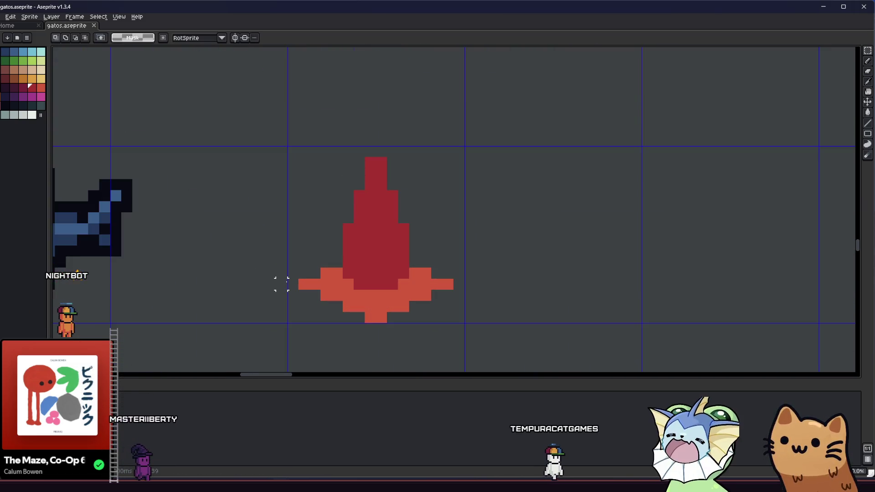
pyautogui.rightClick(304, 284)
pyautogui.rightClick(326, 296)
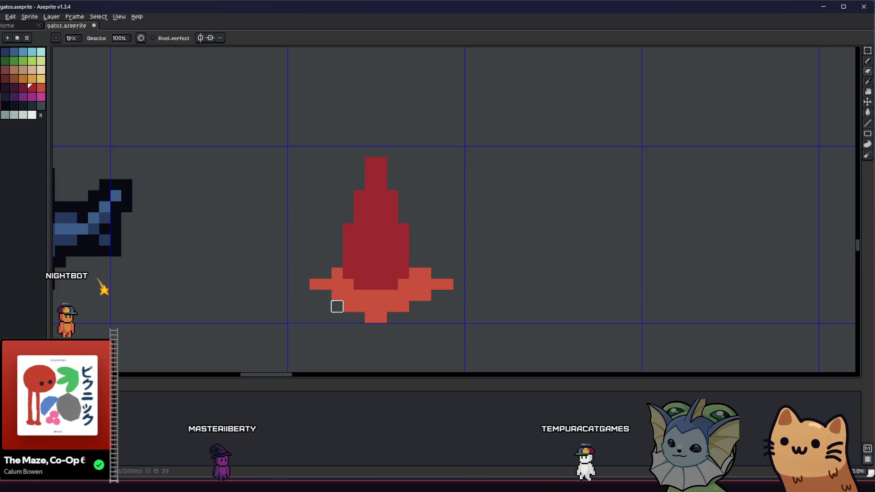
pyautogui.rightClick(348, 305)
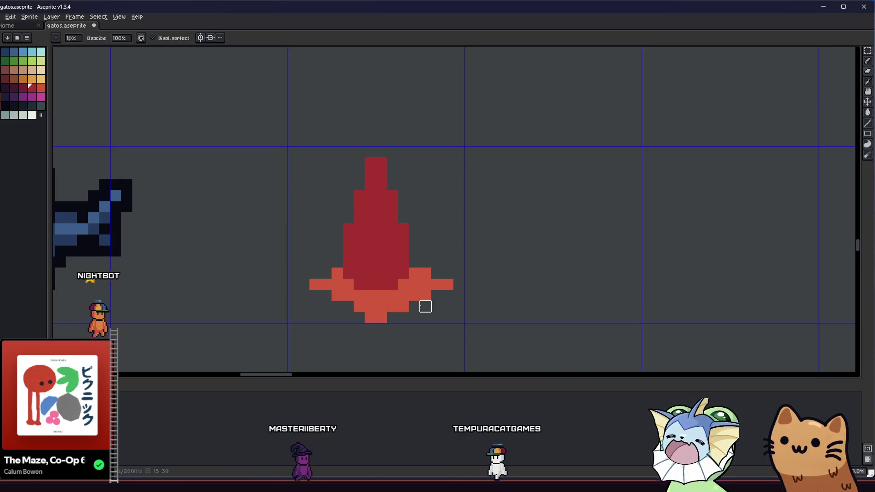
pyautogui.hotkey('ctrl', 'z')
pyautogui.hotkey('ctrl', 'z')
pyautogui.hotkey('ctrl', 'z')
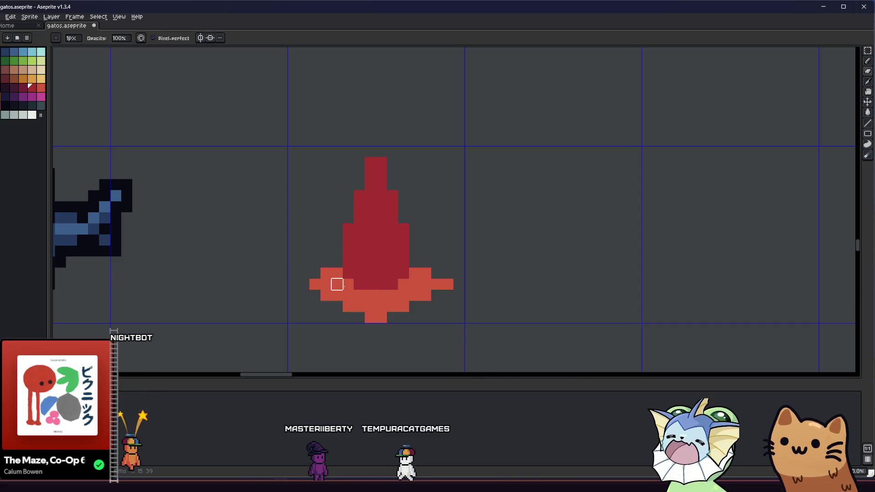
# Sample the cone's dark red and paint one pixel on its left edge
pyautogui.press('i')
pyautogui.click(352, 254)
pyautogui.press('b')
pyautogui.moveTo(339, 272); pyautogui.dragTo(340, 261)
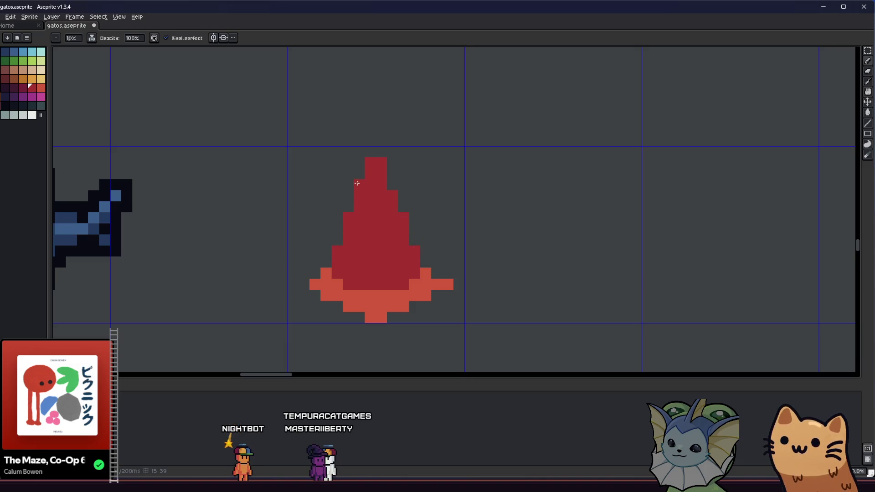
pyautogui.scroll(-3, 371, 154)
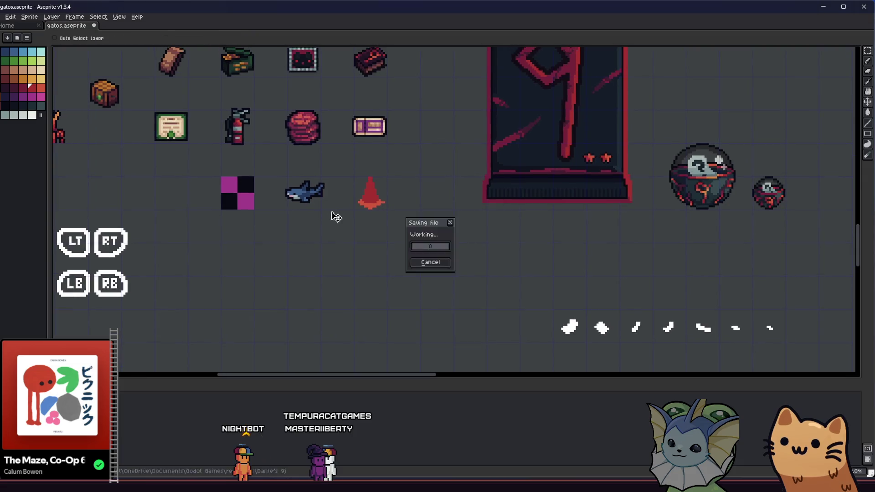
pyautogui.scroll(4, 353, 199)
# Save the sprite sheet with Ctrl+S
pyautogui.press('i')
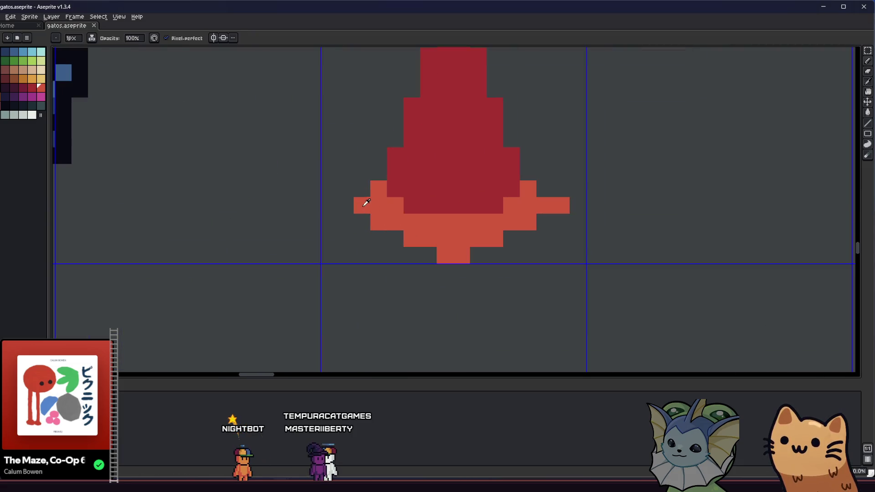
pyautogui.scroll(-6, 352, 205)
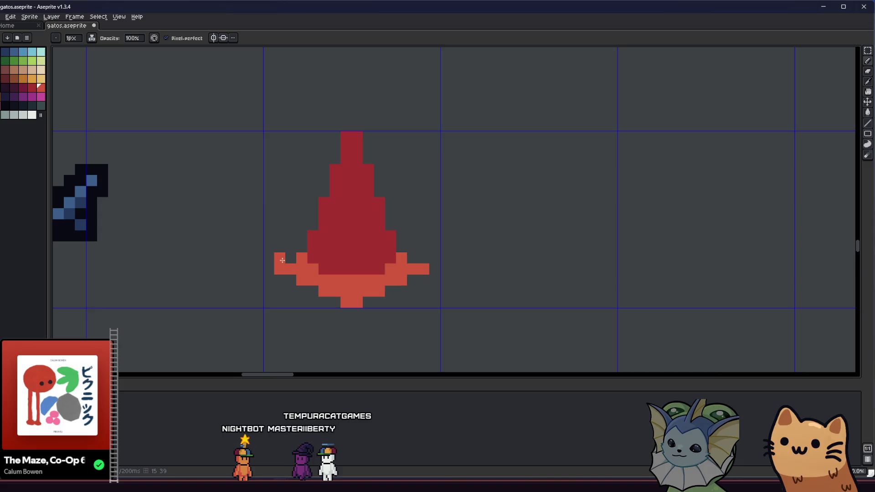
pyautogui.hotkey('ctrl', 's')
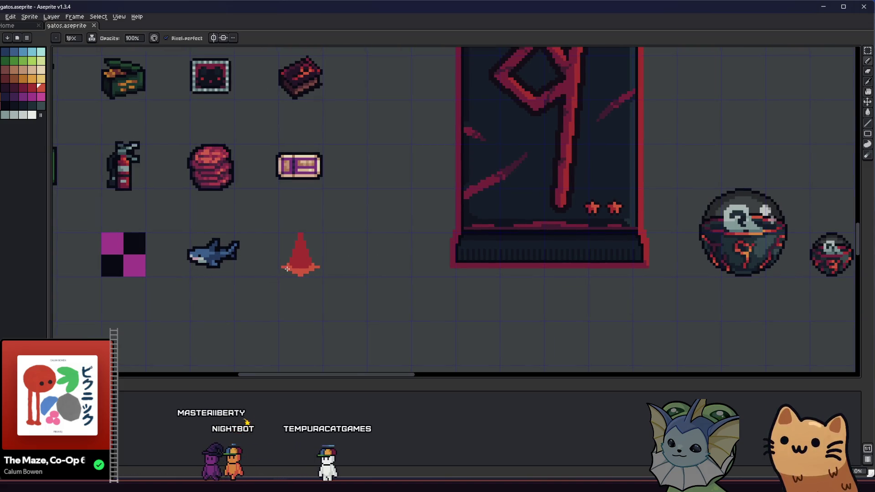
pyautogui.scroll(2, 286, 269)
pyautogui.scroll(2, 278, 258)
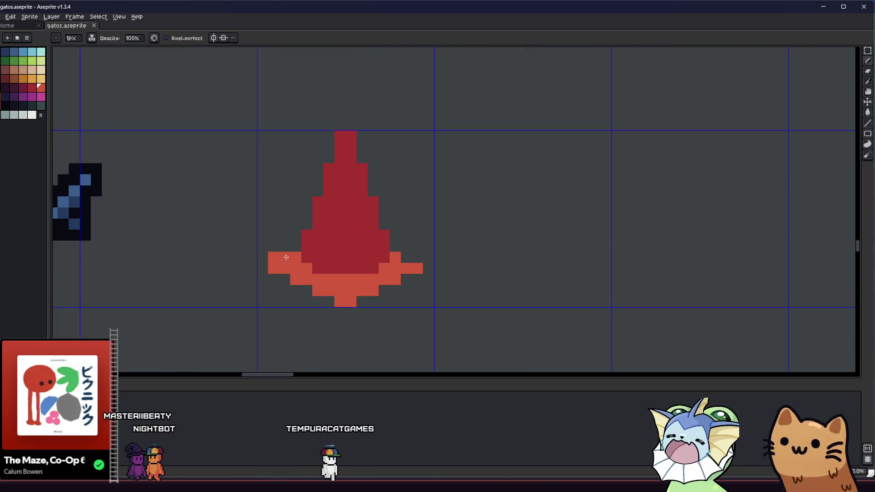
pyautogui.scroll(-3, 339, 273)
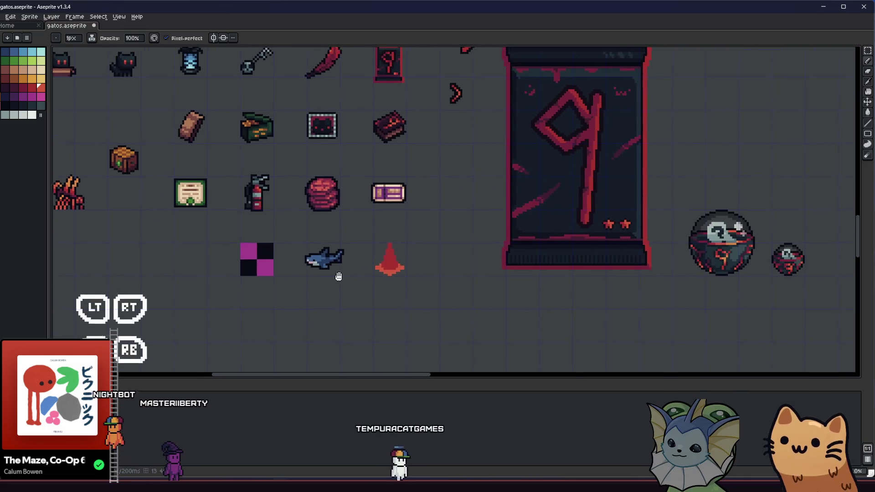
pyautogui.scroll(-2, 344, 279)
pyautogui.scroll(4, 351, 282)
# Outline the selected traffic cone with the dark indexed palette colour, then deselect
pyautogui.press('m')
pyautogui.moveTo(350, 208); pyautogui.dragTo(437, 316)
pyautogui.hotkey('shift', 'o')
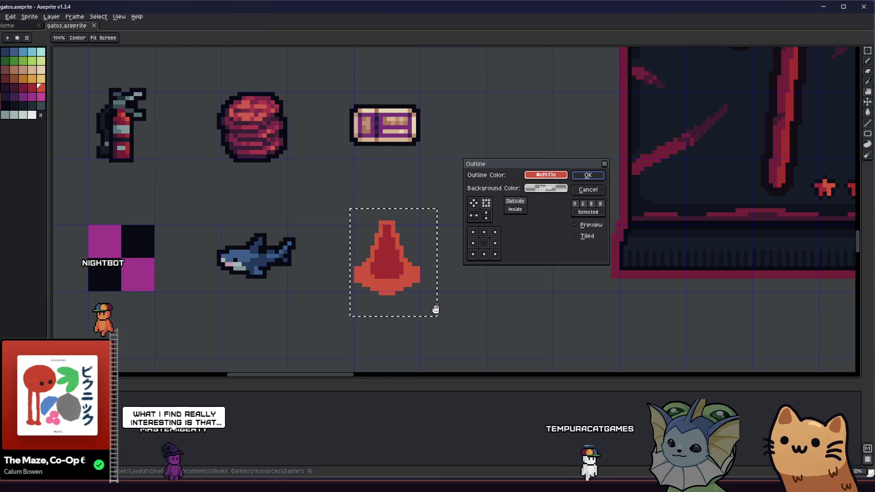
pyautogui.click(545, 174)
pyautogui.click(534, 188)
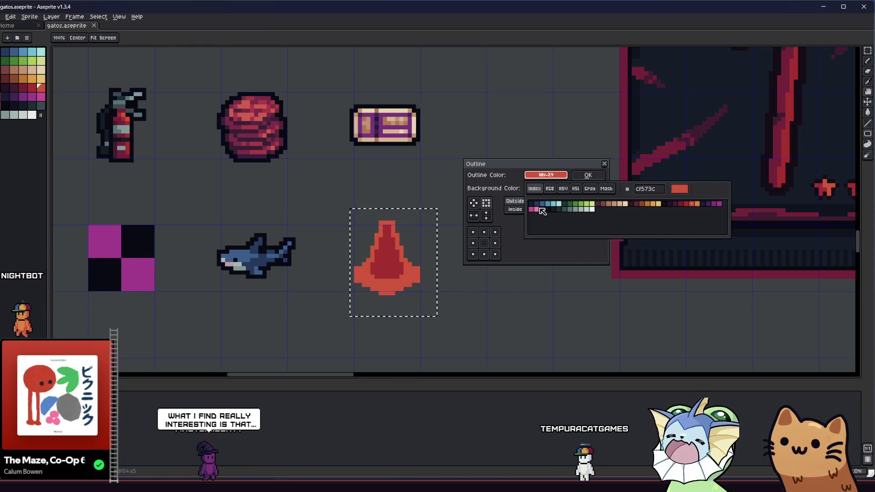
pyautogui.click(543, 210)
pyautogui.click(587, 175)
pyautogui.hotkey('ctrl', 'd')
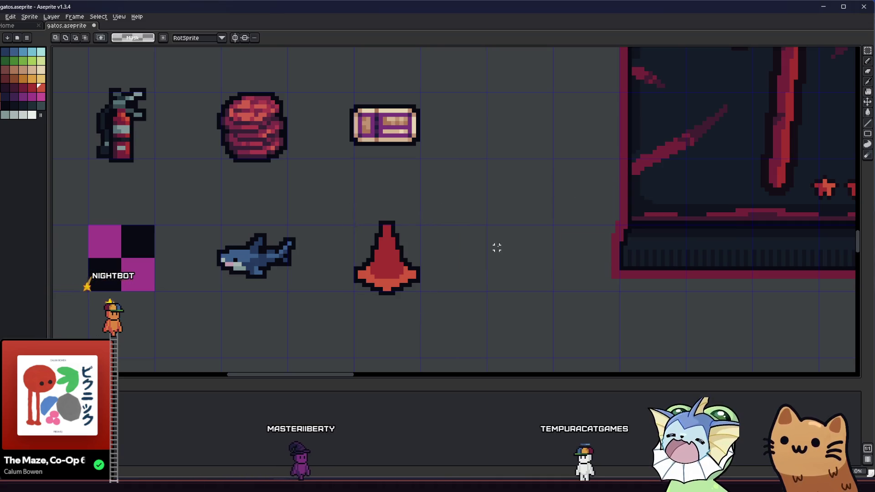
# Choose dark maroon from the palette for shading the cone's left side
pyautogui.scroll(-5, 496, 248)
pyautogui.press('i')
pyautogui.scroll(6, 469, 265)
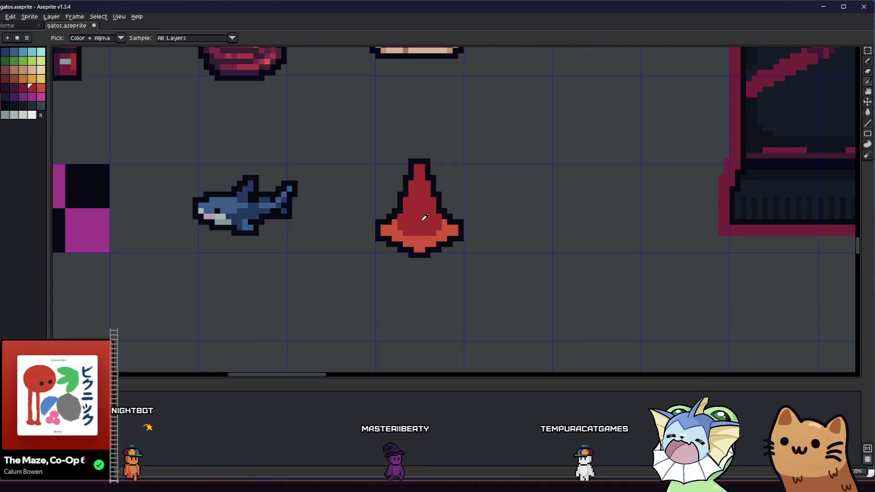
pyautogui.scroll(2, 382, 231)
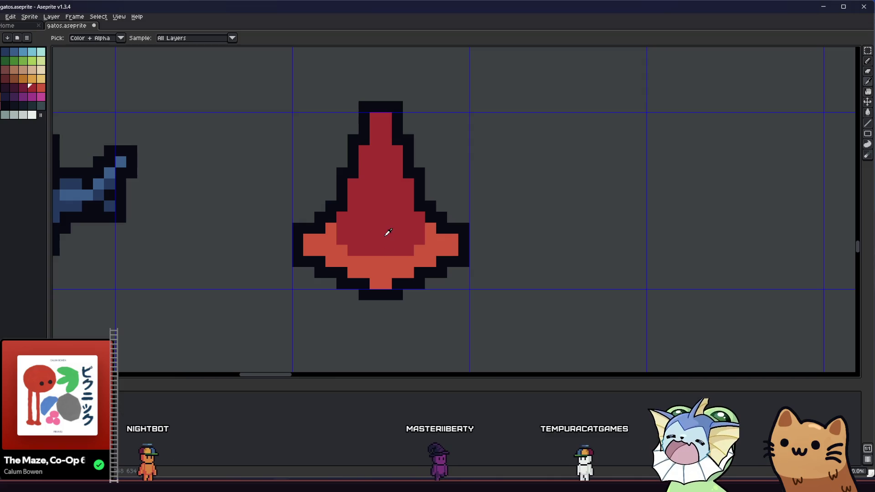
pyautogui.click(24, 90)
pyautogui.press('b')
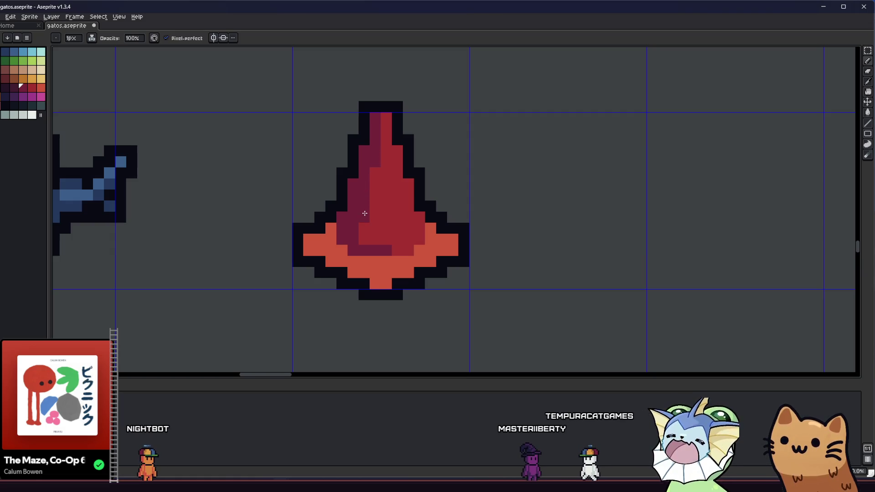
pyautogui.scroll(-2, 374, 190)
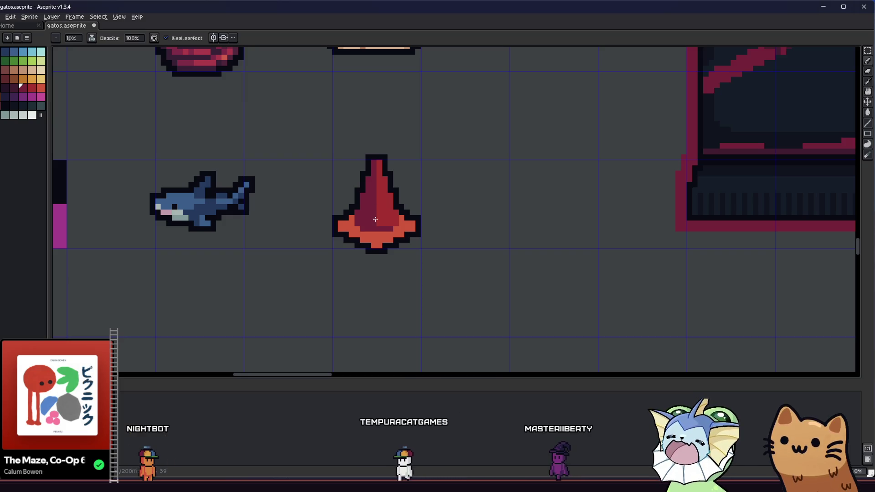
pyautogui.scroll(-1, 347, 234)
pyautogui.scroll(-1, 344, 251)
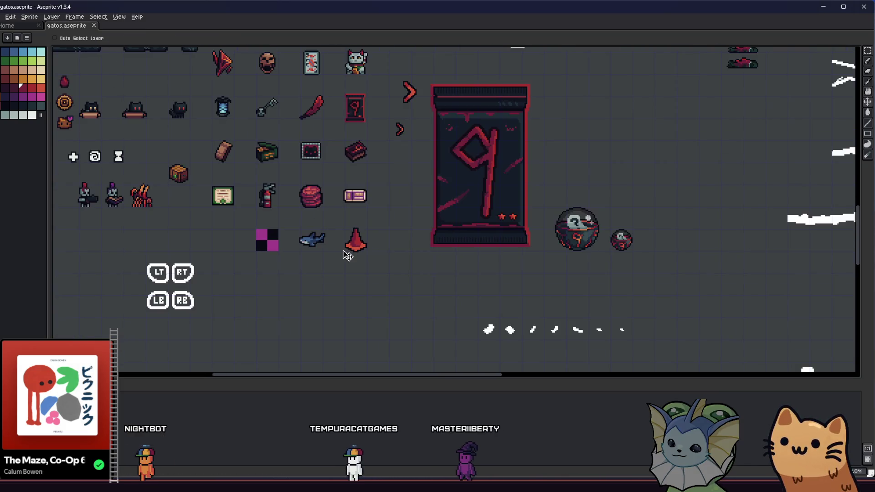
pyautogui.scroll(3, 346, 246)
pyautogui.press('i')
pyautogui.scroll(-2, 380, 231)
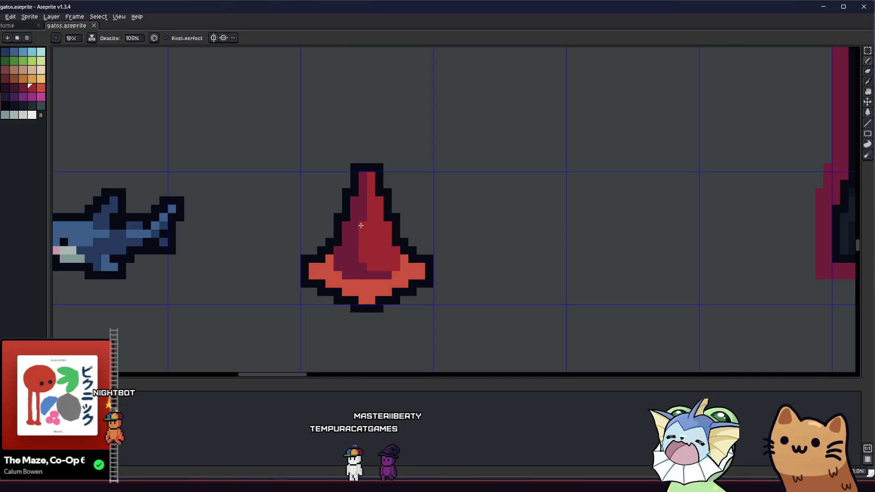
pyautogui.press('b')
# Save the outlined cone to the sprite sheet
pyautogui.scroll(3, 336, 259)
pyautogui.press('i')
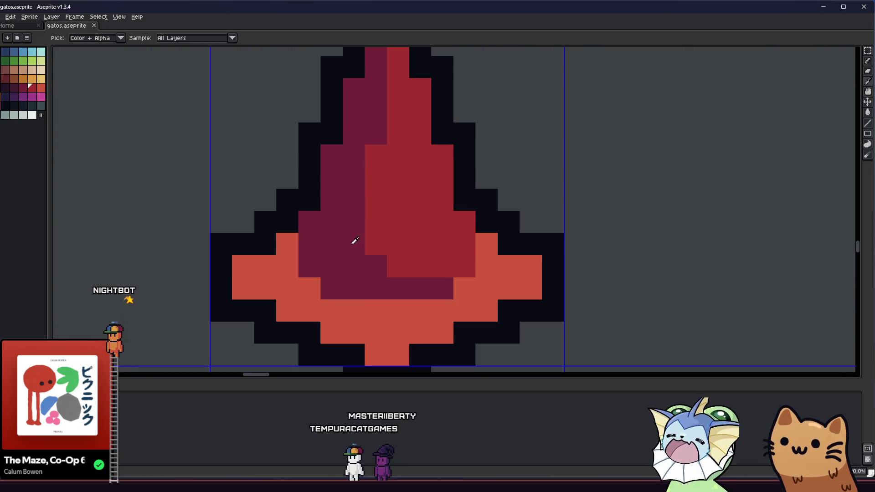
pyautogui.scroll(-2, 371, 242)
pyautogui.press('v')
pyautogui.hotkey('ctrl', 's')
pyautogui.scroll(-2, 255, 262)
pyautogui.press('b')
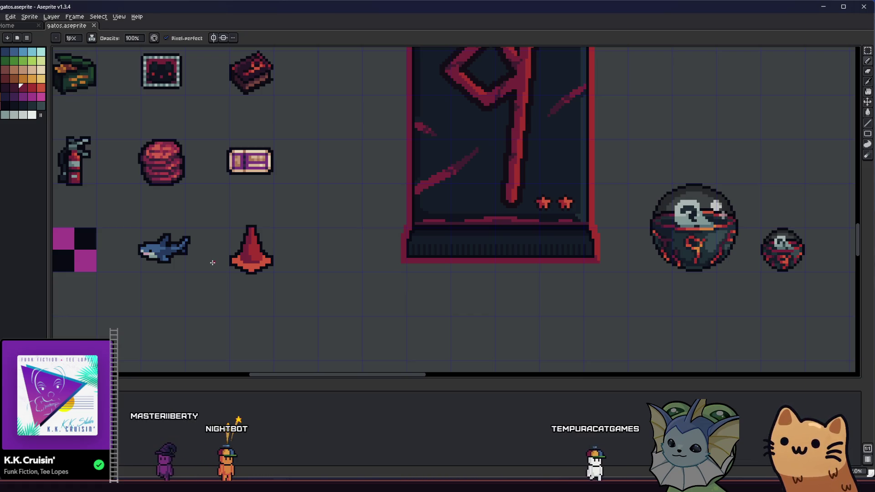
# Paint white pixels near the cone's tip and fill the row beneath them
pyautogui.click(32, 115)
pyautogui.scroll(5, 223, 214)
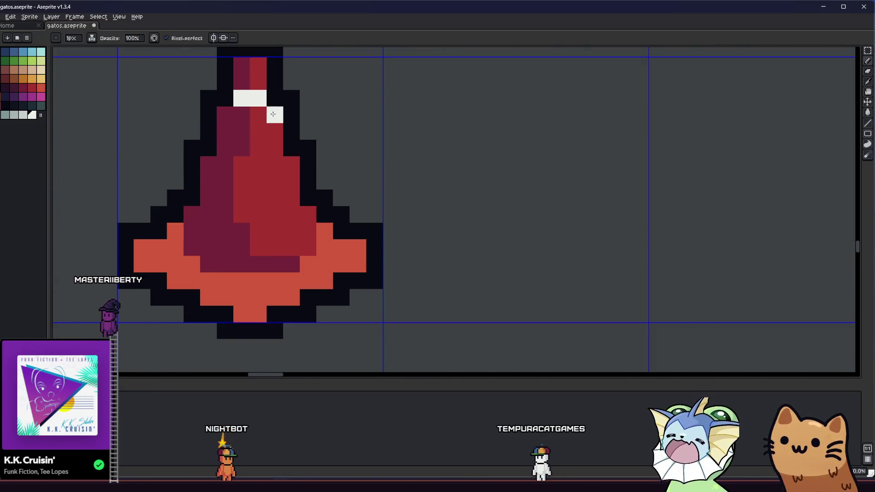
pyautogui.moveTo(249, 99); pyautogui.dragTo(228, 114)
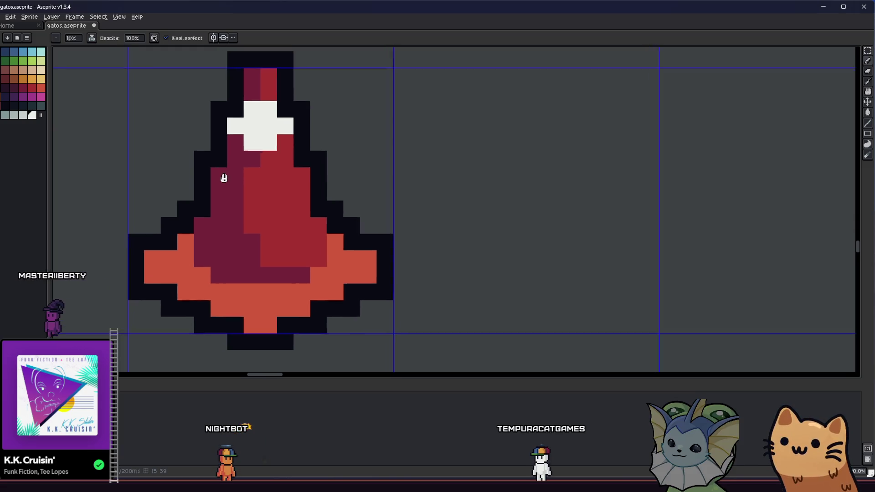
pyautogui.moveTo(219, 176); pyautogui.dragTo(313, 219)
pyautogui.click(367, 180)
pyautogui.moveTo(355, 196); pyautogui.dragTo(323, 194)
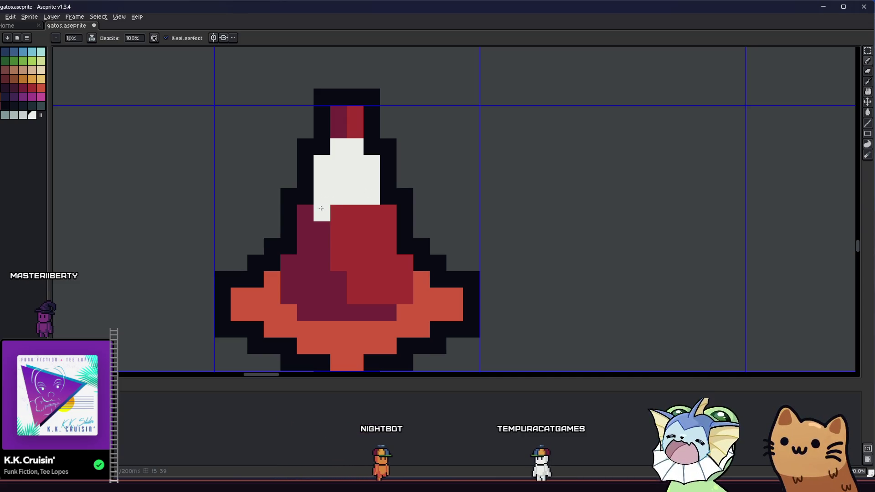
# Paint a white band across the middle of the cone
pyautogui.scroll(-8, 319, 255)
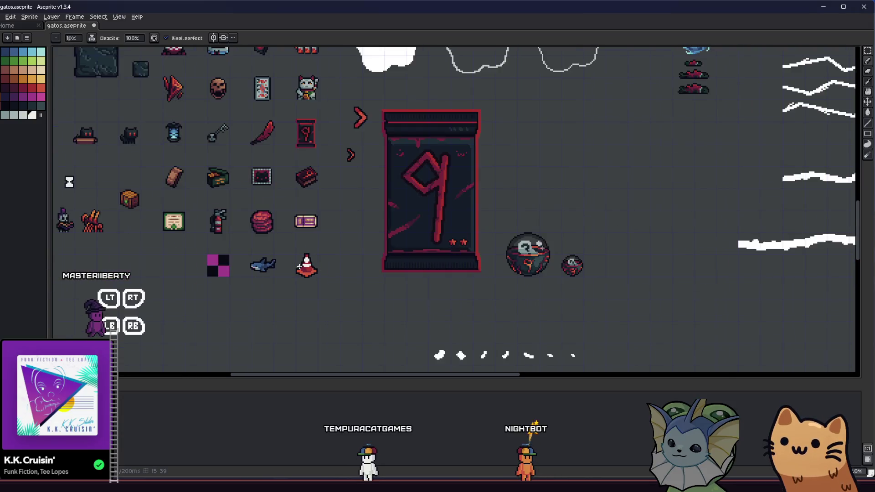
pyautogui.scroll(4, 314, 264)
pyautogui.press('ctrl')
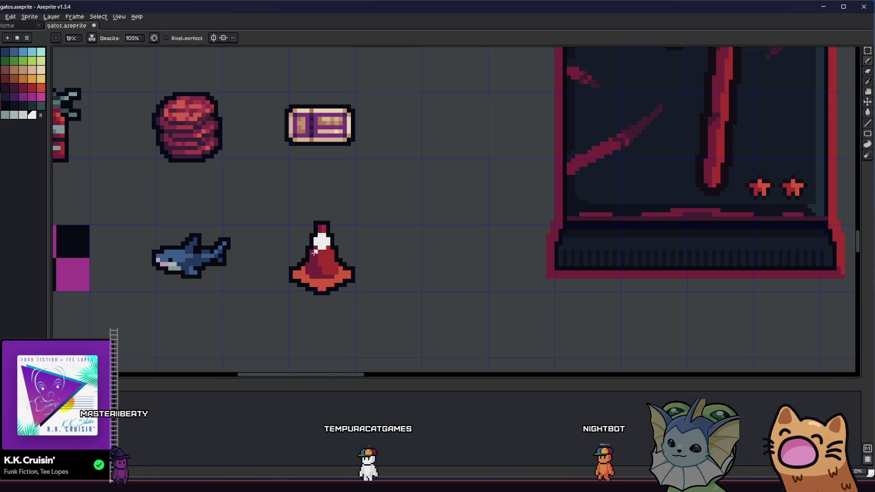
pyautogui.scroll(2, 314, 259)
pyautogui.moveTo(306, 258); pyautogui.dragTo(354, 259)
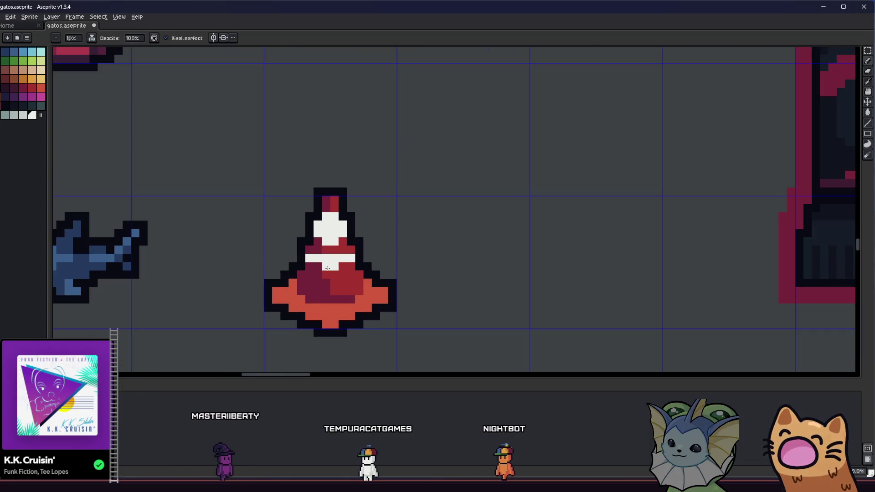
pyautogui.scroll(-3, 340, 267)
pyautogui.scroll(4, 307, 273)
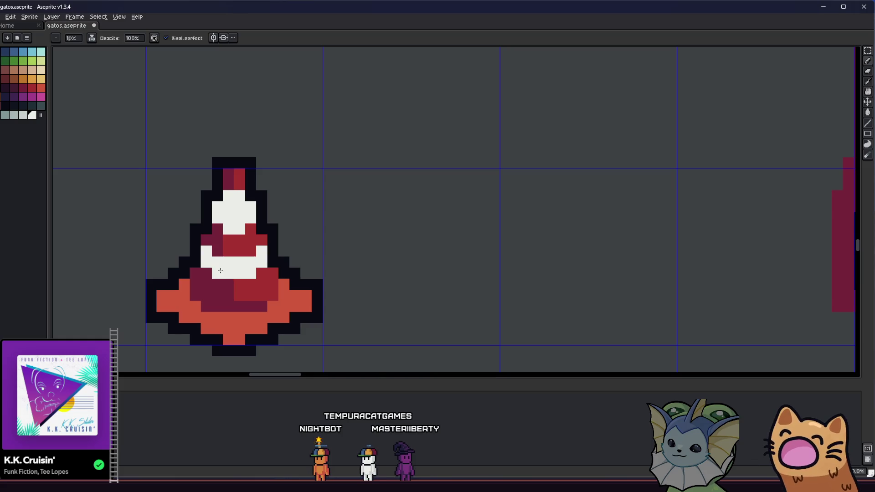
pyautogui.scroll(-4, 220, 270)
pyautogui.scroll(2, 250, 274)
pyautogui.scroll(4, 250, 273)
# Paint the pixels below the cone tip dark red and save the sheet
pyautogui.click(248, 259)
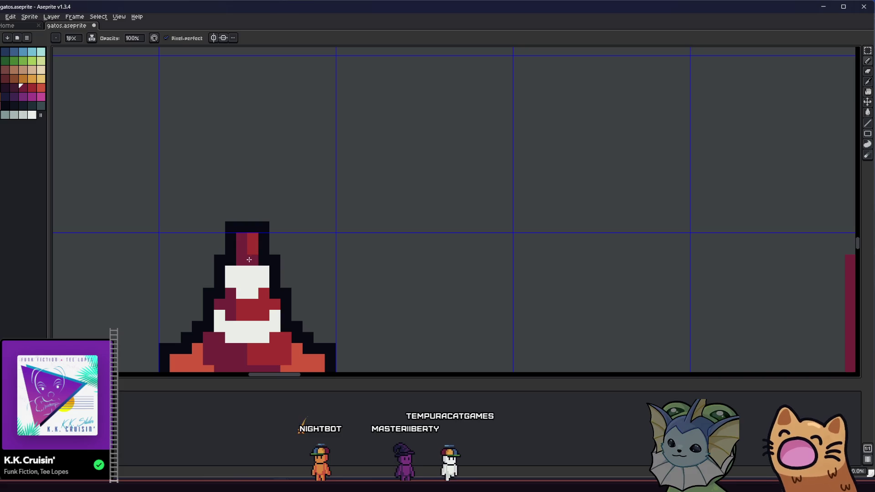
pyautogui.hscroll(-2, 253, 255)
pyautogui.press('alt')
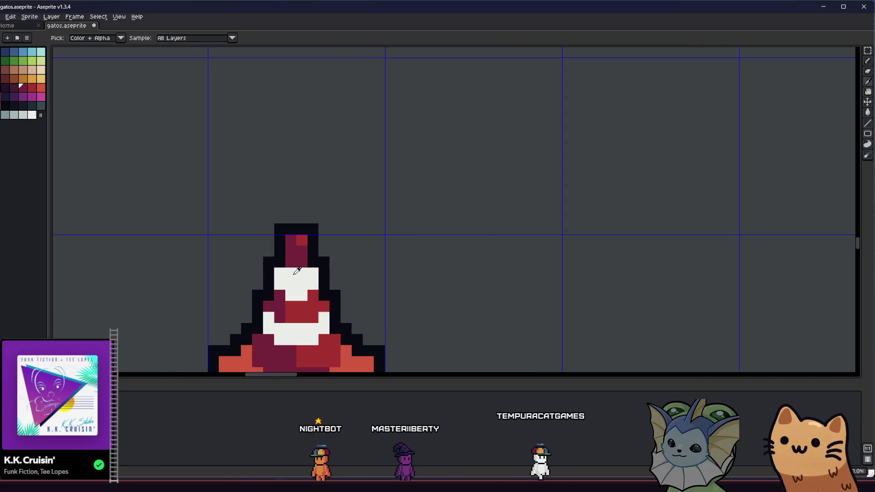
pyautogui.hotkey('ctrl', 's')
pyautogui.scroll(-6, 292, 278)
pyautogui.scroll(3, 289, 288)
pyautogui.scroll(4, 289, 288)
pyautogui.press('alt')
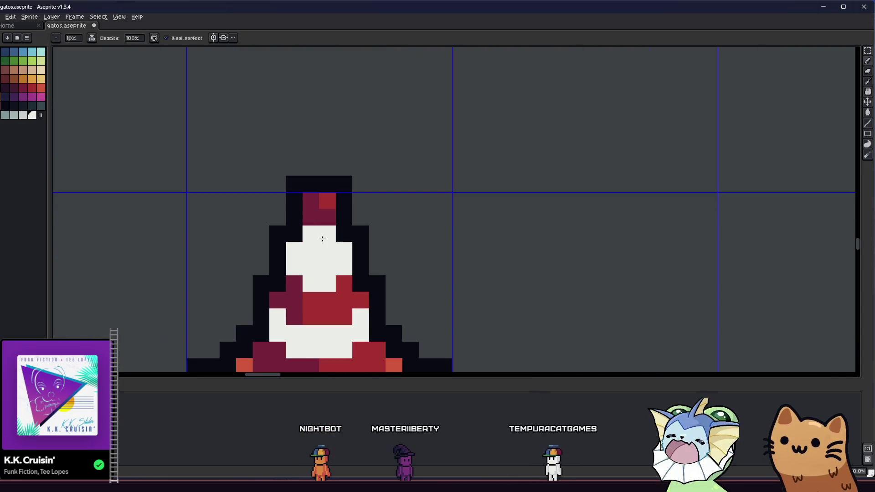
# Shade the left half of the cone's white stripes grey, turning stray grey pixels back to white
pyautogui.click(15, 117)
pyautogui.click(307, 269)
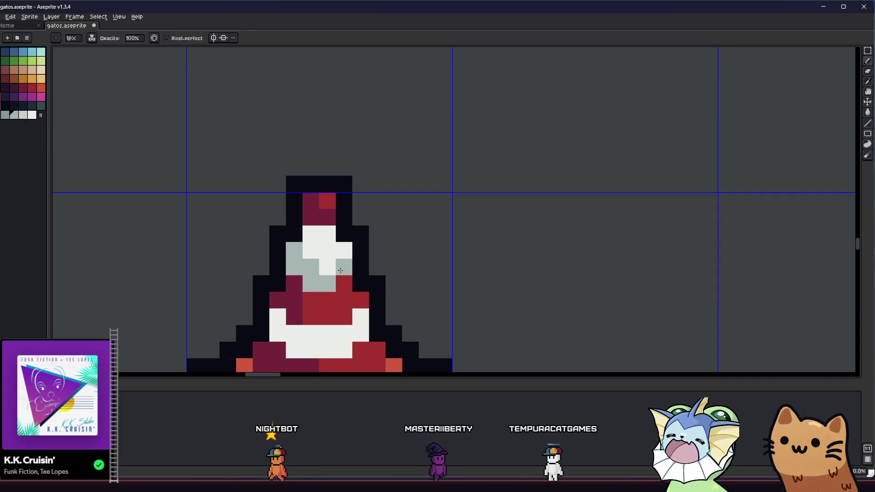
pyautogui.moveTo(325, 270); pyautogui.dragTo(396, 227)
pyautogui.moveTo(350, 291); pyautogui.dragTo(414, 305)
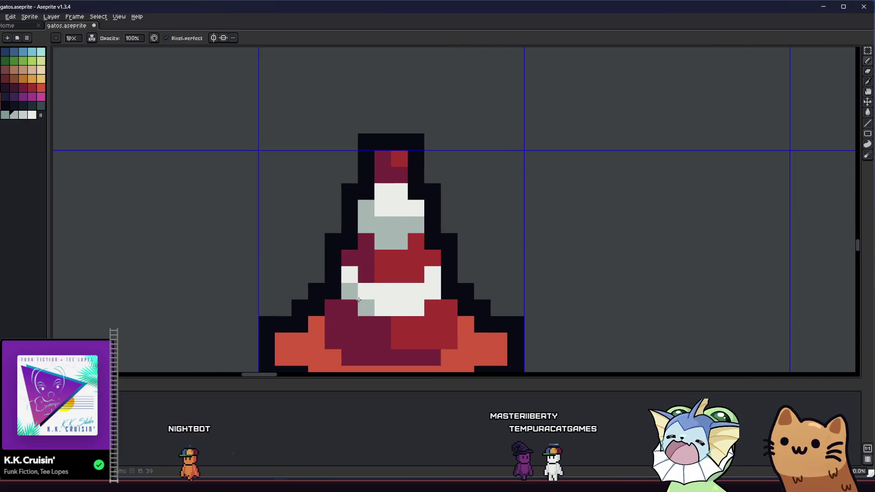
pyautogui.hotkey('ctrl', 'z')
pyautogui.moveTo(350, 275)
pyautogui.mouseDown()
pyautogui.moveTo(391, 293)
pyautogui.moveTo(383, 295)
pyautogui.mouseUp()
pyautogui.keyDown('alt'); pyautogui.click(395, 196); pyautogui.keyUp('alt')
pyautogui.click(409, 225)
pyautogui.click(431, 283)
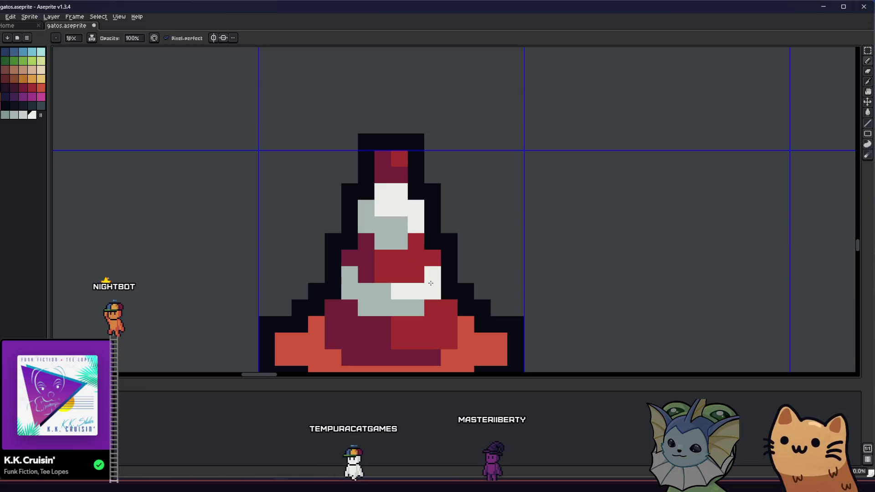
# Save the sprite sheet with the grey stripe shading
pyautogui.scroll(-3, 413, 305)
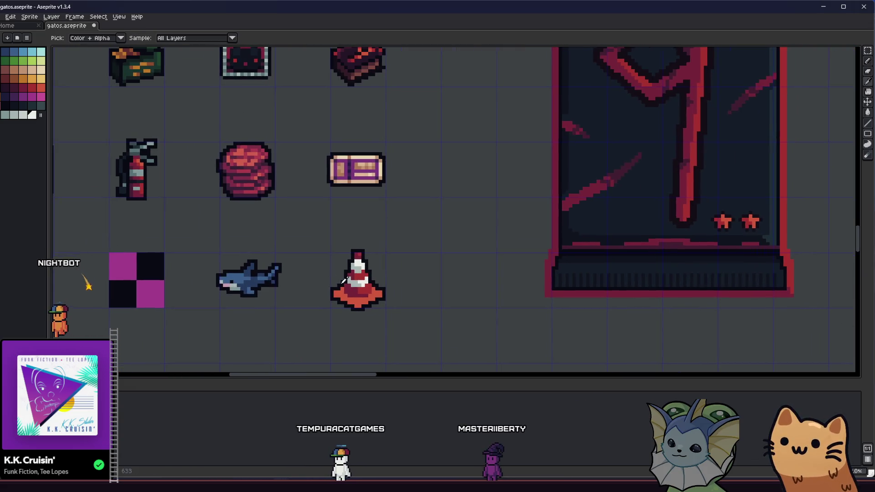
pyautogui.scroll(3, 384, 286)
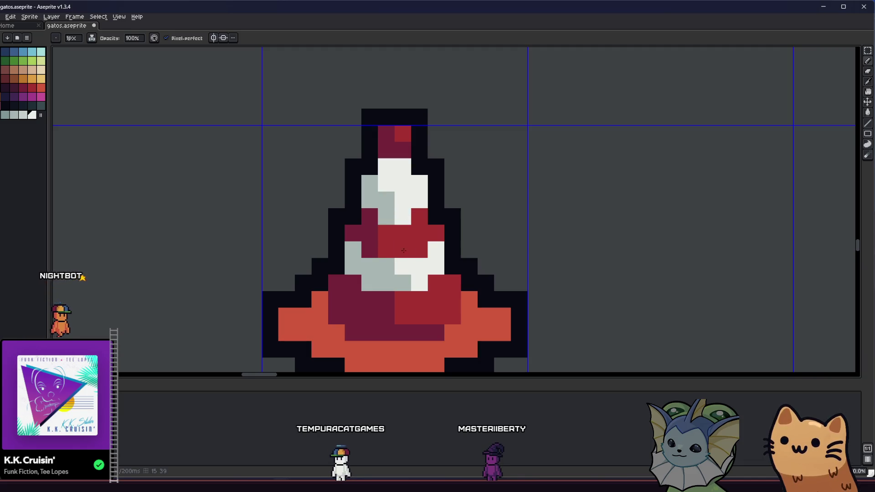
pyautogui.scroll(-3, 407, 280)
pyautogui.scroll(3, 382, 282)
pyautogui.hotkey('ctrl', 's')
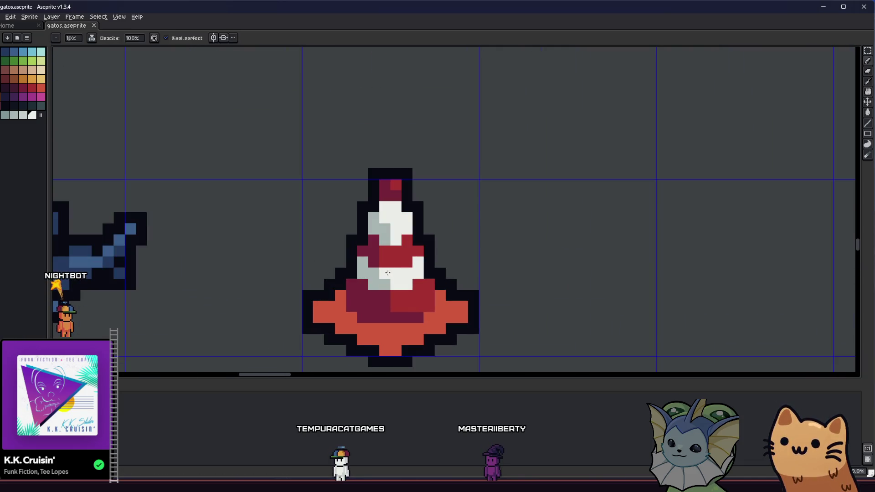
# Touch up single stripe pixels between light grey and white, then save
pyautogui.scroll(-3, 388, 273)
pyautogui.moveTo(388, 272)
pyautogui.mouseDown()
pyautogui.moveTo(297, 287)
pyautogui.moveTo(248, 279)
pyautogui.mouseUp()
pyautogui.press('i')
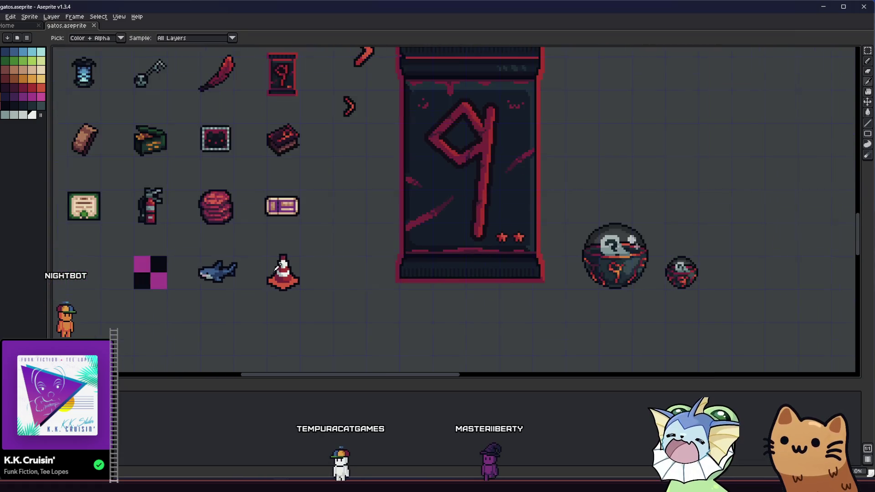
pyautogui.scroll(-2, 278, 268)
pyautogui.scroll(5, 291, 269)
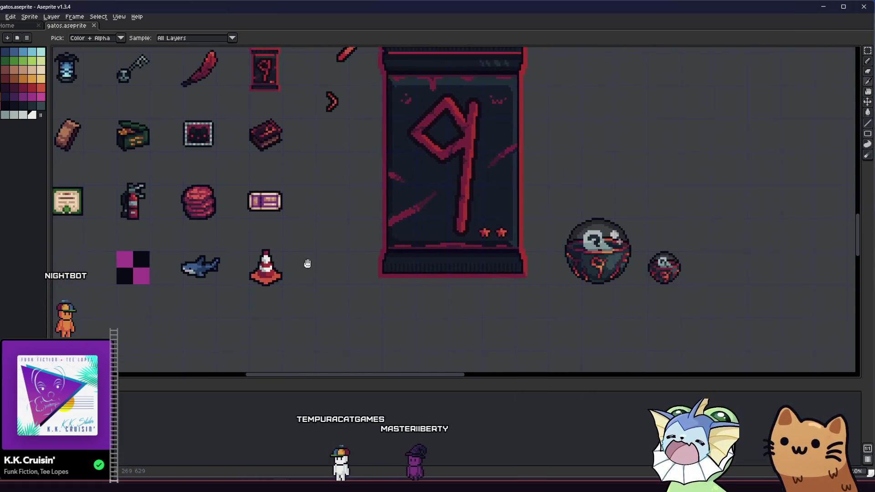
pyautogui.press('b')
pyautogui.scroll(-4, 295, 255)
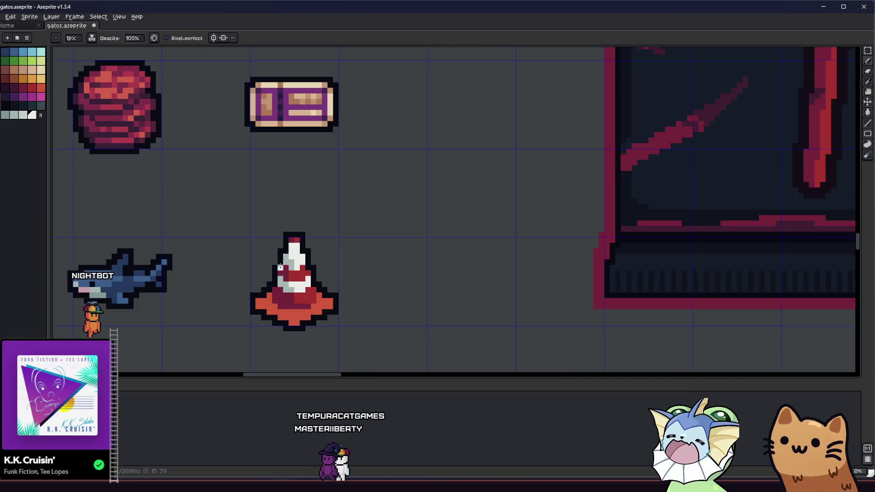
pyautogui.scroll(-3, 261, 271)
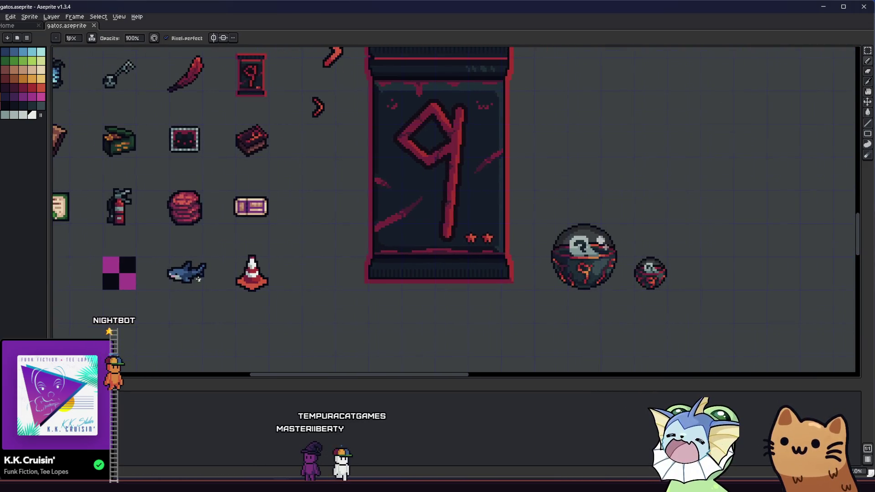
pyautogui.scroll(4, 221, 274)
pyautogui.scroll(-1, 256, 226)
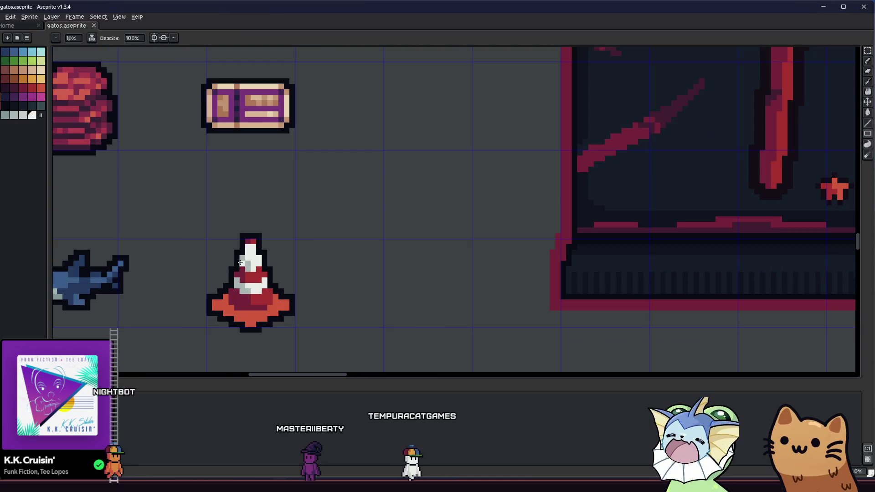
pyautogui.scroll(3, 256, 226)
pyautogui.click(259, 209)
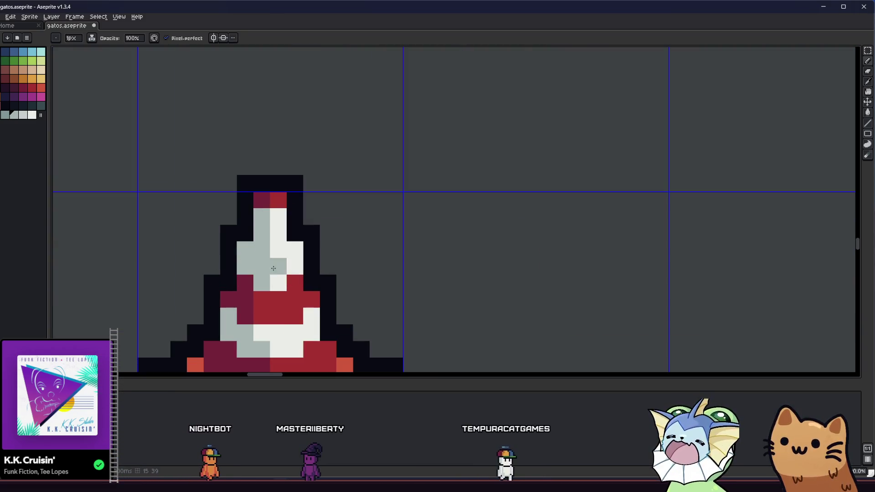
pyautogui.scroll(-1, 276, 278)
pyautogui.scroll(-3, 286, 280)
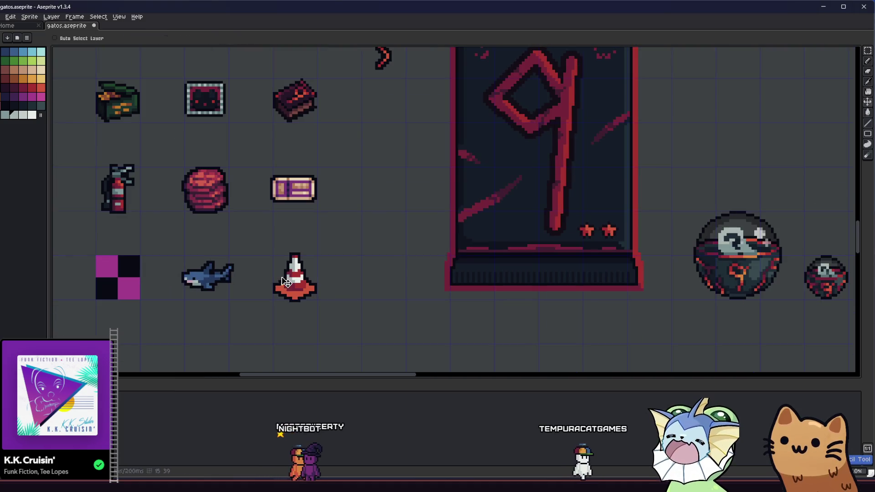
pyautogui.scroll(3, 291, 272)
pyautogui.scroll(2, 291, 272)
pyautogui.press('alt')
pyautogui.click(296, 245)
pyautogui.scroll(-2, 296, 245)
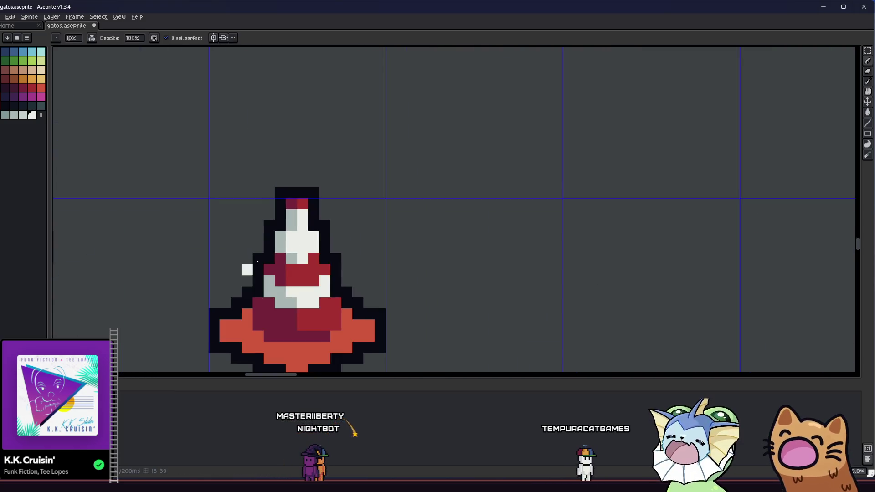
pyautogui.scroll(-3, 273, 262)
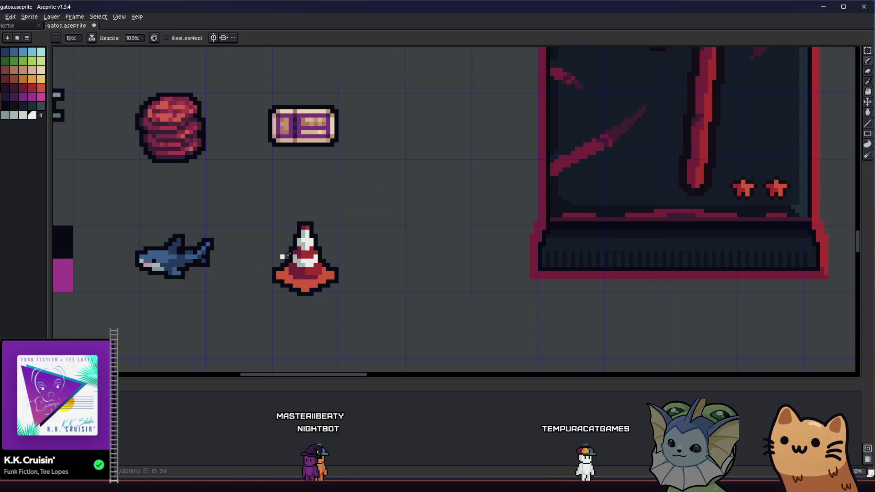
pyautogui.scroll(-1, 274, 265)
pyautogui.hotkey('ctrl', 's')
# Darken the cone's upper and lower grey stripe regions with the Paint Bucket and save
pyautogui.scroll(-2, 278, 268)
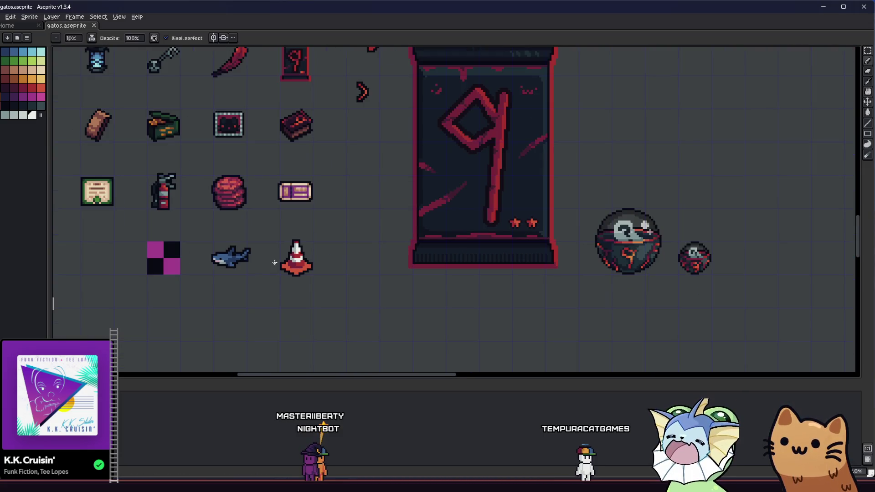
pyautogui.scroll(3, 217, 260)
pyautogui.scroll(2, 218, 260)
pyautogui.press('i')
pyautogui.moveTo(228, 230); pyautogui.dragTo(338, 179)
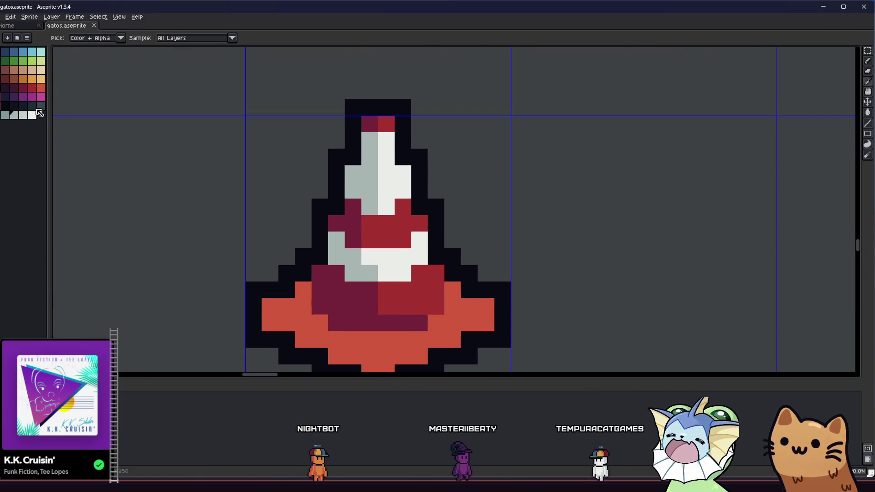
pyautogui.press('g')
pyautogui.click(360, 182)
pyautogui.click(346, 256)
pyautogui.scroll(-4, 292, 268)
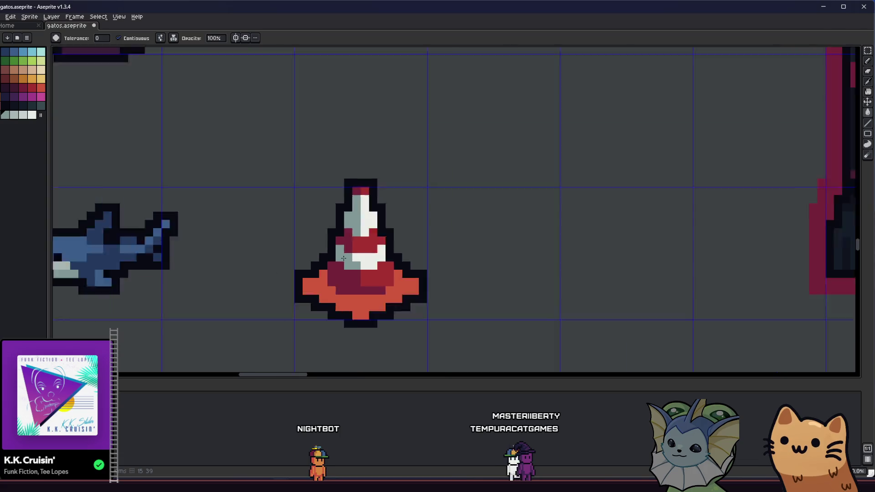
pyautogui.scroll(-3, 291, 268)
pyautogui.hotkey('ctrl', 's')
# Fill the cone's upper red band and lower red block with orange
pyautogui.scroll(5, 292, 268)
pyautogui.press('i')
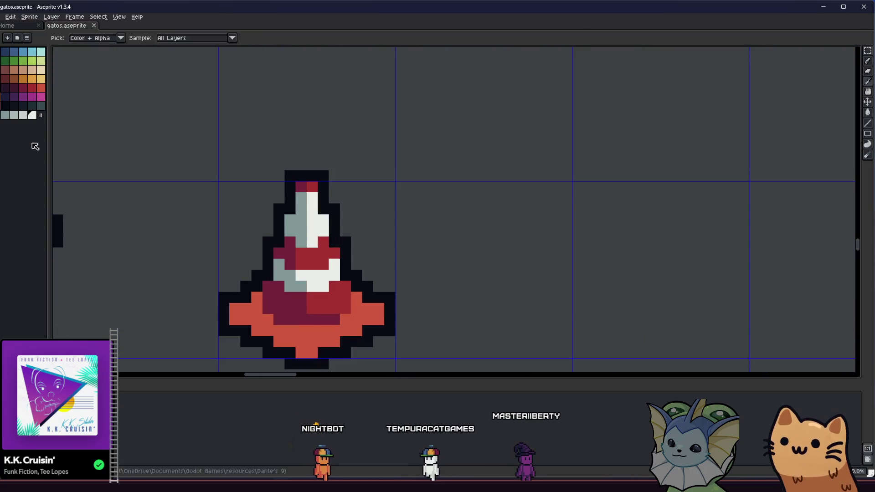
pyautogui.click(26, 115)
pyautogui.press('g')
pyautogui.hotkey('ctrl', 's')
pyautogui.scroll(-5, 318, 281)
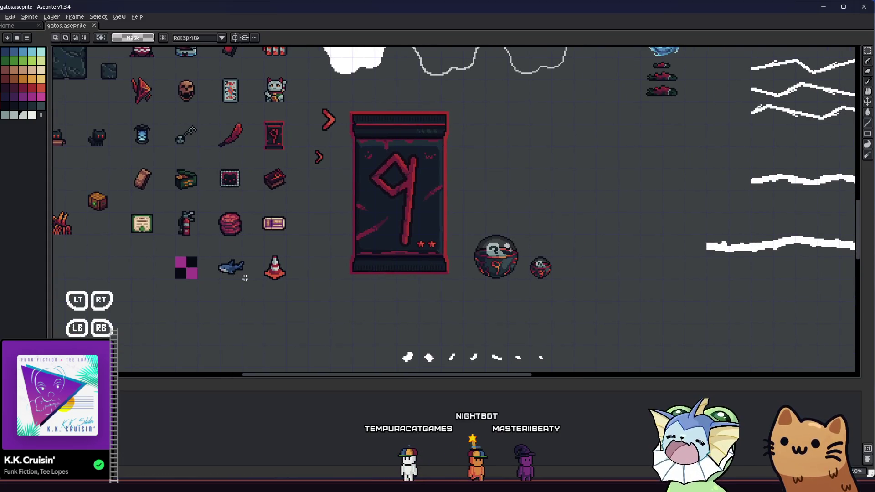
pyautogui.scroll(5, 259, 285)
pyautogui.press('i')
pyautogui.moveTo(220, 234); pyautogui.dragTo(156, 228)
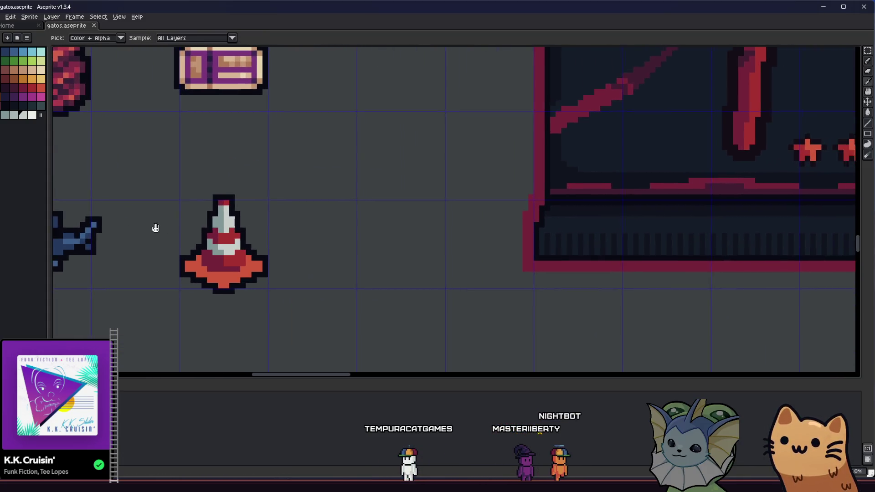
pyautogui.scroll(3, 252, 276)
pyautogui.scroll(1, 307, 255)
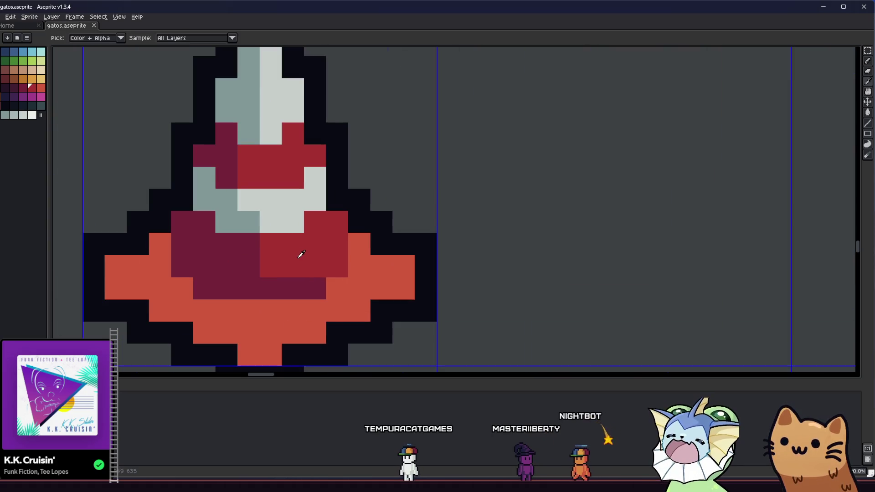
pyautogui.press('g')
pyautogui.click(40, 87)
pyautogui.scroll(-2, 211, 207)
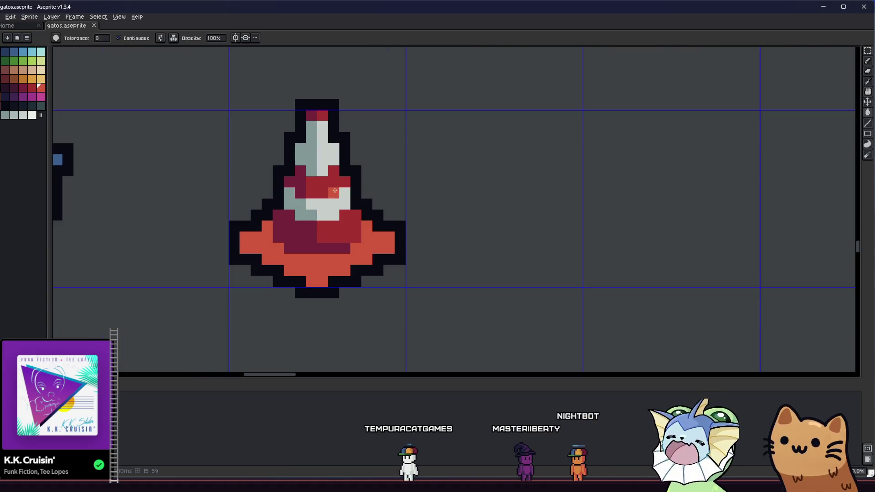
pyautogui.hotkey('ctrl', 'z')
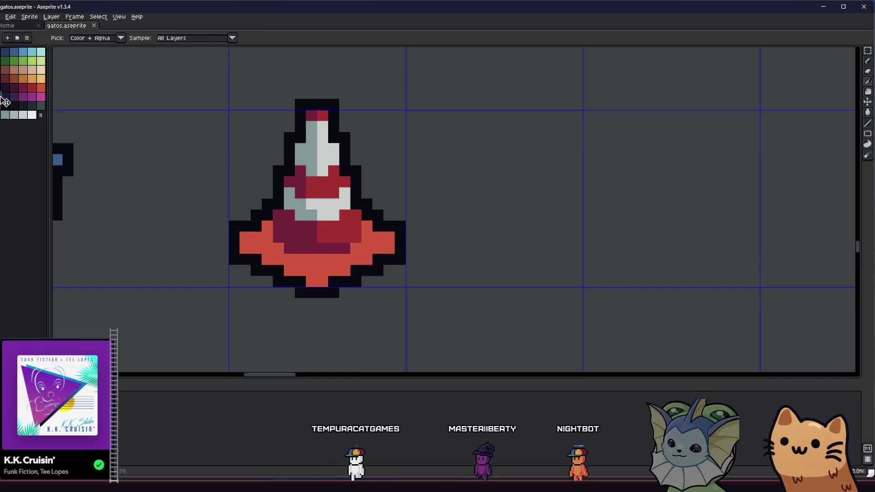
pyautogui.click(331, 184)
pyautogui.click(350, 238)
# Recolour the cone's tip pixel and fill its salmon base with dark red
pyautogui.click(306, 124)
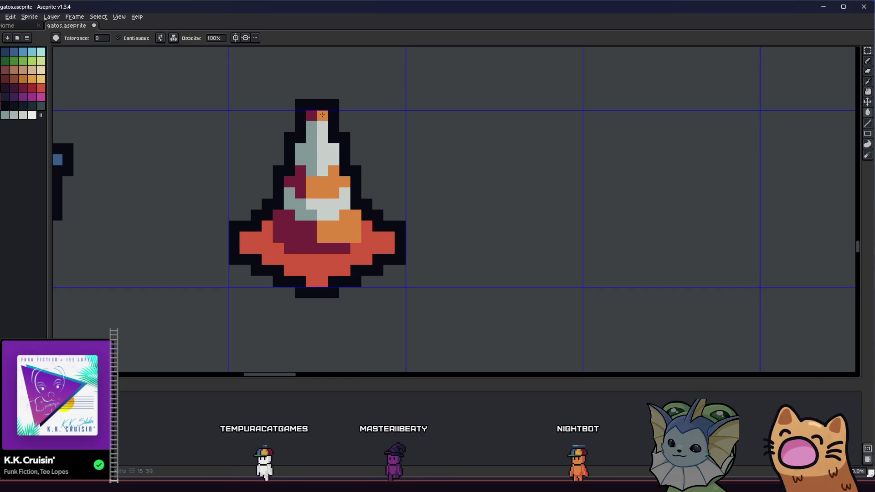
pyautogui.click(32, 87)
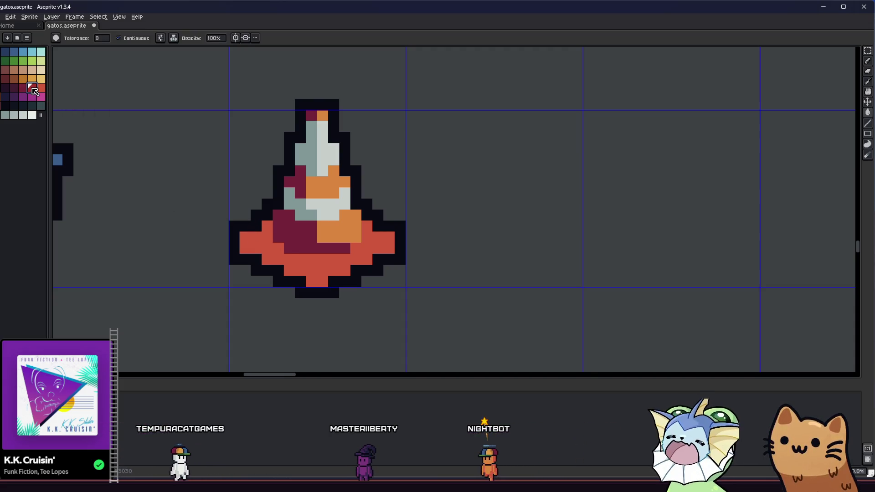
pyautogui.click(272, 245)
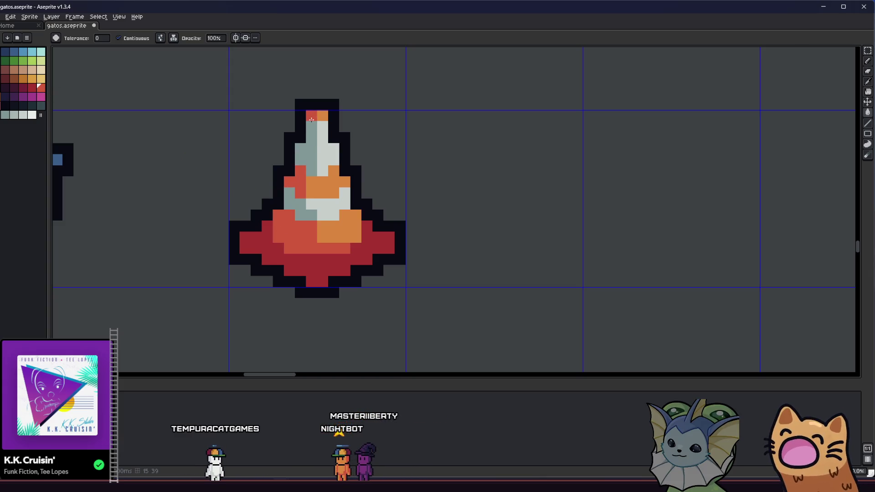
pyautogui.scroll(-4, 312, 119)
pyautogui.scroll(2, 283, 213)
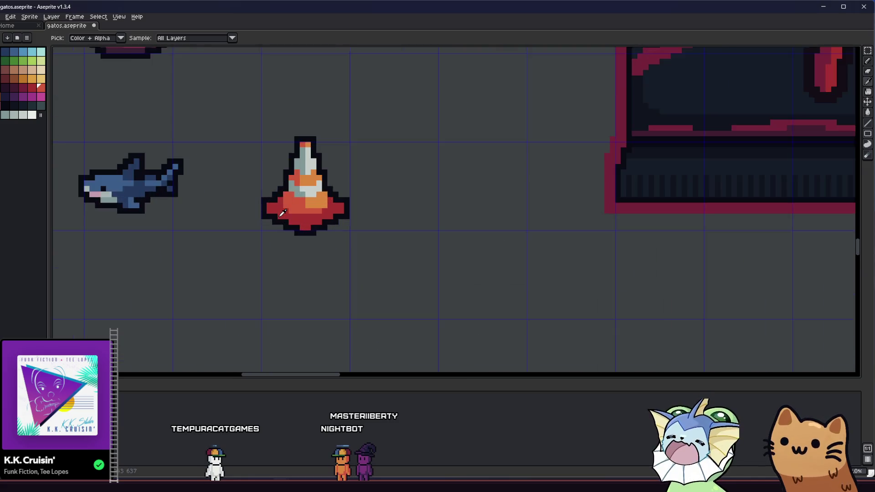
pyautogui.scroll(-2, 283, 213)
pyautogui.scroll(3, 294, 217)
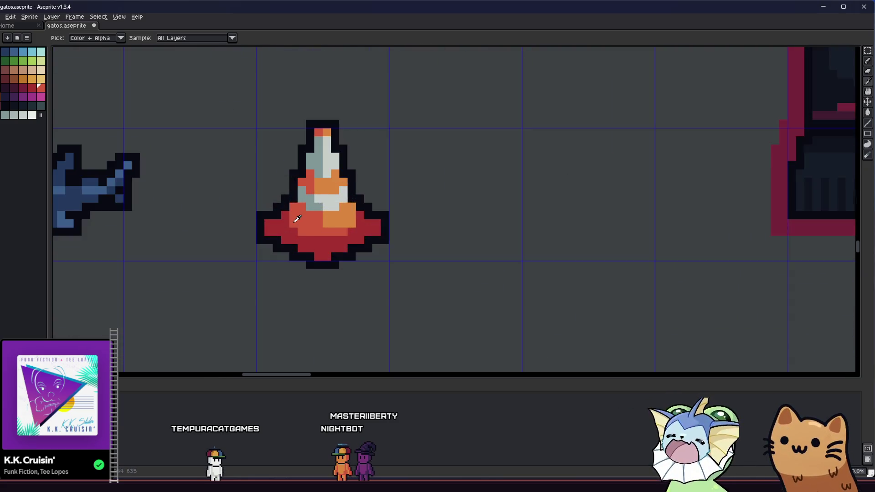
pyautogui.scroll(2, 294, 218)
# Repaint the cone's left, bottom and right edge pixels in a lighter sampled red
pyautogui.click(281, 218)
pyautogui.click(249, 224)
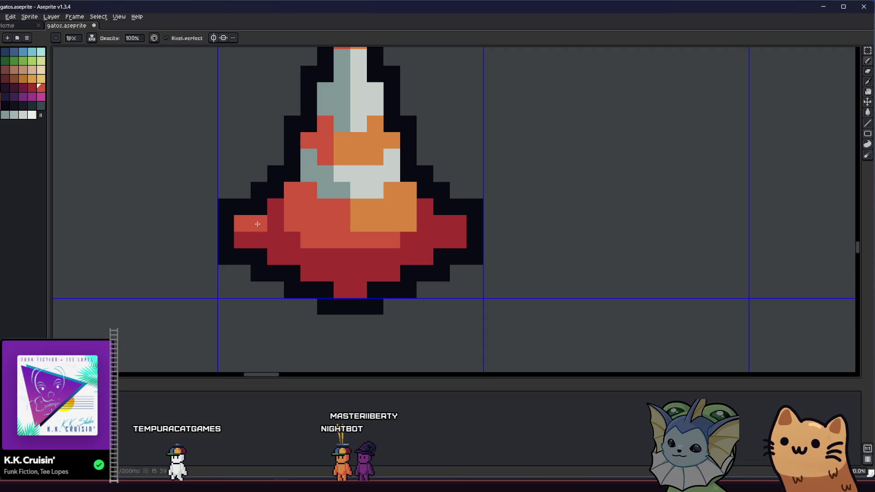
pyautogui.moveTo(282, 257)
pyautogui.mouseDown()
pyautogui.moveTo(303, 269)
pyautogui.moveTo(354, 272)
pyautogui.moveTo(362, 285)
pyautogui.mouseUp()
pyautogui.click(342, 290)
pyautogui.moveTo(408, 256); pyautogui.dragTo(442, 227)
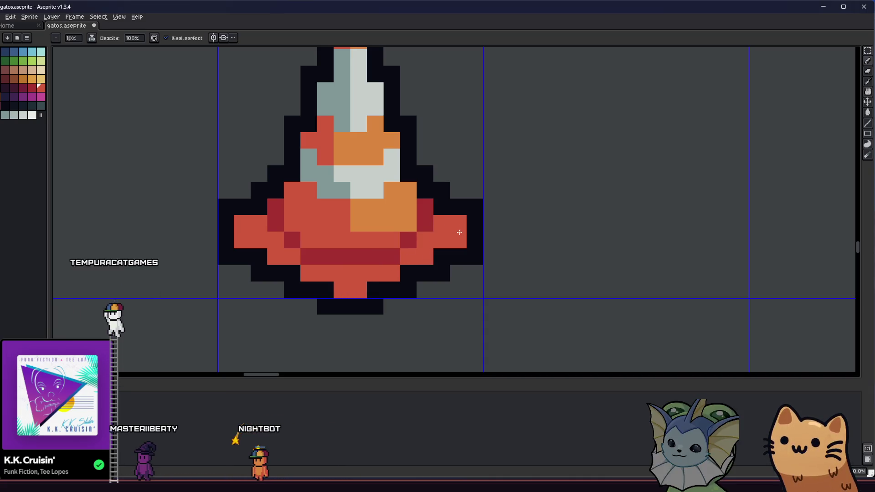
# Choose dark maroon for the Paint Bucket and look over the sprites around the cone
pyautogui.scroll(-5, 442, 227)
pyautogui.press('i')
pyautogui.scroll(-1, 405, 251)
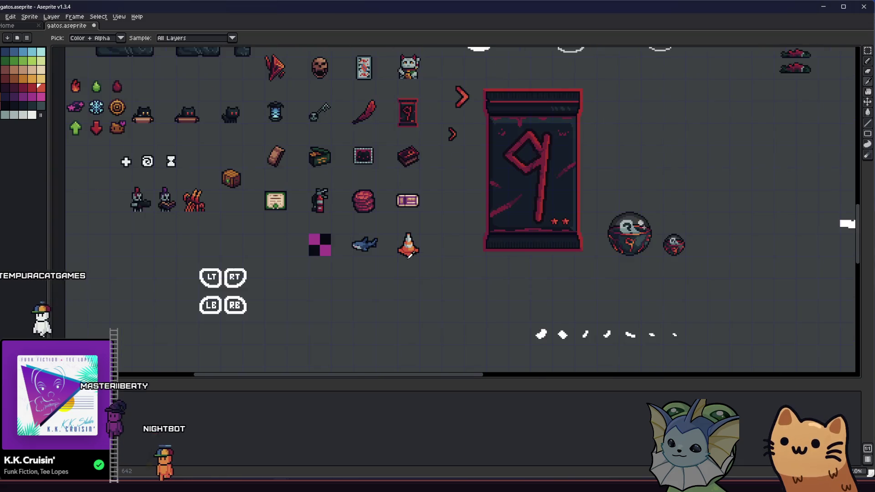
pyautogui.scroll(4, 405, 248)
pyautogui.moveTo(384, 223); pyautogui.dragTo(345, 257)
pyautogui.scroll(1, 358, 251)
pyautogui.press('g')
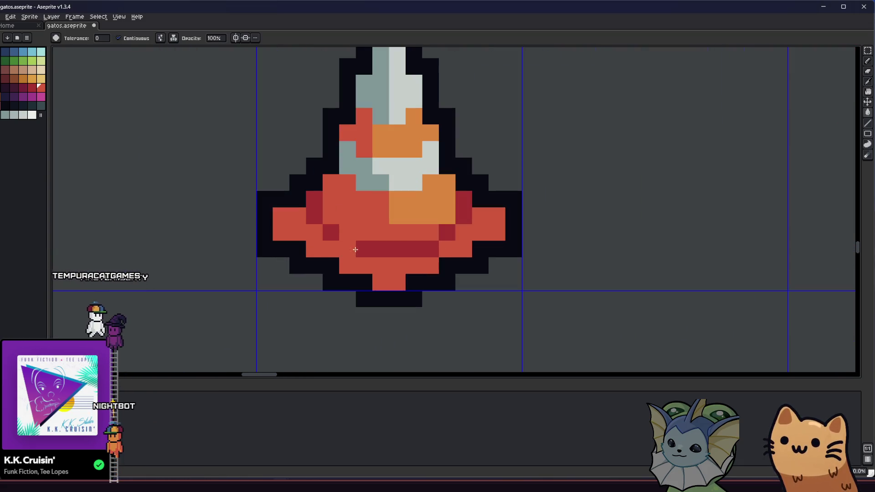
pyautogui.moveTo(249, 194); pyautogui.dragTo(223, 197)
pyautogui.click(23, 86)
pyautogui.press('g')
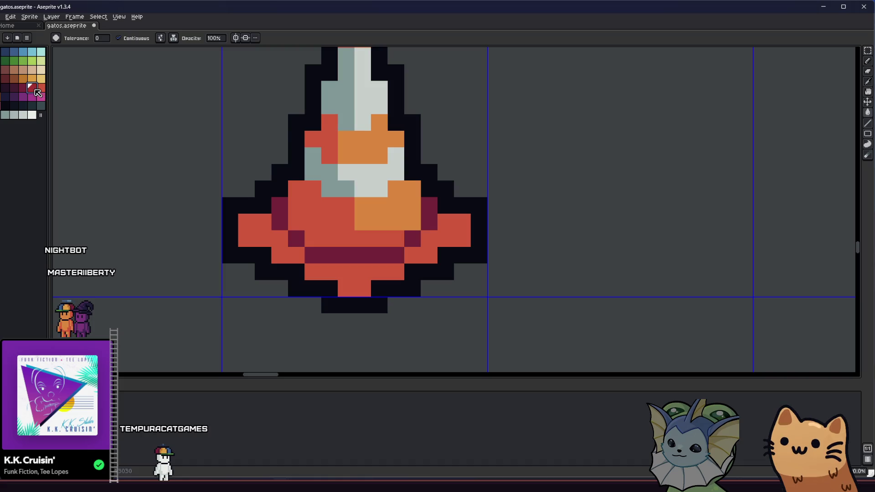
pyautogui.scroll(-3, 403, 255)
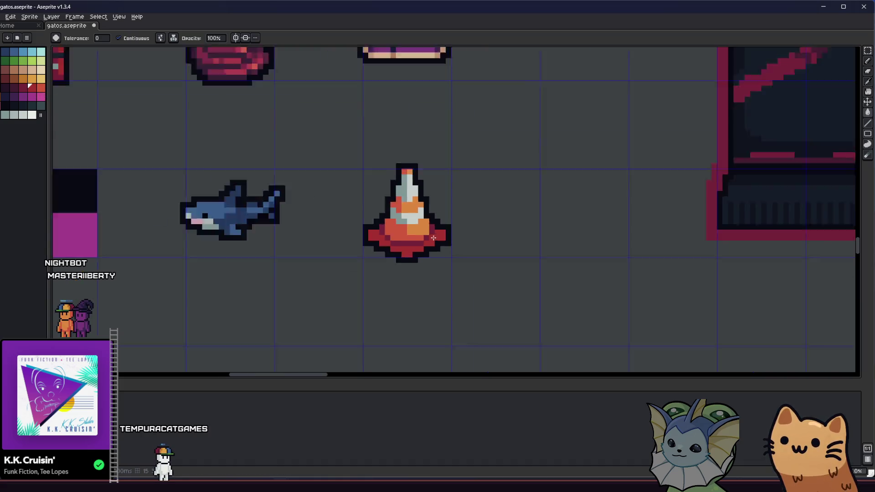
pyautogui.moveTo(369, 248)
pyautogui.mouseDown()
pyautogui.moveTo(288, 279)
pyautogui.moveTo(301, 273)
pyautogui.mouseUp()
pyautogui.scroll(3, 301, 273)
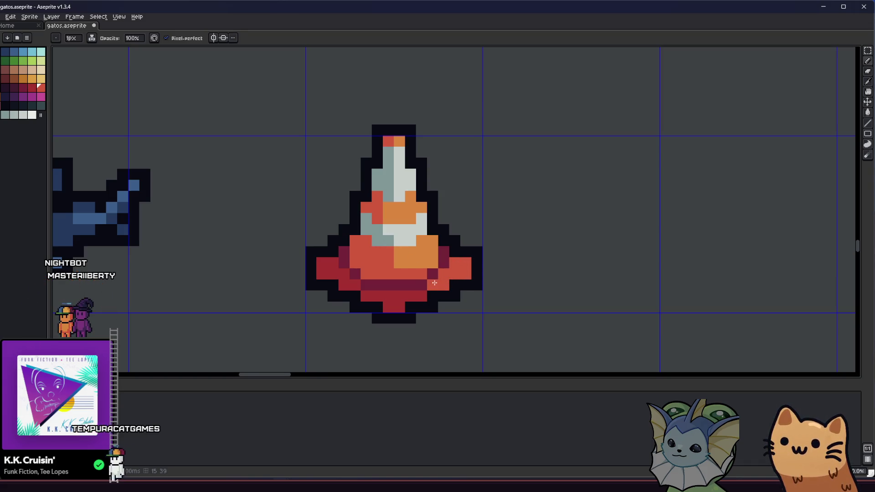
pyautogui.scroll(-3, 388, 308)
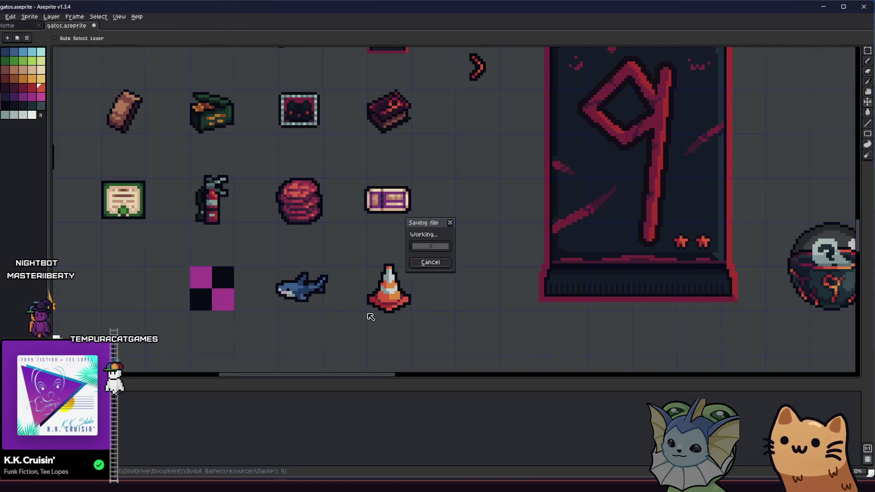
pyautogui.hscroll(3, 312, 312)
pyautogui.press('i')
pyautogui.scroll(1, 318, 303)
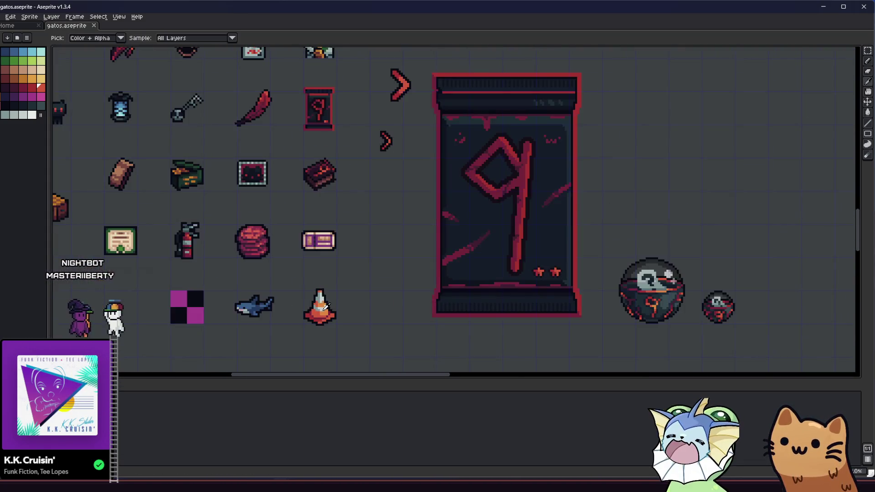
pyautogui.scroll(2, 318, 302)
pyautogui.scroll(-2, 319, 298)
pyautogui.scroll(2, 320, 294)
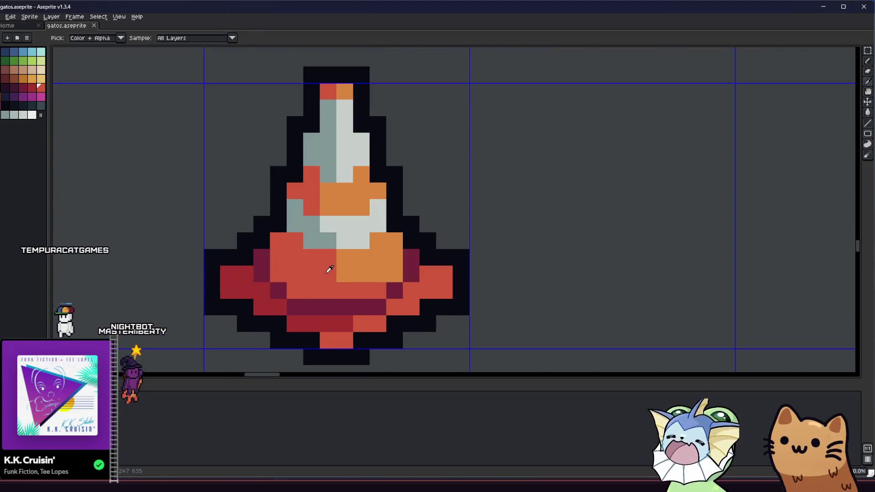
pyautogui.click(242, 287)
pyautogui.press('b')
pyautogui.press('g')
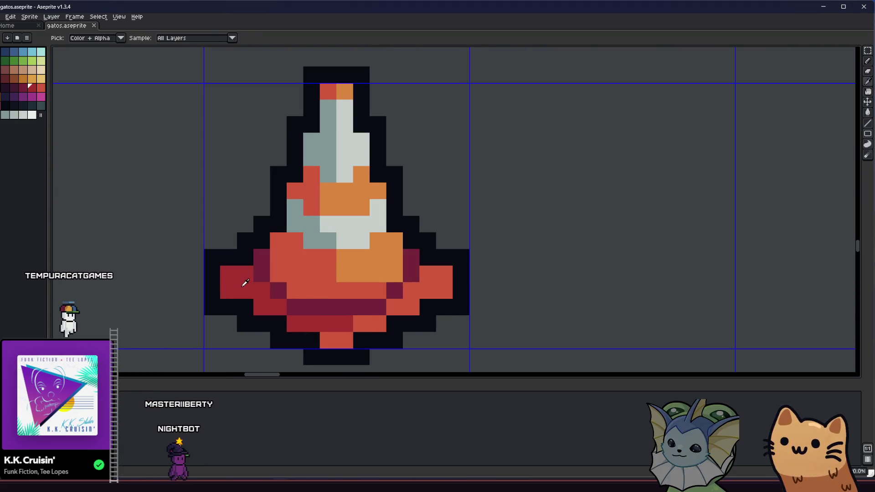
pyautogui.click(282, 240)
pyautogui.click(313, 206)
pyautogui.press('i')
pyautogui.click(256, 285)
pyautogui.press('g')
pyautogui.click(369, 264)
pyautogui.click(346, 198)
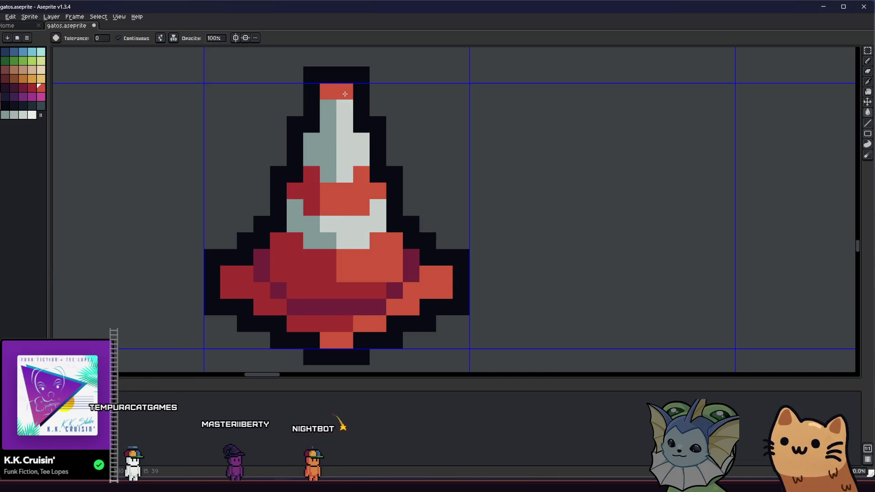
pyautogui.scroll(-5, 327, 228)
pyautogui.press('i')
pyautogui.scroll(5, 294, 243)
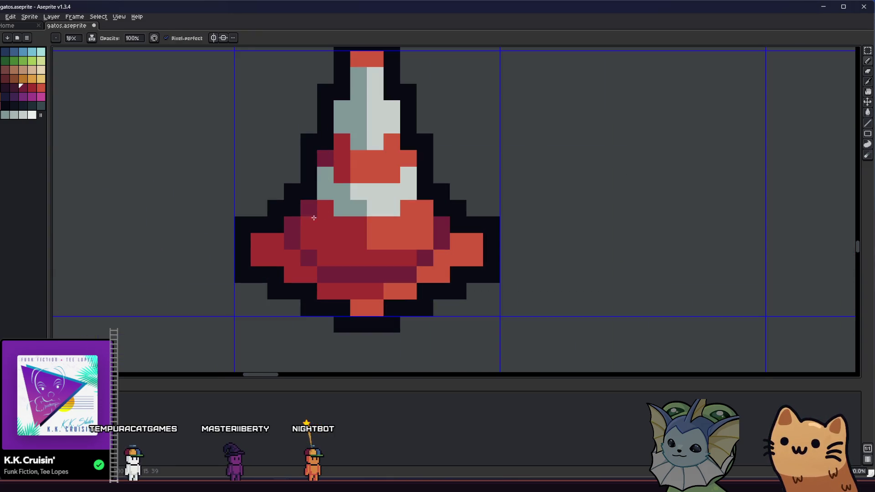
pyautogui.scroll(-4, 323, 223)
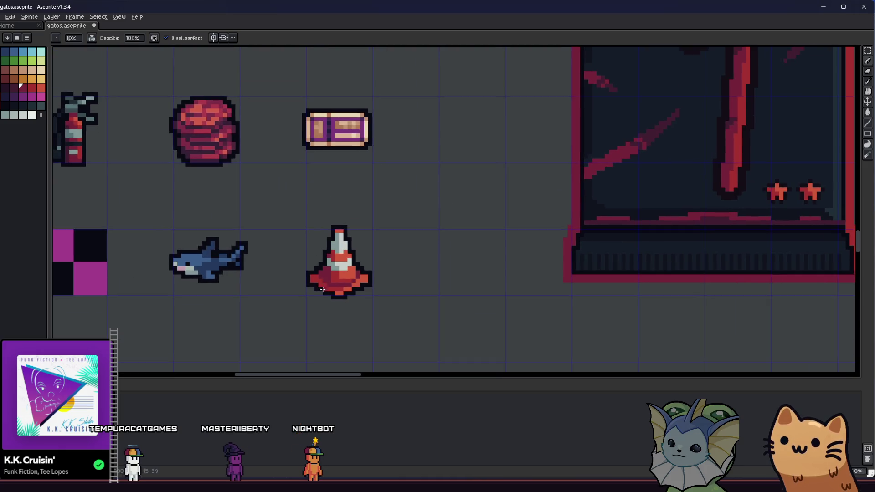
pyautogui.scroll(4, 327, 286)
pyautogui.moveTo(357, 145); pyautogui.dragTo(359, 207)
pyautogui.press('i')
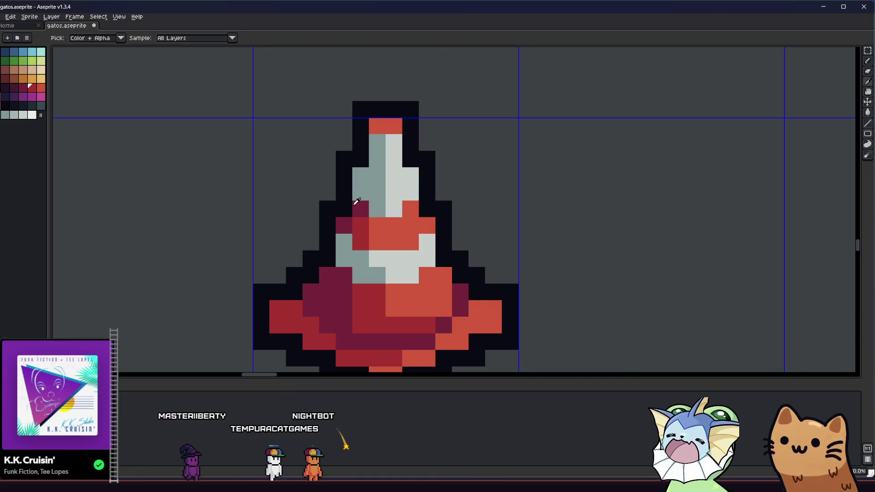
pyautogui.scroll(-1, 357, 212)
pyautogui.moveTo(339, 246)
pyautogui.mouseDown()
pyautogui.moveTo(338, 268)
pyautogui.moveTo(305, 273)
pyautogui.mouseUp()
pyautogui.scroll(-2, 337, 268)
pyautogui.scroll(-1, 305, 272)
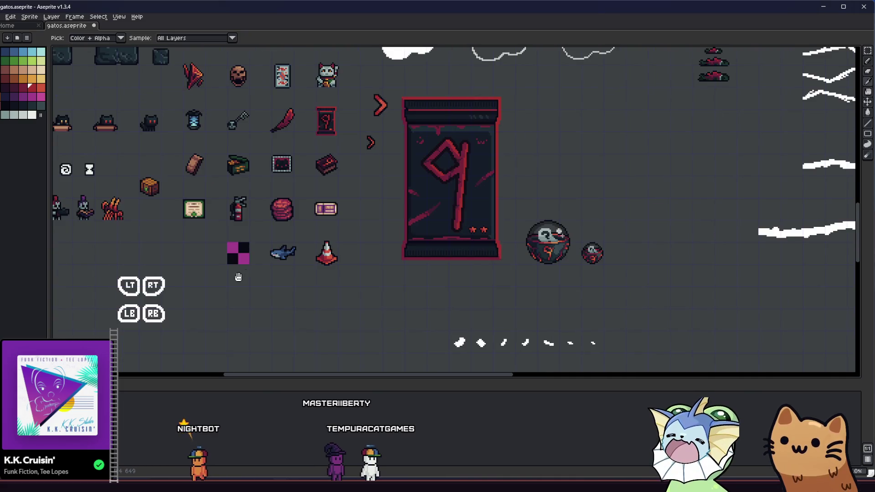
pyautogui.moveTo(242, 273); pyautogui.dragTo(385, 272)
pyautogui.moveTo(304, 264)
pyautogui.mouseDown()
pyautogui.moveTo(332, 264)
pyautogui.moveTo(281, 247)
pyautogui.mouseUp()
pyautogui.scroll(2, 441, 242)
pyautogui.scroll(3, 481, 212)
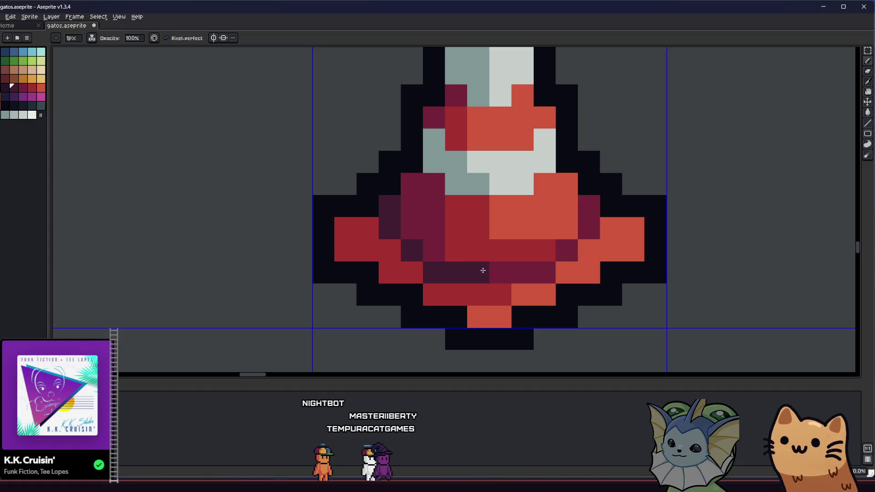
pyautogui.scroll(-3, 482, 271)
pyautogui.scroll(-1, 366, 287)
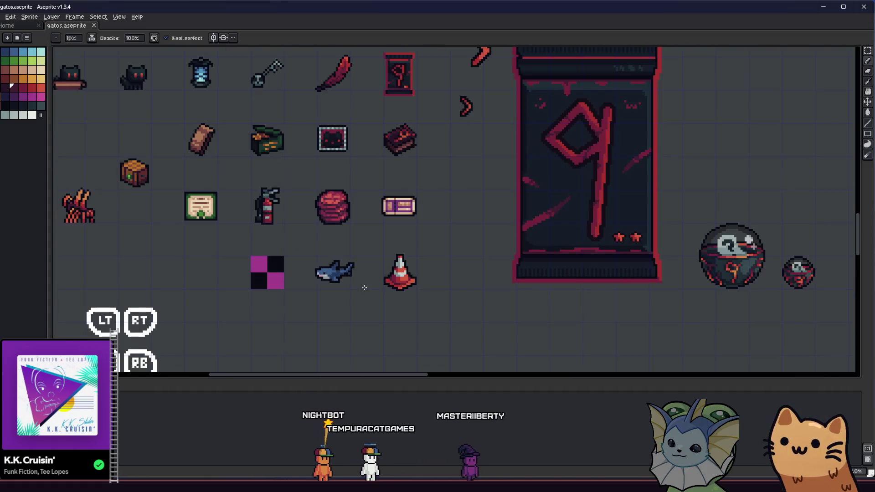
pyautogui.hscroll(2, 365, 287)
pyautogui.scroll(4, 322, 293)
pyautogui.press('i')
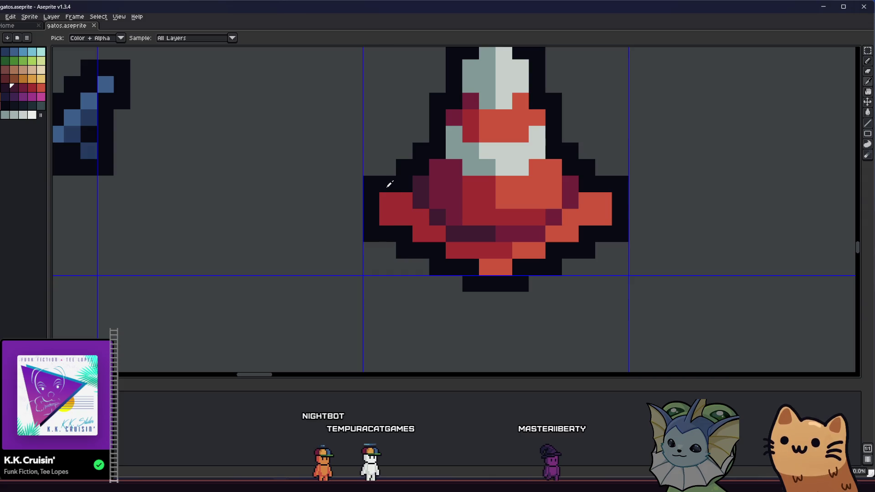
pyautogui.click(388, 202)
pyautogui.press('b')
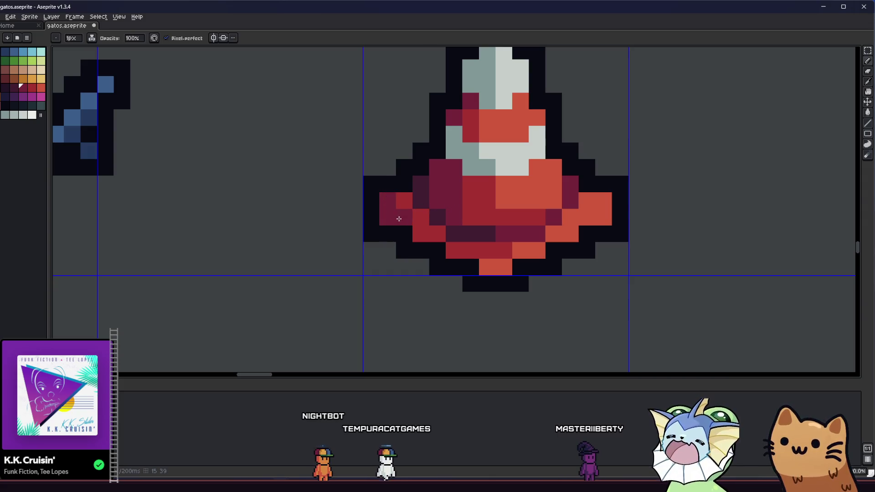
pyautogui.moveTo(409, 221); pyautogui.dragTo(488, 272)
pyautogui.scroll(-2, 488, 272)
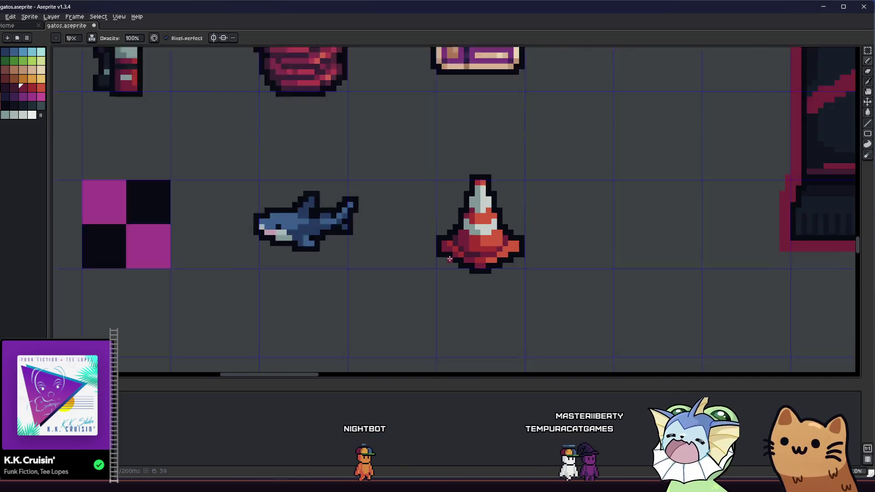
pyautogui.scroll(-3, 401, 265)
pyautogui.scroll(-2, 401, 266)
pyautogui.scroll(5, 411, 260)
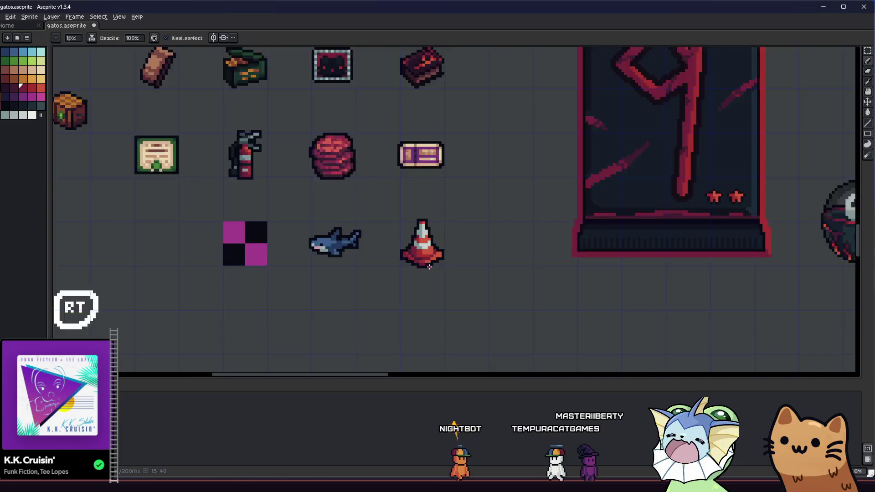
pyautogui.press('i')
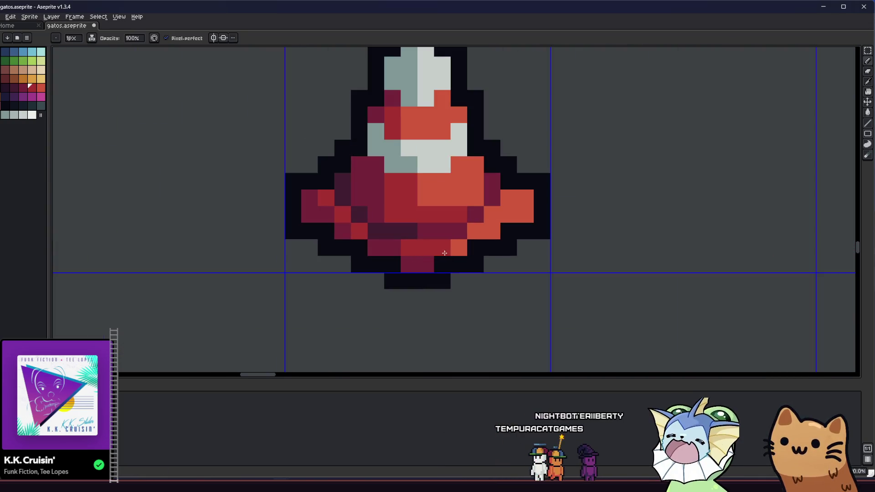
pyautogui.scroll(-3, 509, 215)
pyautogui.press('i')
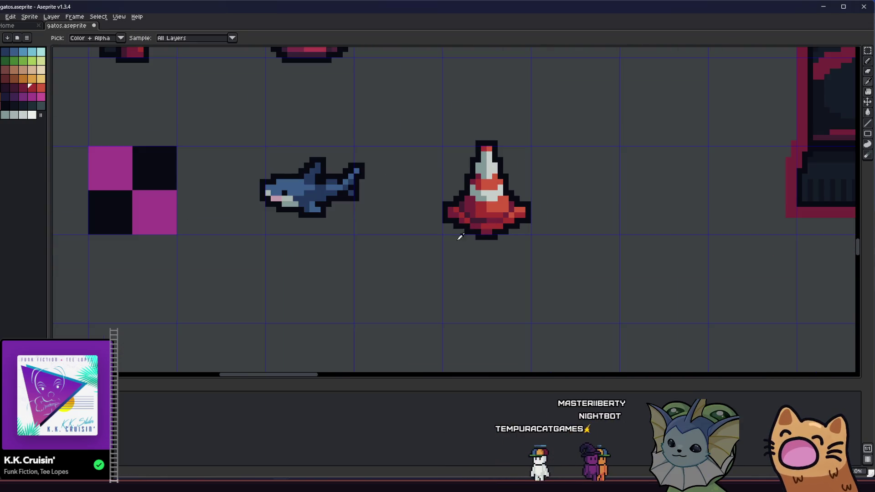
pyautogui.scroll(4, 510, 209)
pyautogui.press('i')
pyautogui.scroll(2, 501, 224)
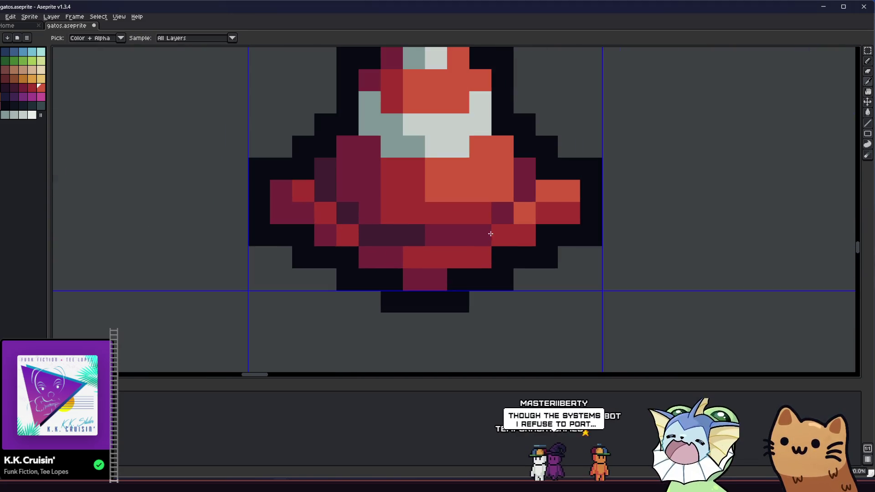
pyautogui.scroll(-4, 426, 244)
pyautogui.scroll(-3, 368, 276)
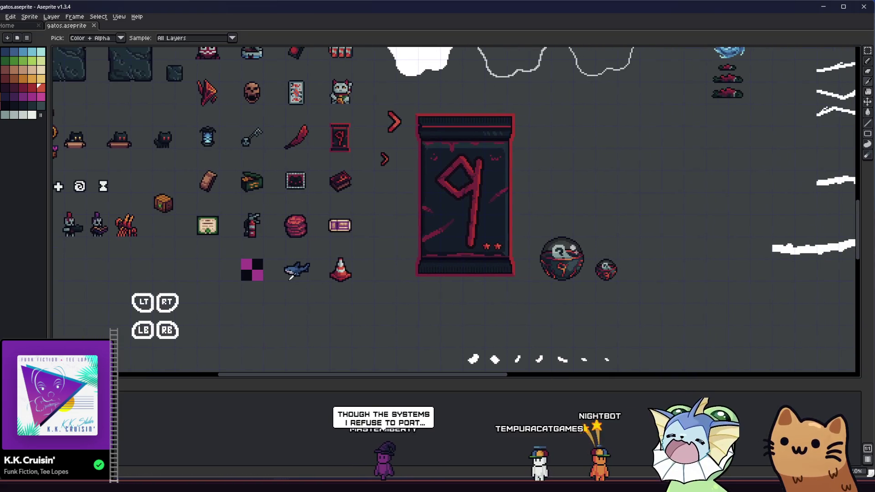
pyautogui.scroll(4, 346, 278)
pyautogui.moveTo(355, 278)
pyautogui.mouseDown()
pyautogui.moveTo(362, 264)
pyautogui.moveTo(414, 252)
pyautogui.moveTo(569, 263)
pyautogui.mouseUp()
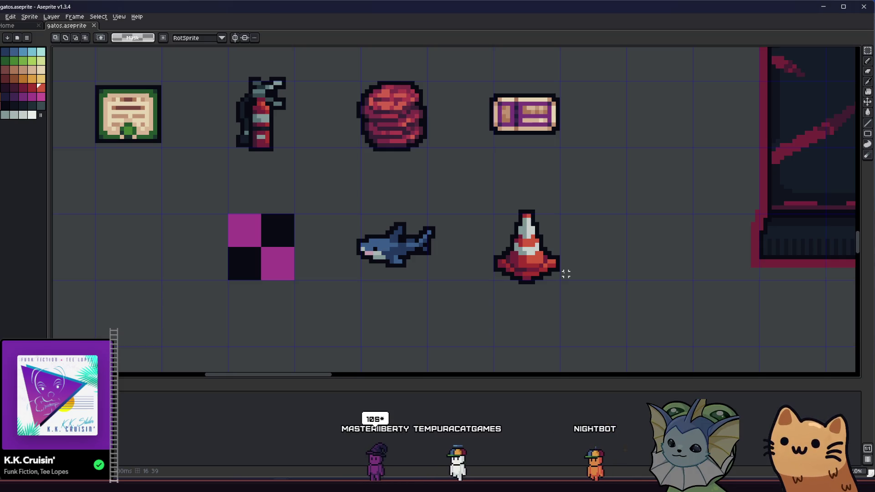
pyautogui.scroll(-2, 561, 274)
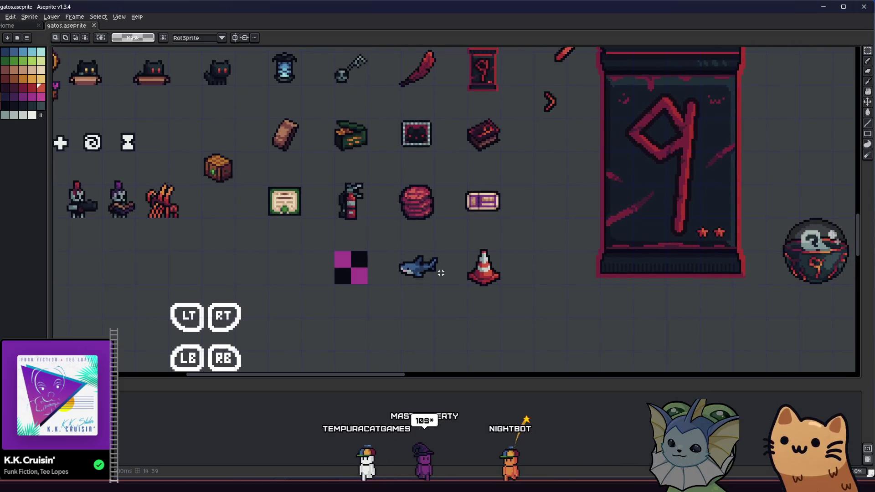
pyautogui.scroll(2, 431, 272)
pyautogui.scroll(2, 430, 272)
pyautogui.press('b')
pyautogui.scroll(-2, 396, 285)
pyautogui.scroll(-3, 396, 286)
pyautogui.scroll(3, 396, 287)
pyautogui.scroll(-2, 360, 296)
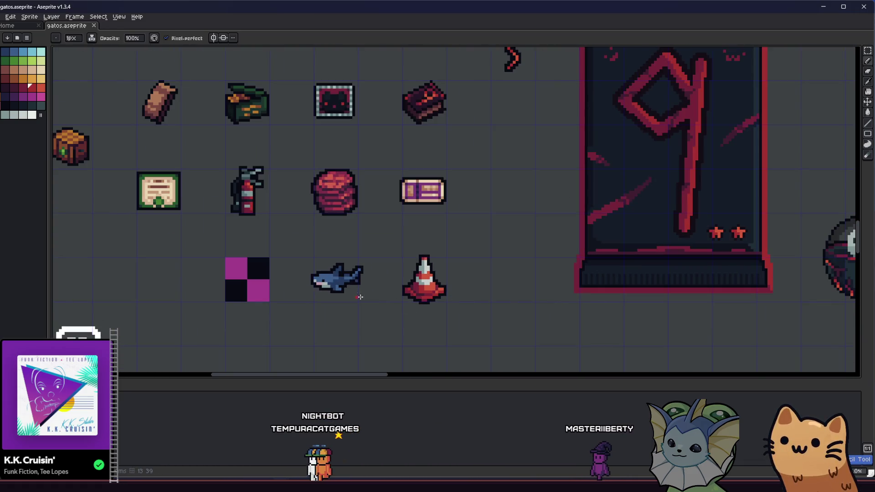
pyautogui.scroll(3, 360, 296)
pyautogui.press('i')
pyautogui.scroll(-5, 554, 262)
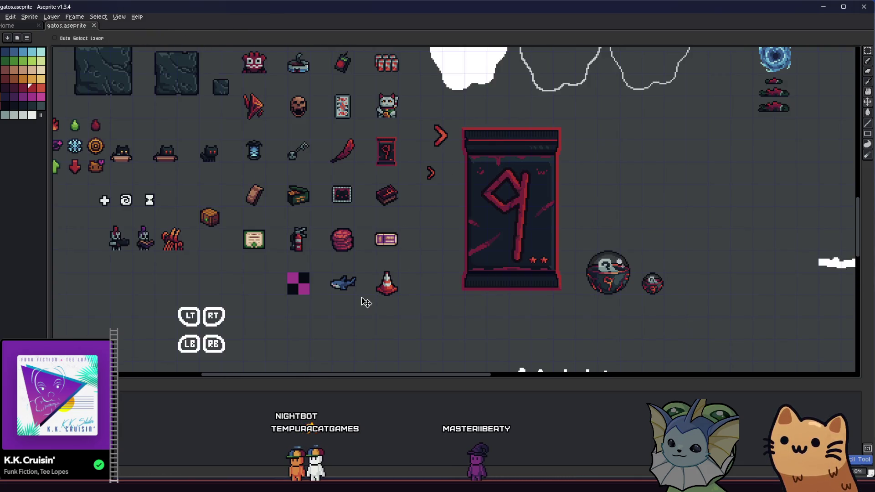
pyautogui.moveTo(364, 302); pyautogui.dragTo(332, 307)
pyautogui.press('m')
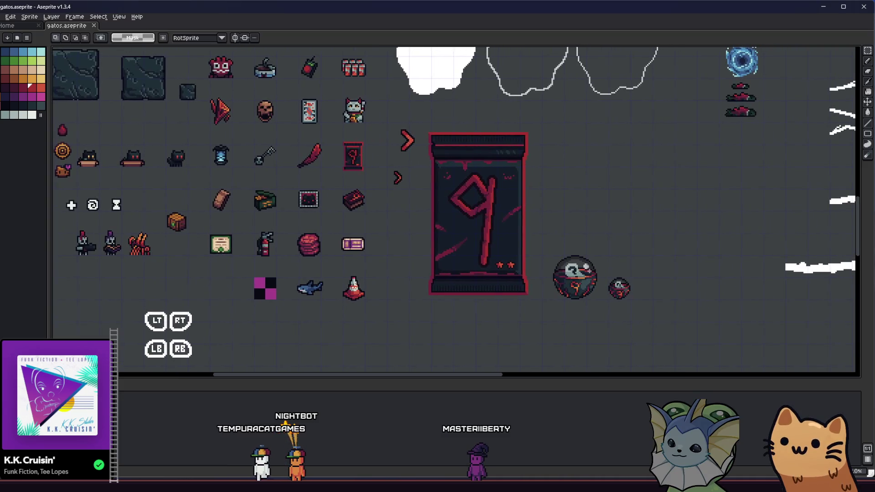
pyautogui.scroll(5, 319, 296)
pyautogui.press('i')
pyautogui.scroll(-2, 339, 275)
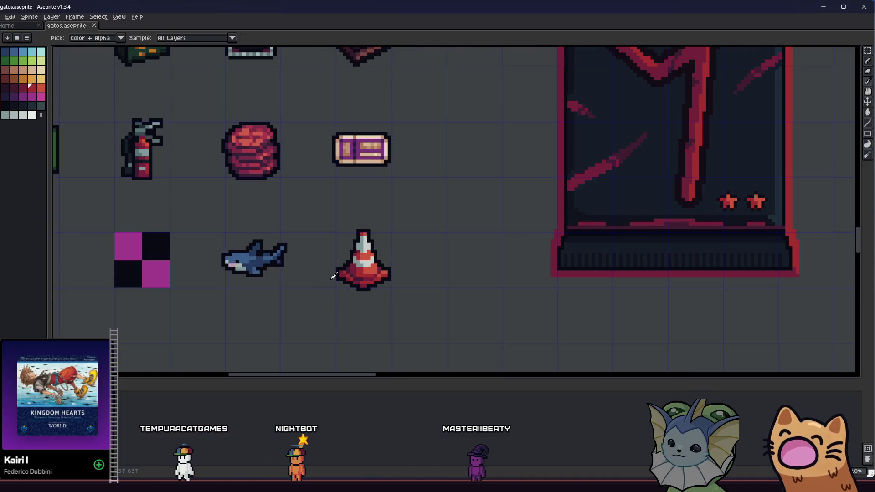
pyautogui.scroll(-2, 333, 273)
pyautogui.scroll(3, 375, 266)
pyautogui.moveTo(375, 266); pyautogui.dragTo(572, 256)
pyautogui.moveTo(412, 271); pyautogui.dragTo(407, 261)
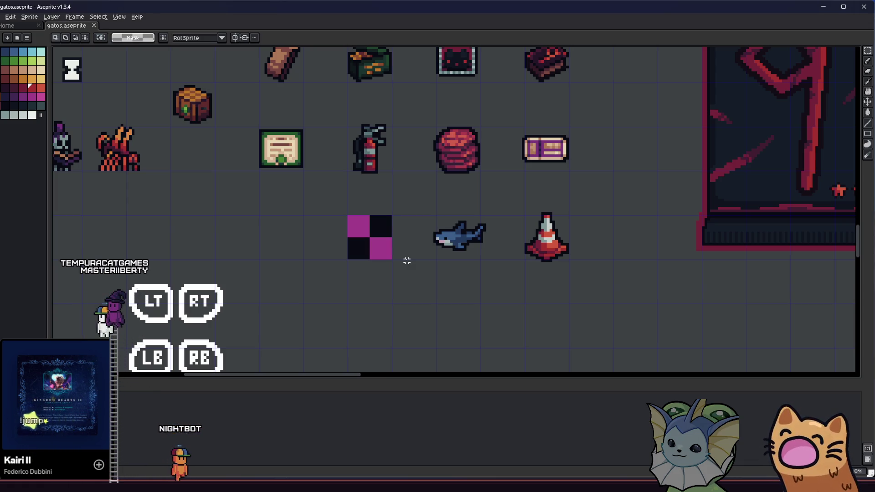
# Copy the dark-red and green lump sprite beside the blue portal into the cell below the shark
pyautogui.scroll(-4, 404, 256)
pyautogui.moveTo(428, 107)
pyautogui.mouseDown()
pyautogui.moveTo(409, 157)
pyautogui.moveTo(397, 294)
pyautogui.moveTo(371, 323)
pyautogui.mouseUp()
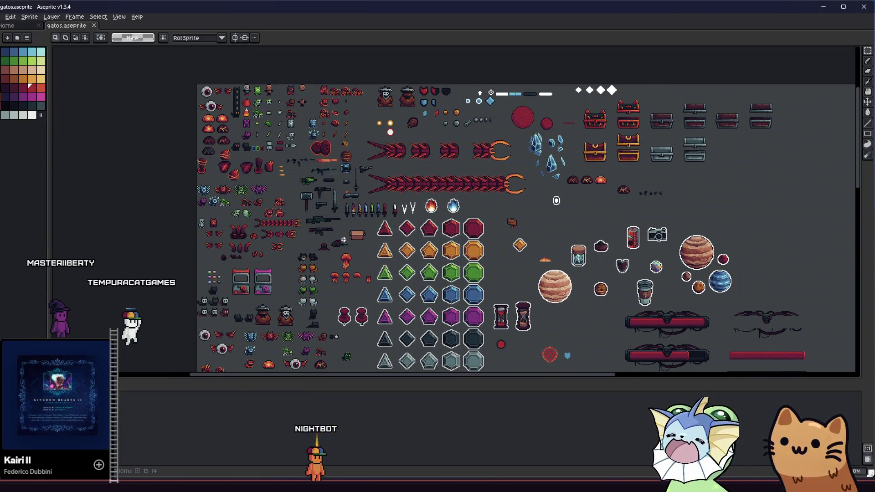
pyautogui.scroll(-1, 202, 203)
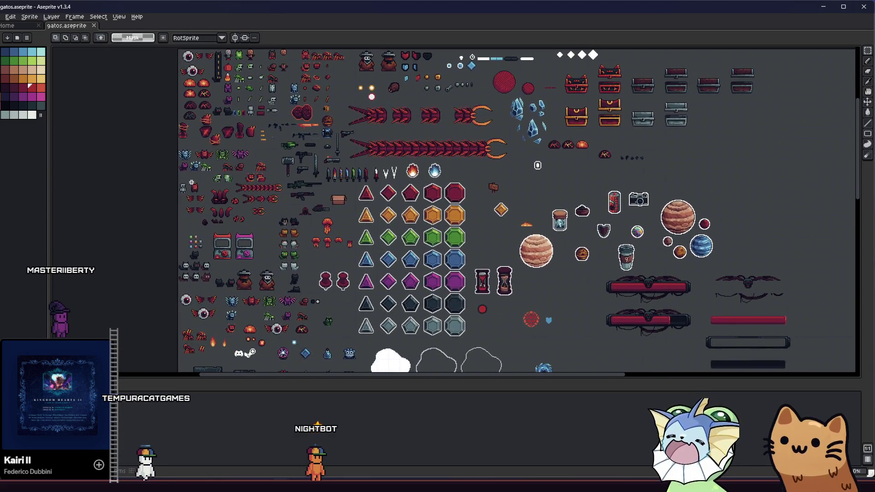
pyautogui.scroll(-10, 537, 182)
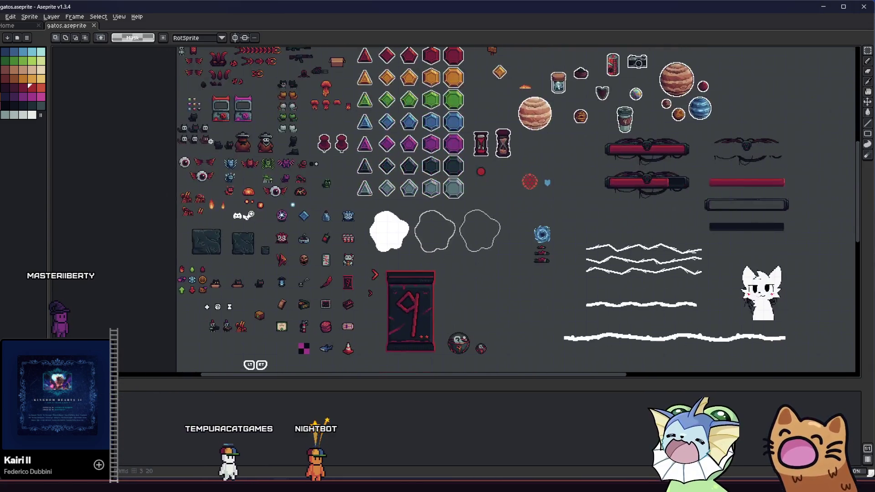
pyautogui.scroll(3, 483, 191)
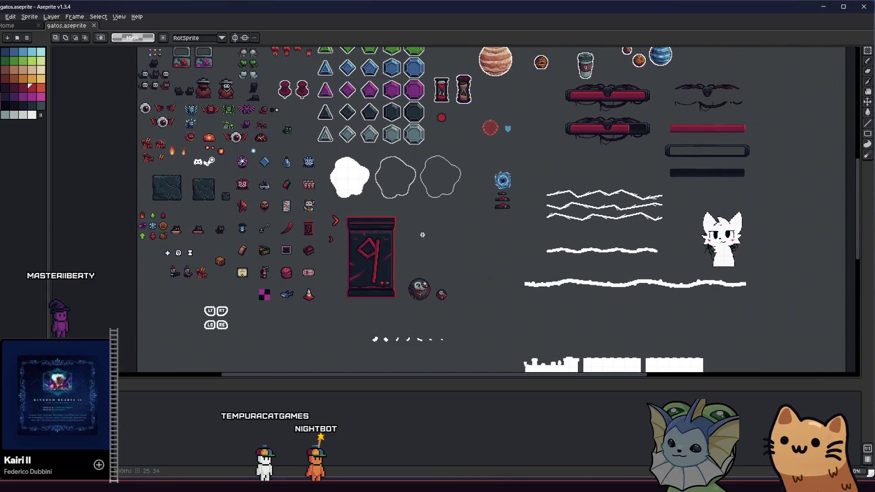
pyautogui.scroll(3, 483, 200)
pyautogui.moveTo(533, 141)
pyautogui.mouseDown()
pyautogui.moveTo(608, 184)
pyautogui.moveTo(557, 185)
pyautogui.moveTo(377, 242)
pyautogui.moveTo(298, 312)
pyautogui.moveTo(215, 342)
pyautogui.mouseUp()
pyautogui.scroll(-3, 557, 186)
pyautogui.scroll(3, 376, 241)
pyautogui.scroll(-3, 299, 312)
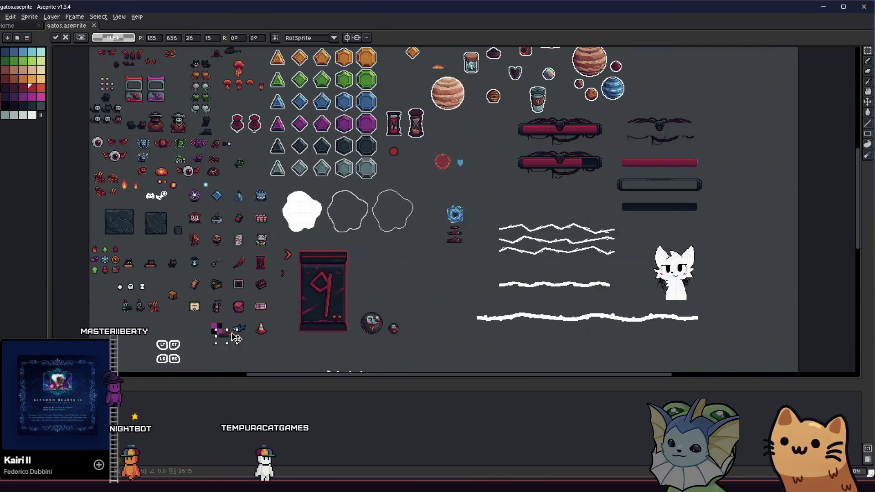
pyautogui.scroll(3, 215, 341)
pyautogui.moveTo(270, 281); pyautogui.dragTo(324, 280)
pyautogui.click(361, 284)
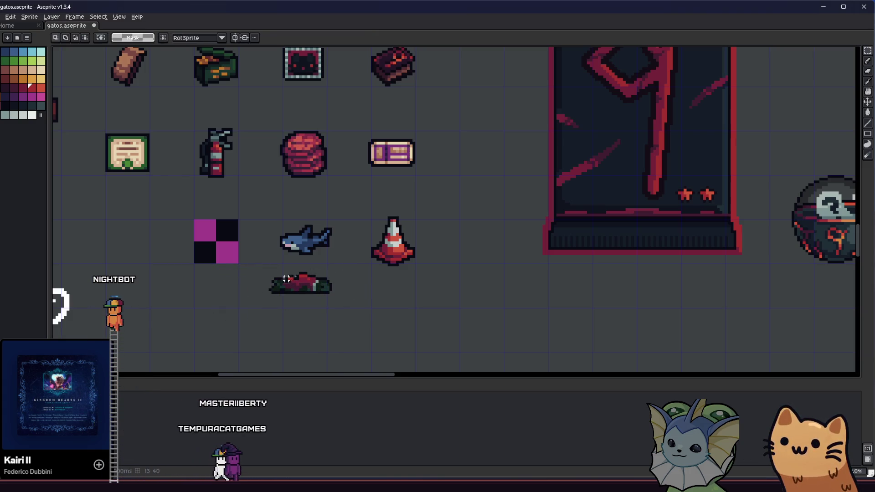
# Rotate the red-green item below the shark about 26.6 degrees and apply the transform
pyautogui.scroll(1, 297, 276)
pyautogui.scroll(1, 269, 272)
pyautogui.scroll(-1, 268, 271)
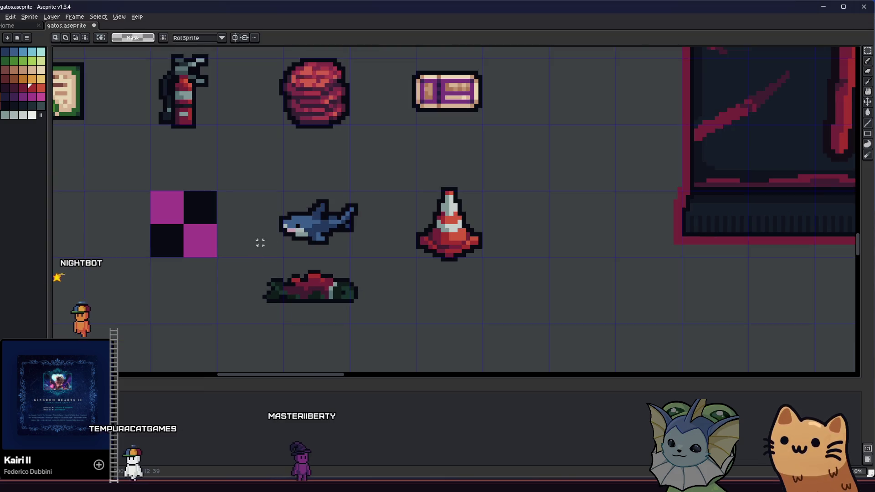
pyautogui.scroll(1, 260, 242)
pyautogui.moveTo(246, 256); pyautogui.dragTo(387, 319)
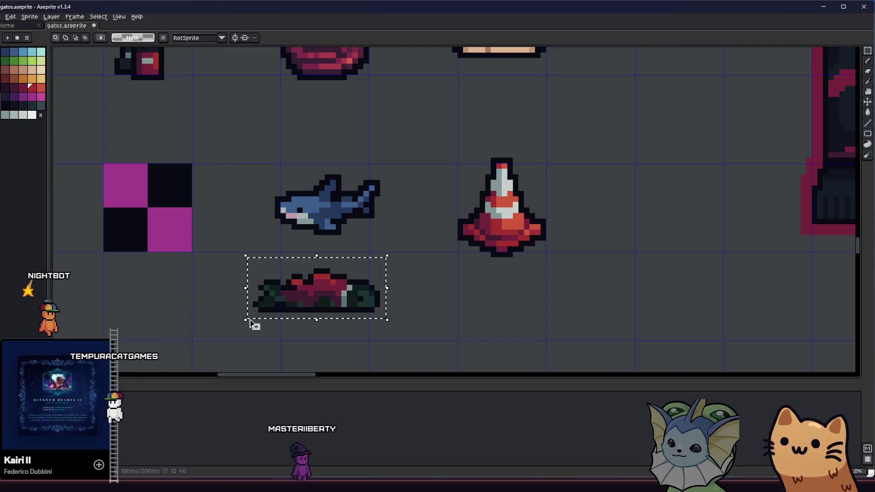
pyautogui.moveTo(243, 324)
pyautogui.mouseDown()
pyautogui.moveTo(299, 342)
pyautogui.moveTo(267, 312)
pyautogui.moveTo(307, 346)
pyautogui.moveTo(292, 338)
pyautogui.moveTo(316, 341)
pyautogui.mouseUp()
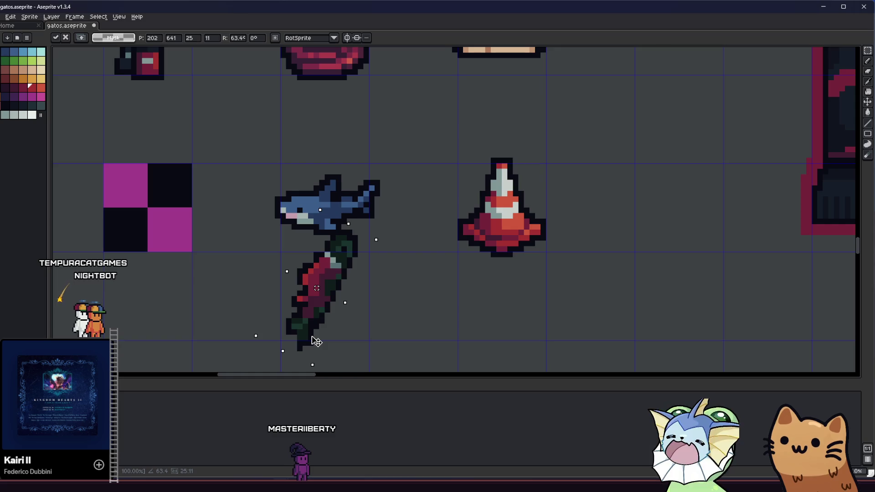
pyautogui.moveTo(314, 342)
pyautogui.mouseDown()
pyautogui.moveTo(283, 307)
pyautogui.moveTo(293, 273)
pyautogui.moveTo(300, 302)
pyautogui.moveTo(336, 322)
pyautogui.moveTo(322, 313)
pyautogui.mouseUp()
pyautogui.hotkey('ctrl', 'd')
pyautogui.hotkey('ctrl', 'd')
# Shift the item's left part and a chunk of its left edge one pixel right
pyautogui.moveTo(437, 278); pyautogui.dragTo(362, 331)
pyautogui.scroll(-1, 380, 316)
pyautogui.scroll(4, 319, 301)
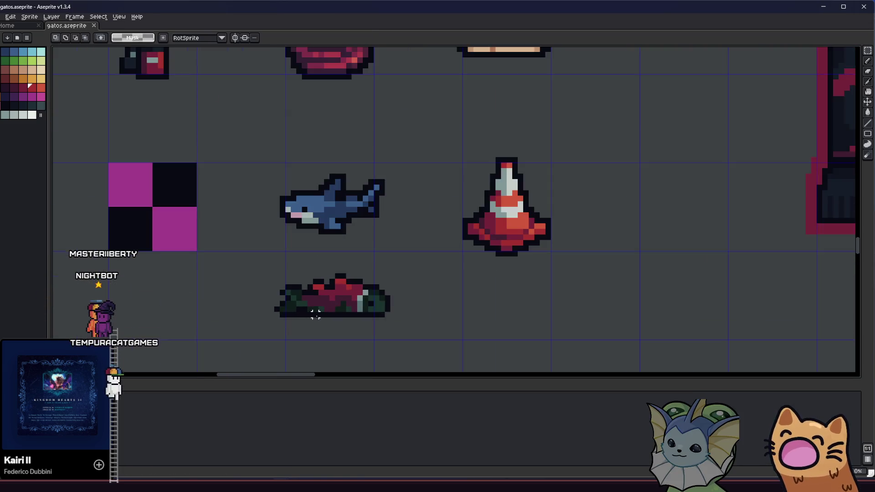
pyautogui.moveTo(246, 262)
pyautogui.mouseDown()
pyautogui.moveTo(358, 342)
pyautogui.moveTo(308, 342)
pyautogui.moveTo(314, 347)
pyautogui.mouseUp()
pyautogui.moveTo(259, 305)
pyautogui.mouseDown()
pyautogui.moveTo(275, 304)
pyautogui.moveTo(262, 295)
pyautogui.mouseUp()
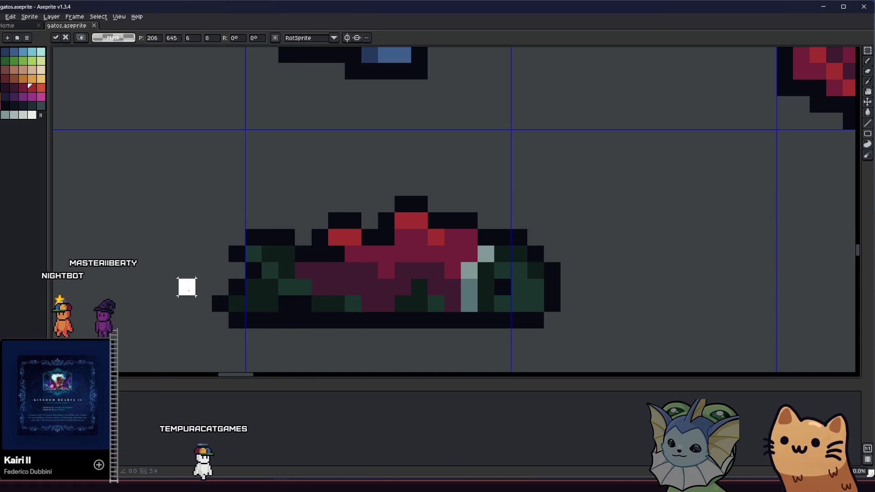
pyautogui.scroll(-1, 187, 288)
pyautogui.moveTo(203, 224); pyautogui.dragTo(262, 327)
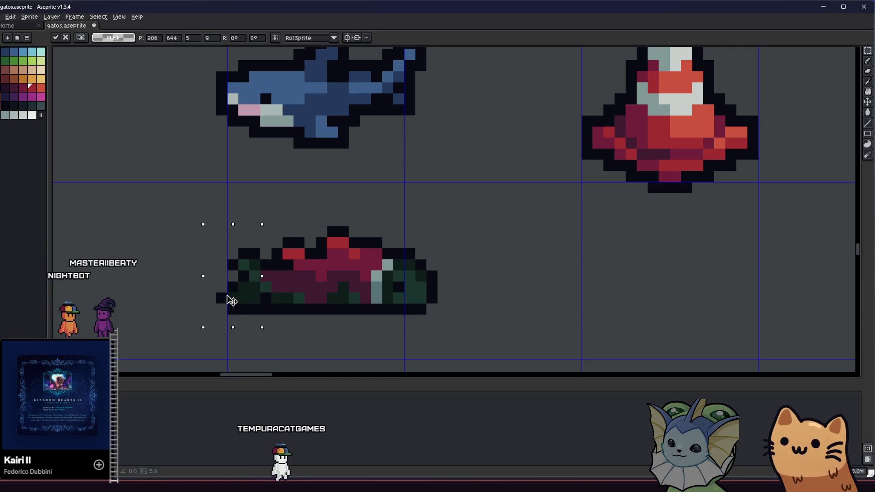
pyautogui.press('Return')
pyautogui.scroll(-4, 231, 301)
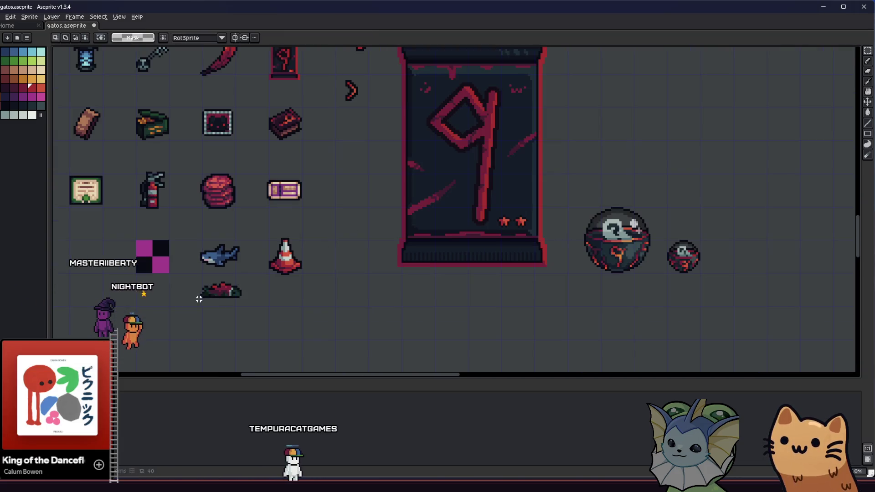
pyautogui.scroll(4, 187, 299)
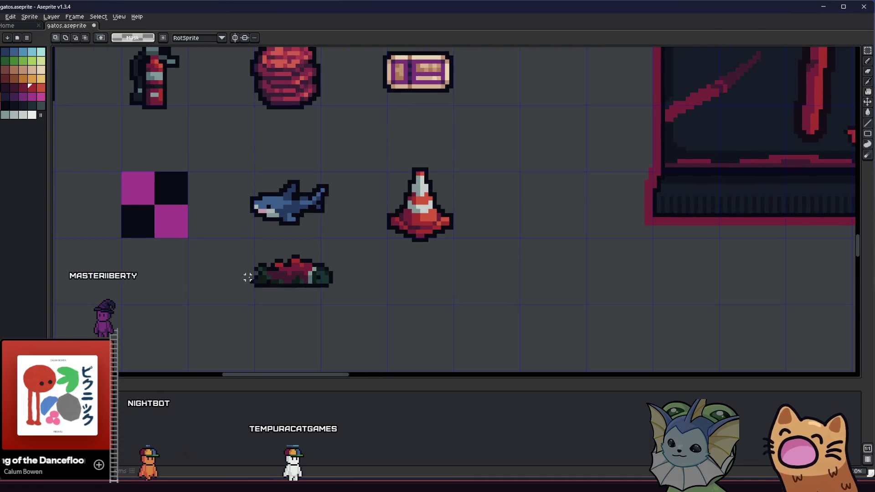
# Nudge the whole red-green item two pixels right and deselect it
pyautogui.moveTo(264, 186); pyautogui.dragTo(422, 321)
pyautogui.press('Right')
pyautogui.press('Right')
pyautogui.press('Return')
pyautogui.scroll(-4, 272, 258)
pyautogui.hotkey('ctrl', 'd')
pyautogui.scroll(-2, 216, 274)
pyautogui.scroll(5, 231, 277)
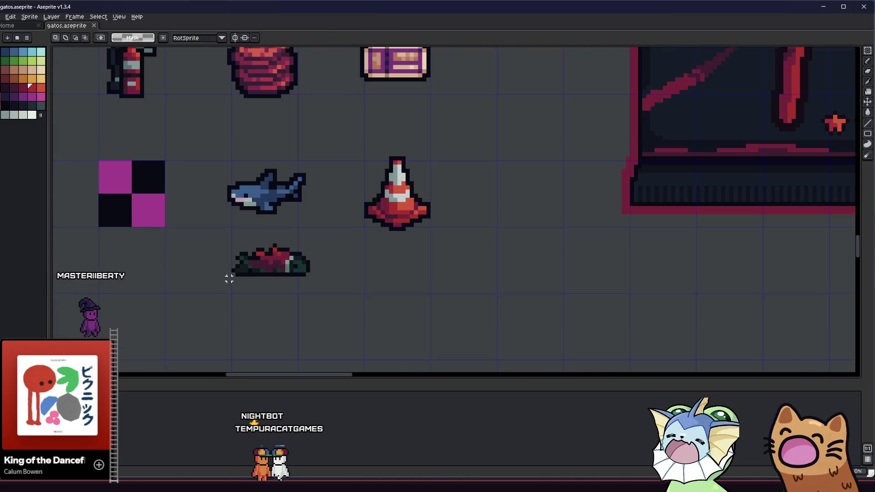
# Nudge a wider left portion of the item one pixel right
pyautogui.moveTo(299, 196); pyautogui.dragTo(181, 298)
pyautogui.moveTo(172, 197); pyautogui.dragTo(316, 299)
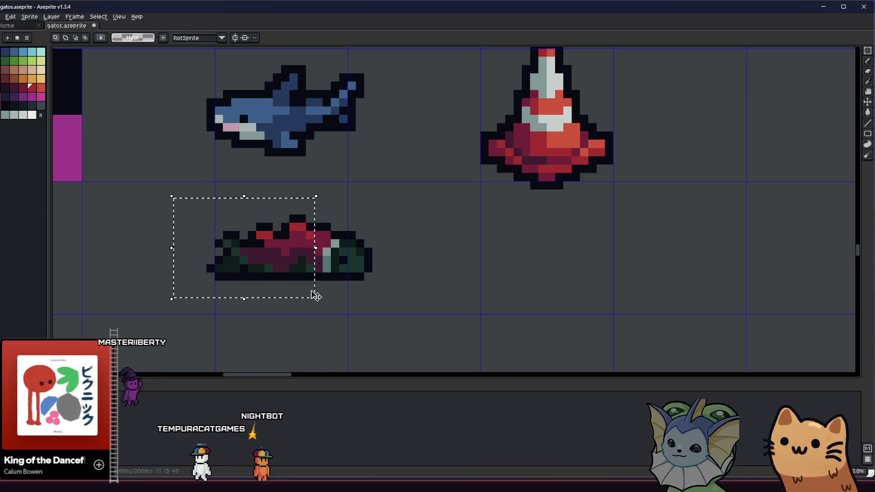
pyautogui.press('Right')
pyautogui.scroll(1, 441, 293)
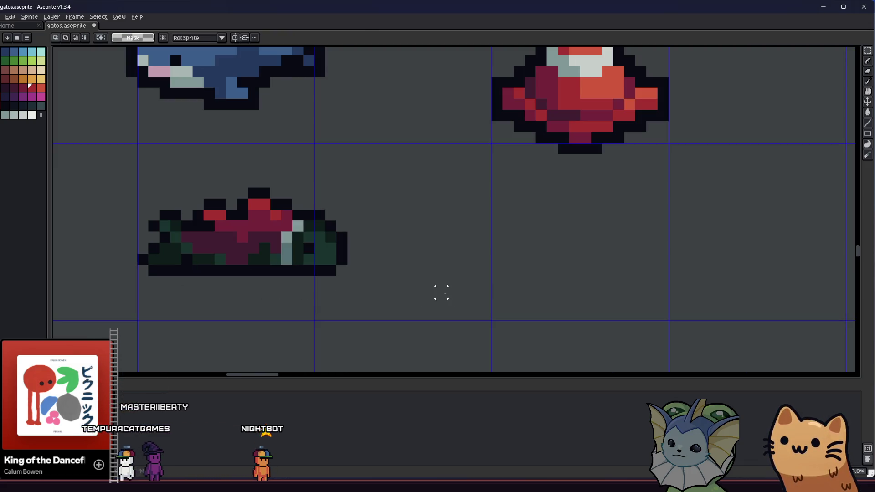
# Move the whole item two pixels left so it sits centred in its cell
pyautogui.hscroll(-2, 365, 280)
pyautogui.moveTo(181, 154); pyautogui.dragTo(469, 310)
pyautogui.press('Left')
pyautogui.press('Left')
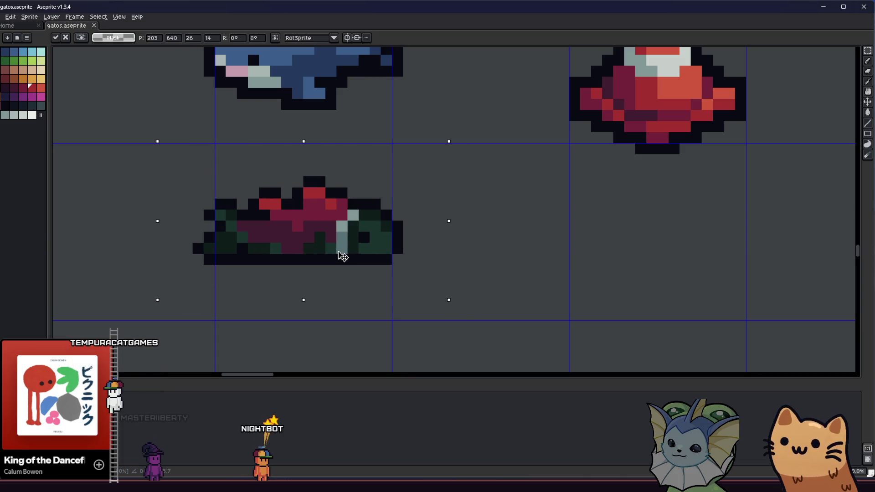
pyautogui.scroll(-3, 349, 264)
pyautogui.click(299, 304)
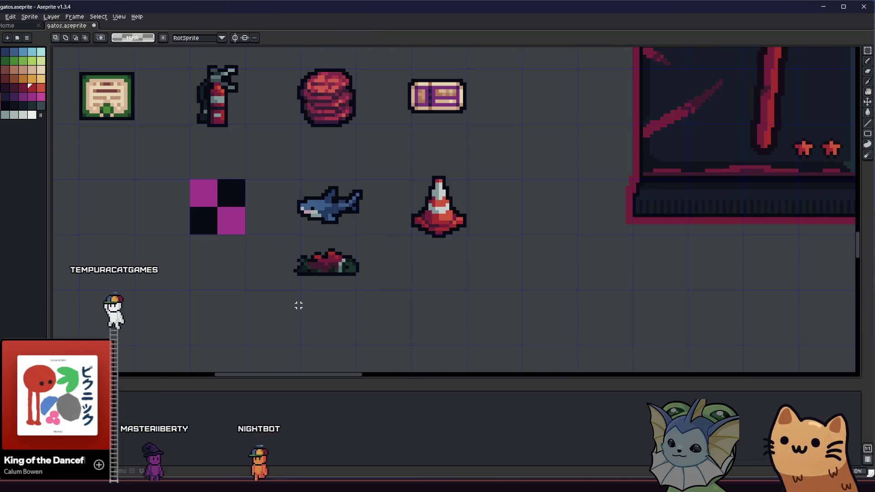
pyautogui.scroll(1, 303, 308)
pyautogui.scroll(2, 310, 302)
pyautogui.scroll(2, 309, 289)
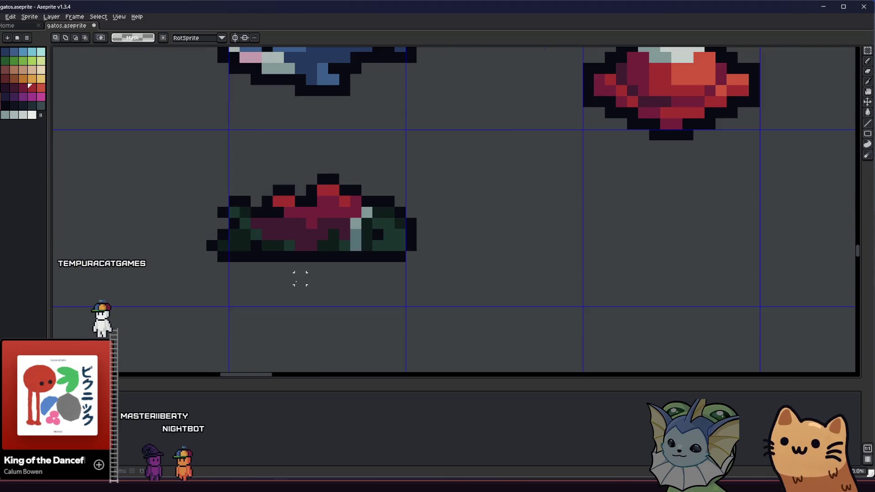
pyautogui.moveTo(299, 279); pyautogui.dragTo(353, 289)
pyautogui.scroll(-2, 354, 300)
# Try selecting the bottom item's pixels by colour with contiguous selection turned off
pyautogui.moveTo(249, 204); pyautogui.dragTo(490, 313)
pyautogui.press('w')
pyautogui.click(375, 288)
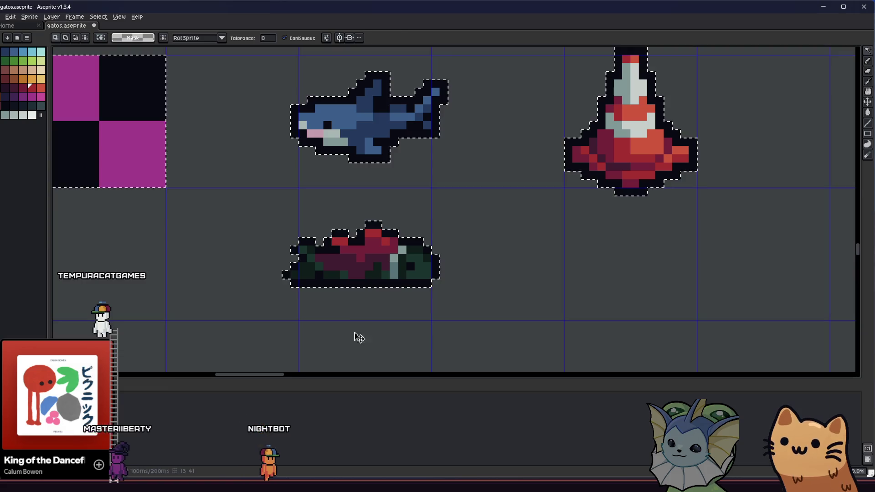
pyautogui.press('m')
pyautogui.moveTo(214, 153); pyautogui.dragTo(482, 313)
pyautogui.moveTo(247, 219); pyautogui.dragTo(490, 305)
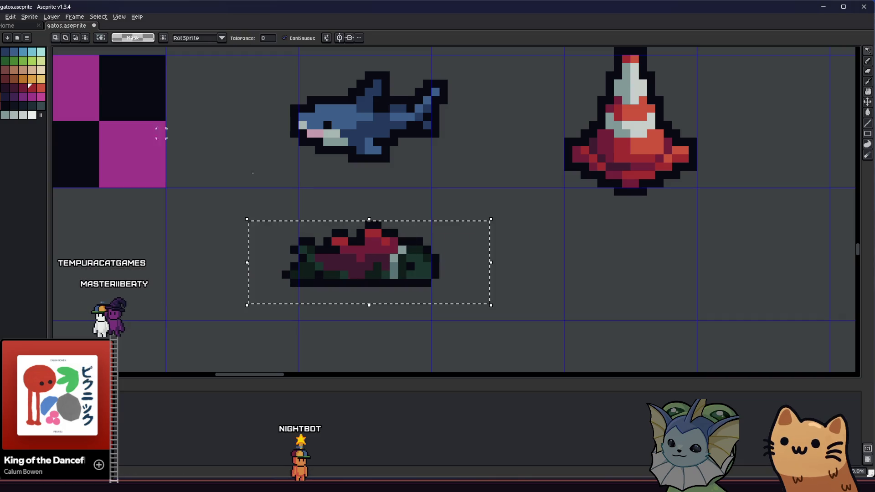
pyautogui.click(84, 39)
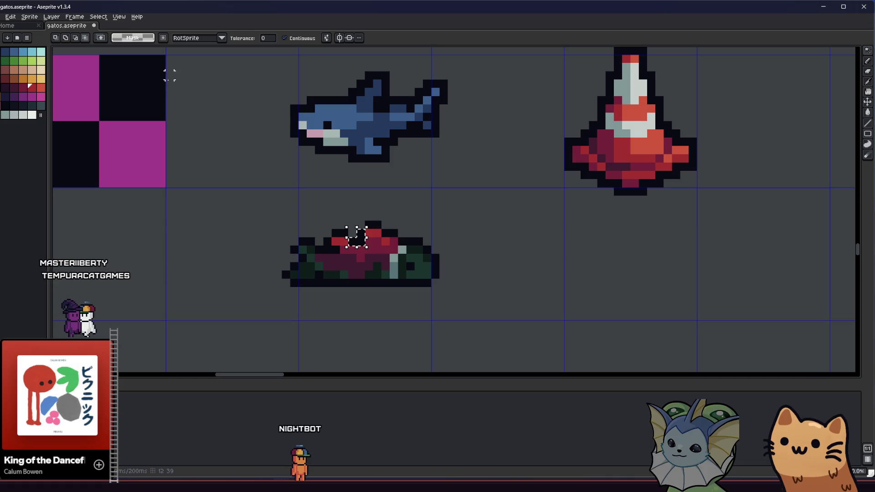
pyautogui.click(283, 38)
pyautogui.click(411, 267)
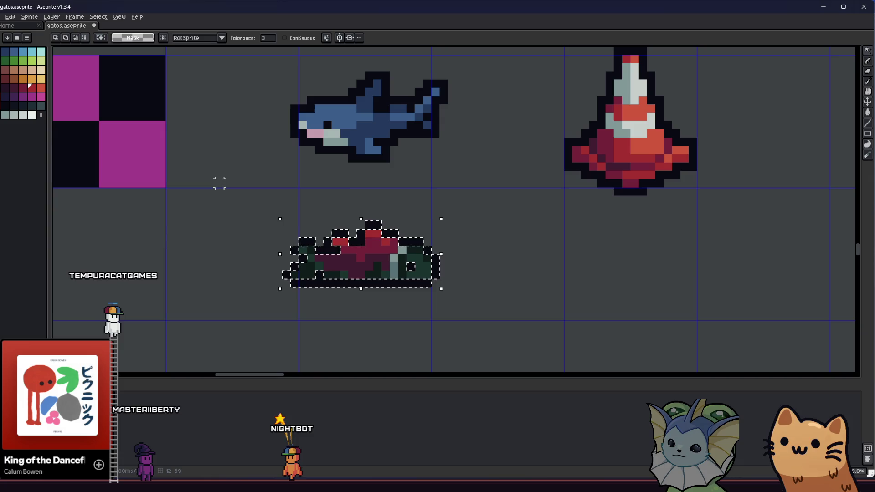
pyautogui.hotkey('ctrl', 'd')
# Box-select the red-green item and add an outline in the dark idx-37 colour
pyautogui.hscroll(1, 234, 215)
pyautogui.press('m')
pyautogui.moveTo(233, 213); pyautogui.dragTo(426, 315)
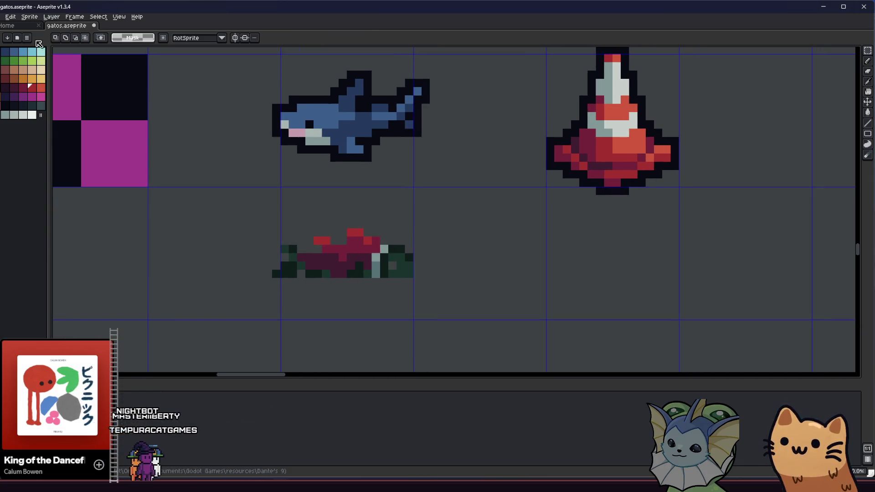
pyautogui.moveTo(227, 199)
pyautogui.mouseDown()
pyautogui.moveTo(468, 316)
pyautogui.moveTo(471, 326)
pyautogui.mouseUp()
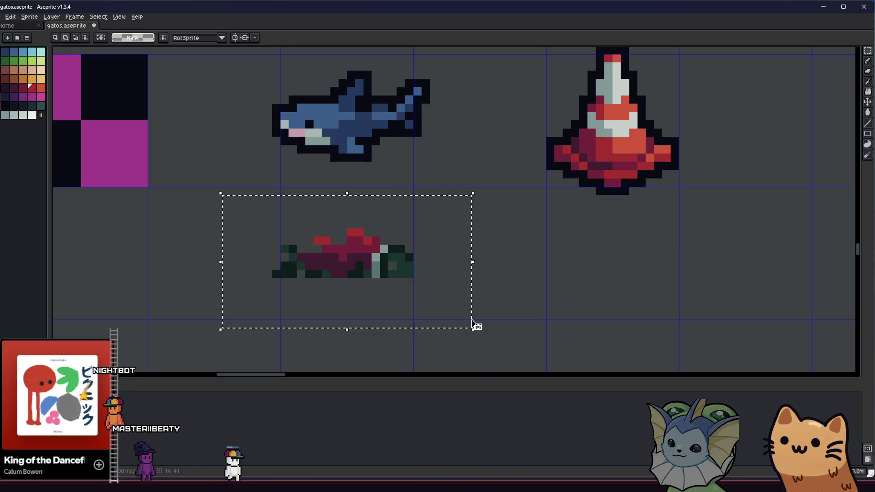
pyautogui.hotkey('shift', 'o')
pyautogui.click(545, 177)
pyautogui.click(534, 188)
pyautogui.click(544, 210)
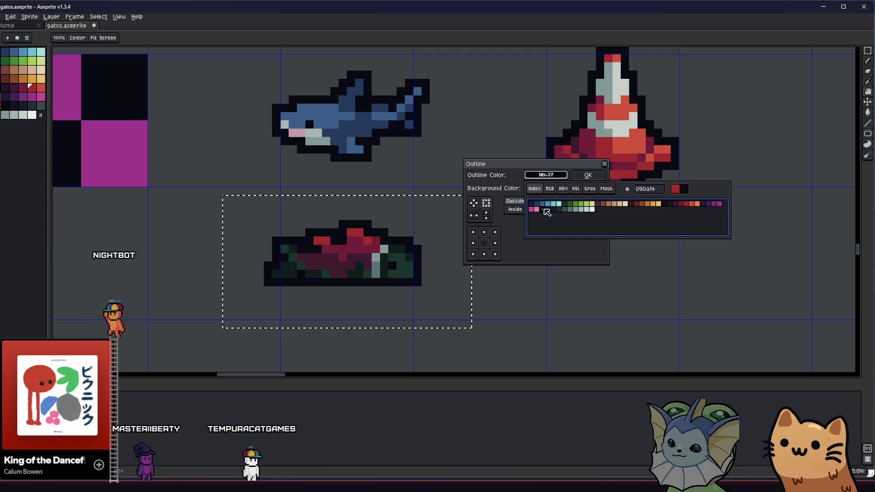
pyautogui.click(588, 175)
# With the Pencil, recolour the stray red pixel and erase extra outline pixels at bottom-right
pyautogui.press('b')
pyautogui.scroll(1, 418, 282)
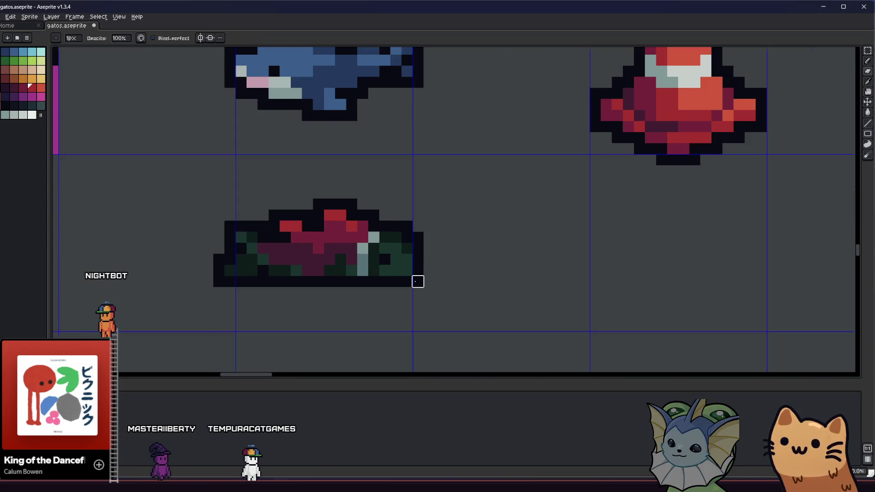
pyautogui.scroll(-2, 418, 282)
pyautogui.scroll(2, 438, 275)
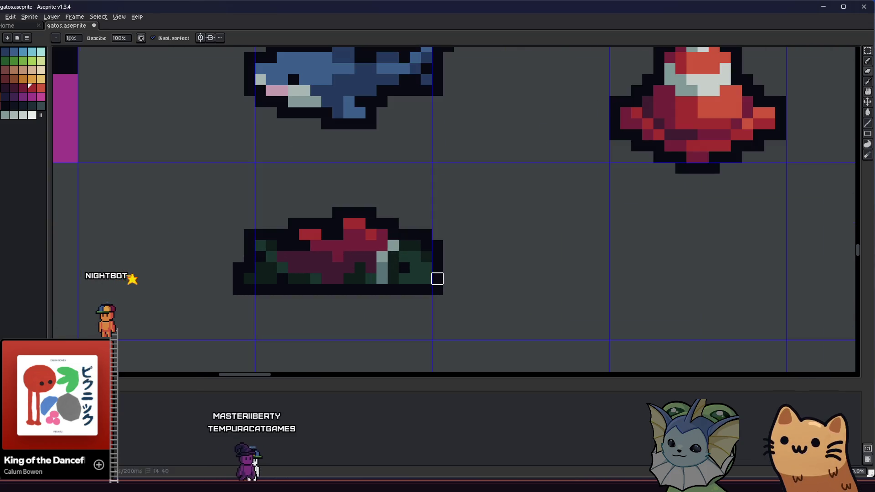
pyautogui.keyDown('alt'); pyautogui.click(427, 281); pyautogui.keyUp('alt')
pyautogui.click(426, 279)
pyautogui.rightClick(431, 289)
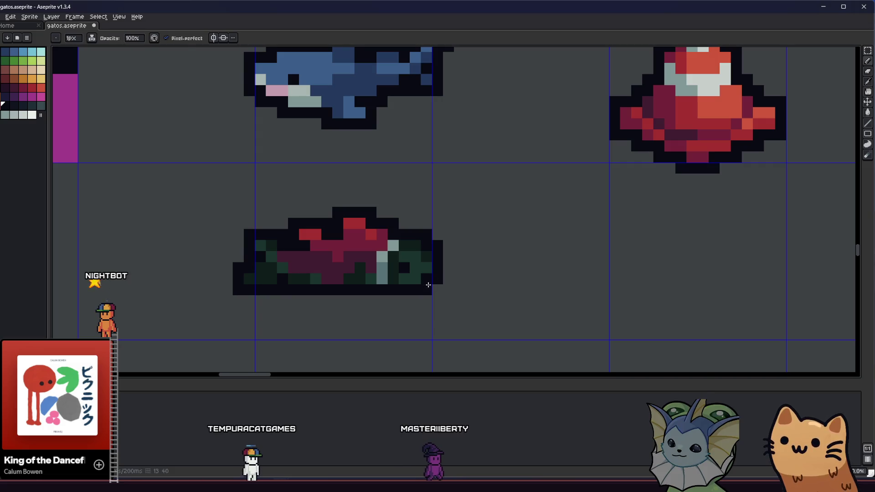
pyautogui.scroll(-5, 363, 307)
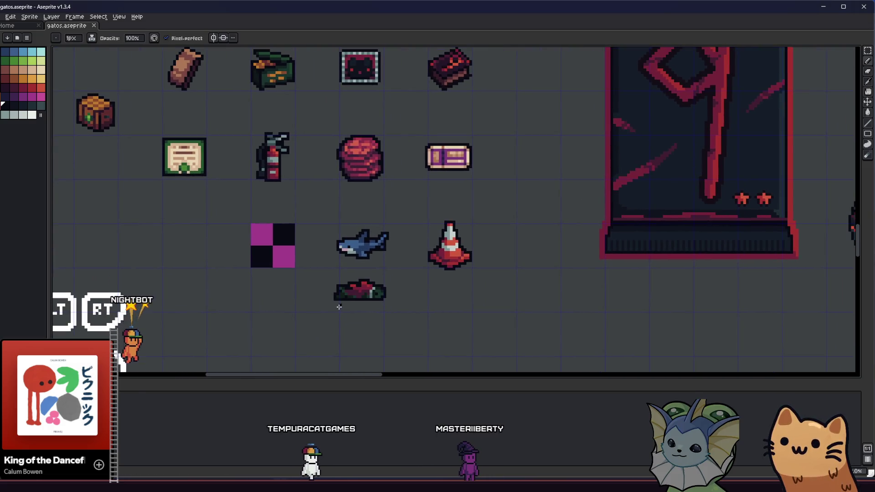
# Rotate the red-green item to 45° and shift it up-right within its cell
pyautogui.scroll(4, 344, 306)
pyautogui.press('m')
pyautogui.moveTo(261, 224); pyautogui.dragTo(471, 326)
pyautogui.moveTo(254, 333)
pyautogui.mouseDown()
pyautogui.moveTo(285, 351)
pyautogui.moveTo(345, 356)
pyautogui.mouseUp()
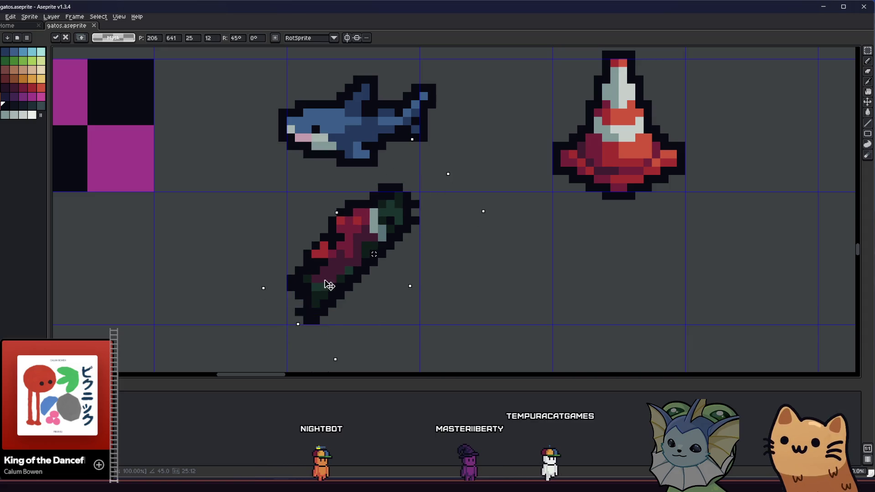
pyautogui.moveTo(322, 305); pyautogui.dragTo(330, 289)
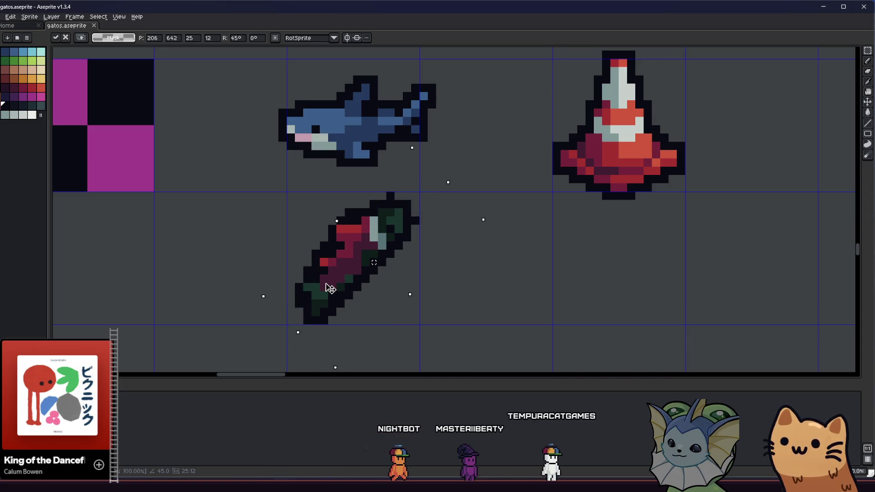
pyautogui.press('Escape')
pyautogui.moveTo(251, 331)
pyautogui.mouseDown()
pyautogui.moveTo(367, 348)
pyautogui.moveTo(323, 336)
pyautogui.moveTo(337, 338)
pyautogui.mouseUp()
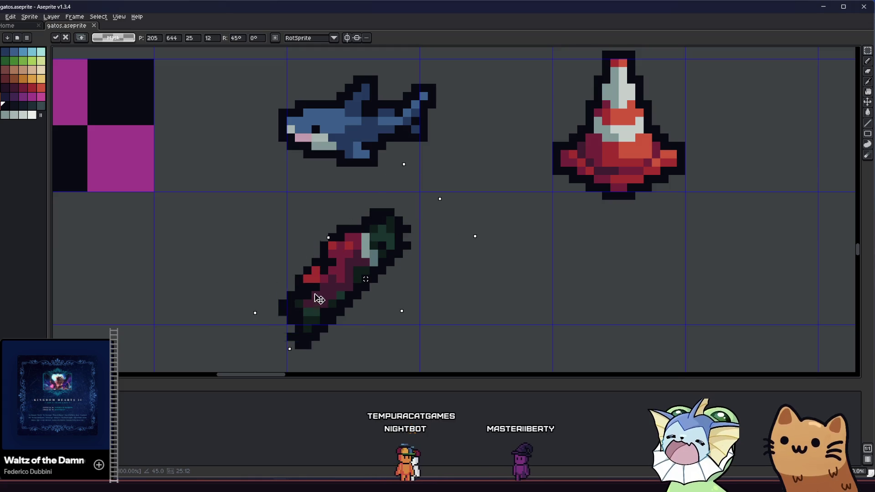
pyautogui.moveTo(312, 302); pyautogui.dragTo(333, 288)
pyautogui.click(248, 295)
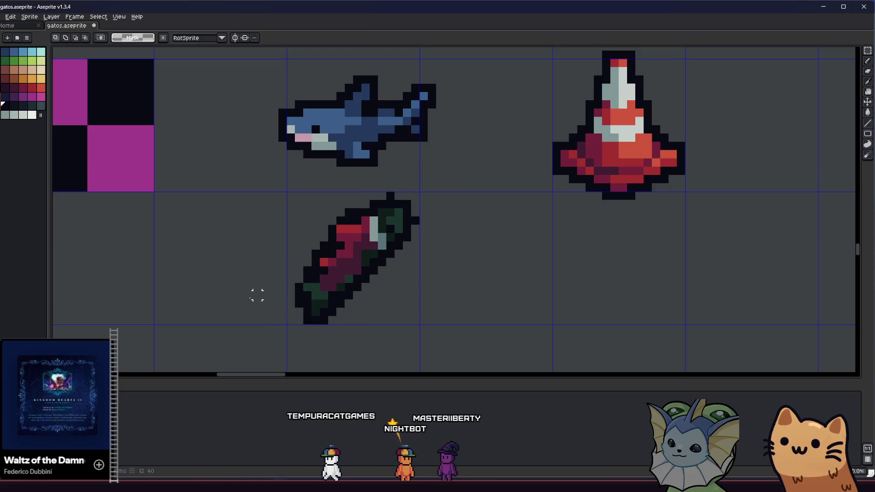
# Zoom in on the rotated item and sample one of its colours with the Eyedropper
pyautogui.scroll(1, 310, 322)
pyautogui.scroll(-2, 304, 318)
pyautogui.press('i')
pyautogui.scroll(2, 332, 230)
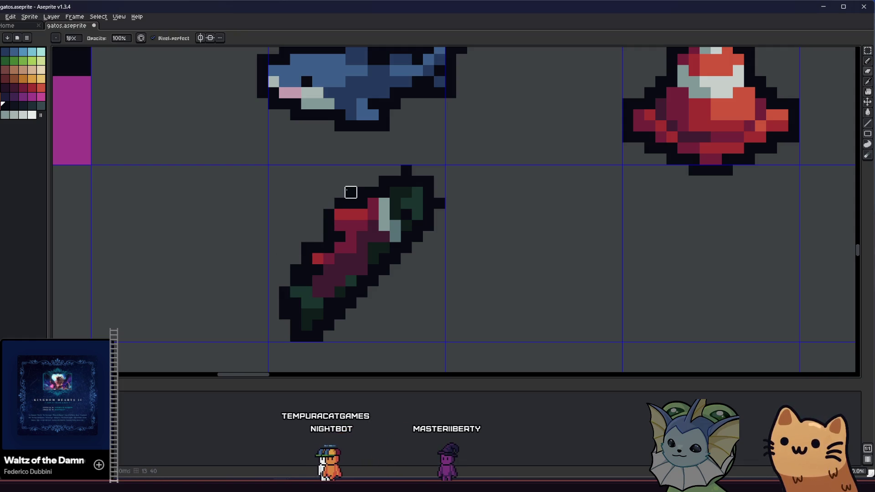
pyautogui.scroll(-2, 254, 289)
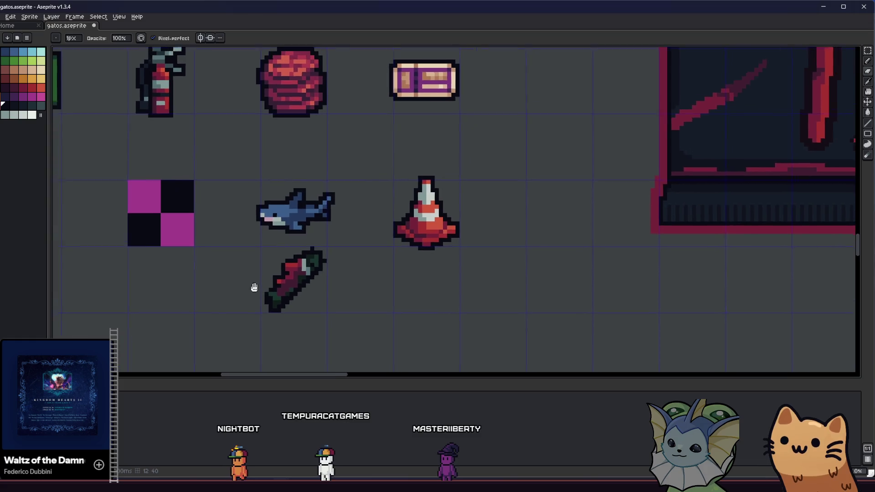
pyautogui.scroll(3, 284, 258)
pyautogui.scroll(-2, 245, 287)
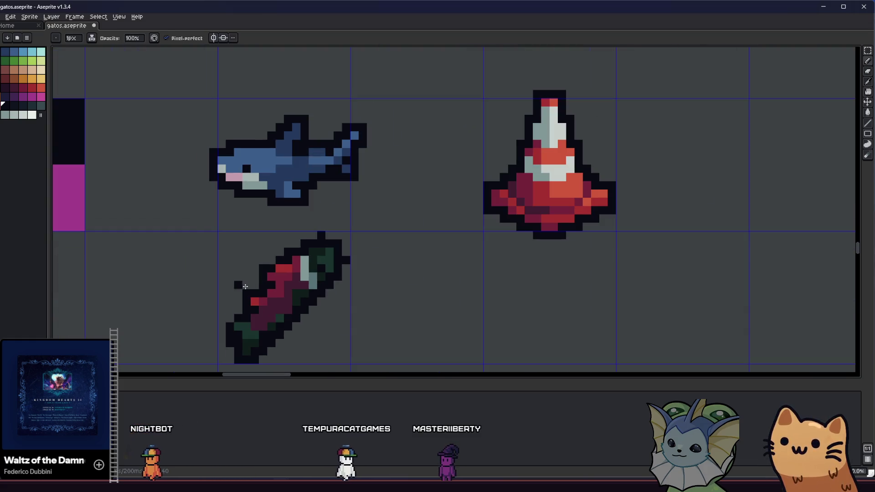
pyautogui.scroll(-3, 266, 286)
pyautogui.scroll(3, 273, 282)
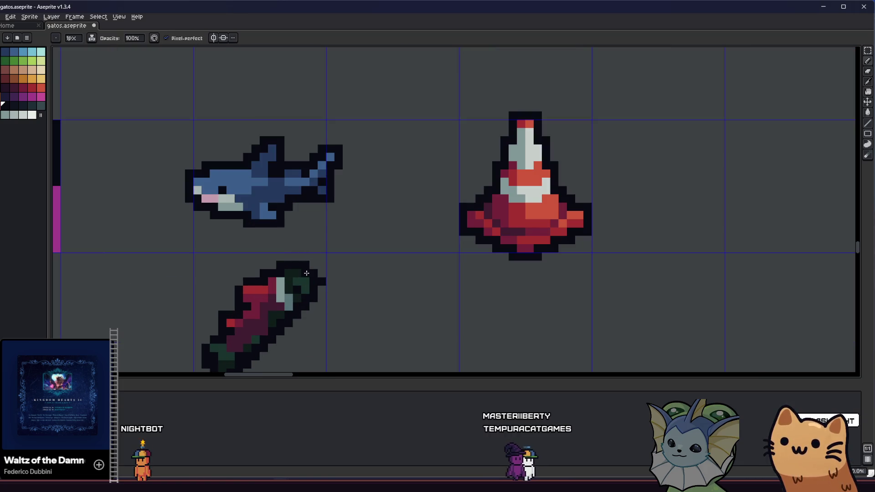
pyautogui.scroll(-3, 314, 265)
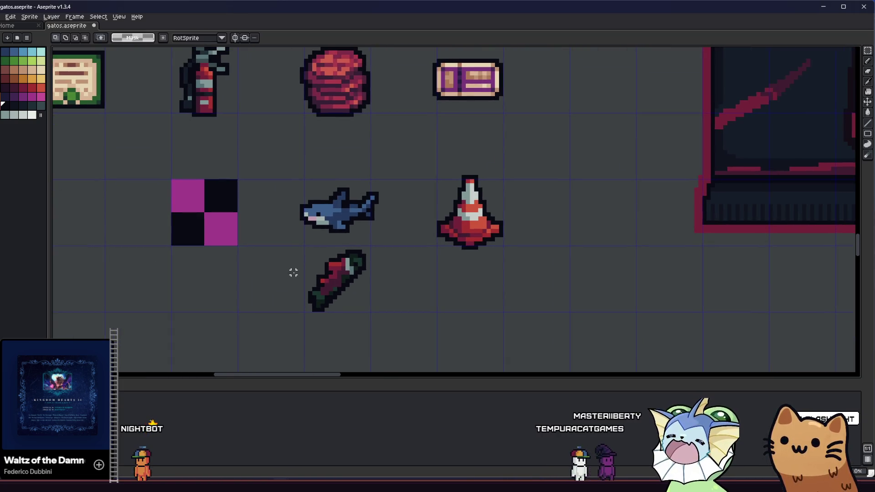
pyautogui.scroll(3, 304, 287)
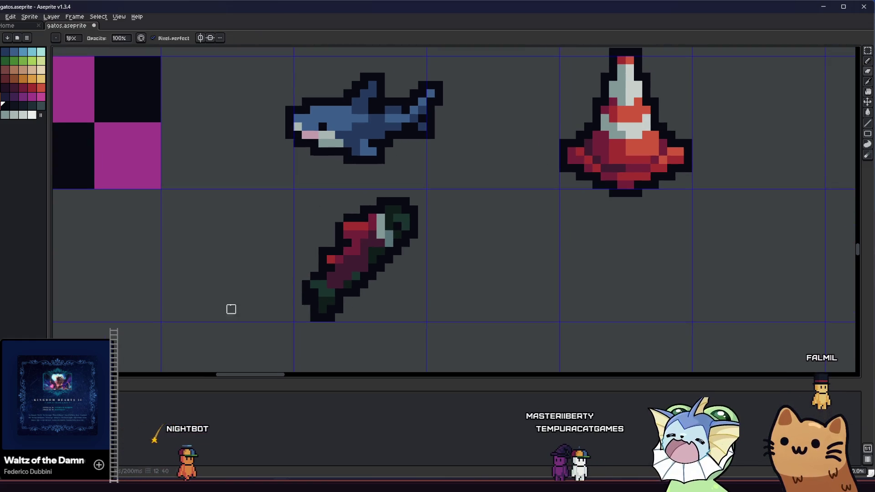
pyautogui.scroll(-3, 237, 304)
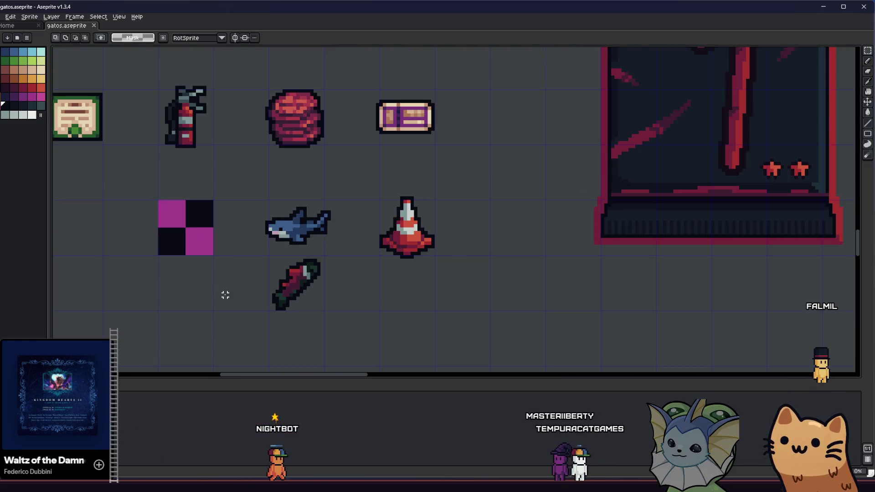
pyautogui.scroll(-2, 222, 292)
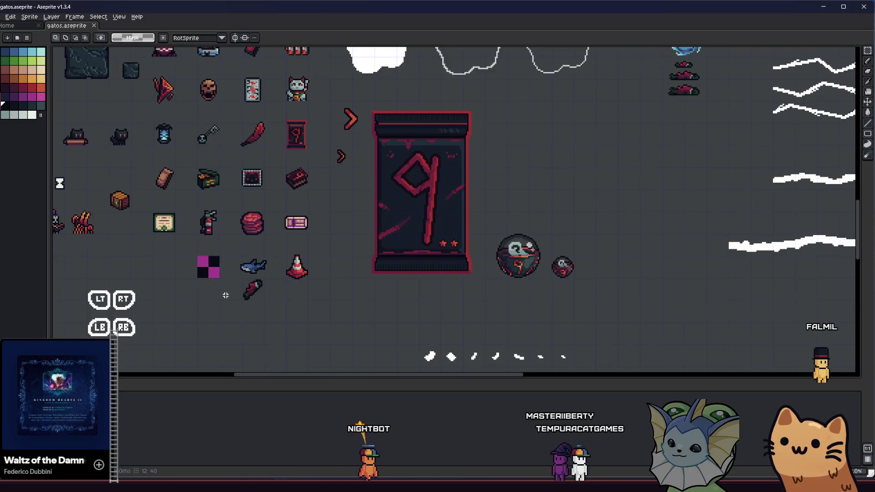
pyautogui.scroll(5, 224, 293)
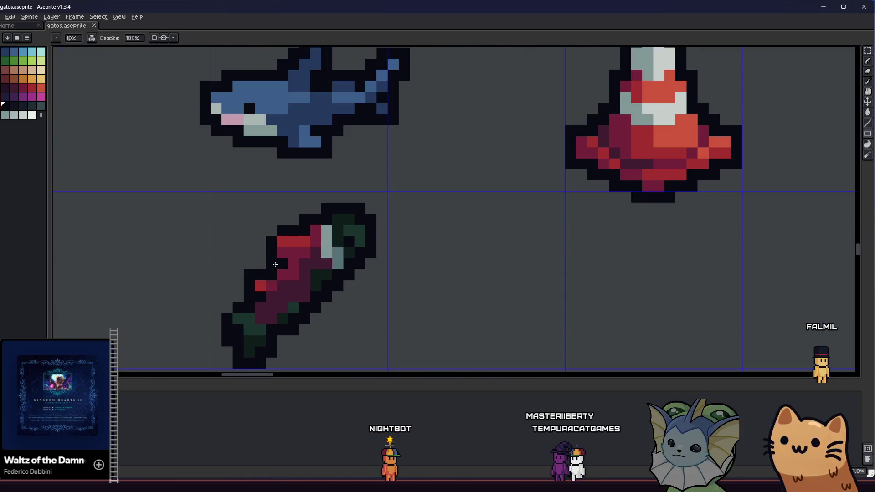
pyautogui.keyDown('alt'); pyautogui.click(278, 258); pyautogui.keyUp('alt')
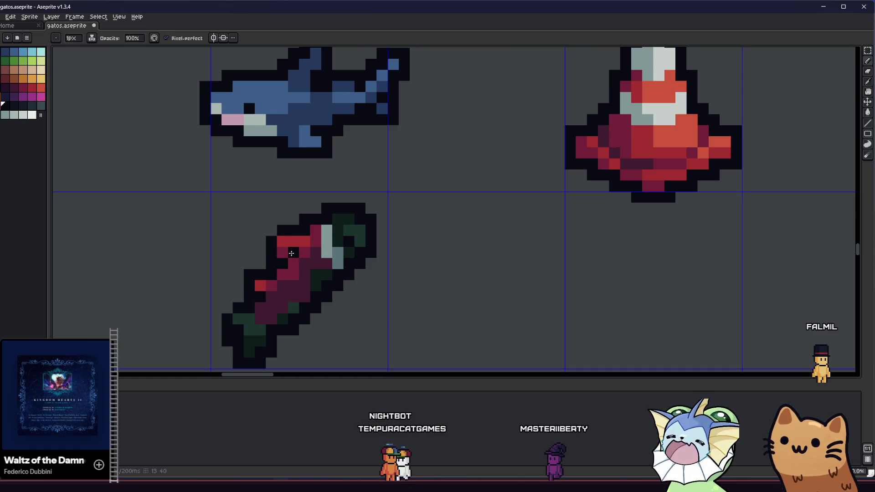
# Sample two more colours from the rotated item while panning around it
pyautogui.scroll(-2, 291, 253)
pyautogui.scroll(-1, 268, 273)
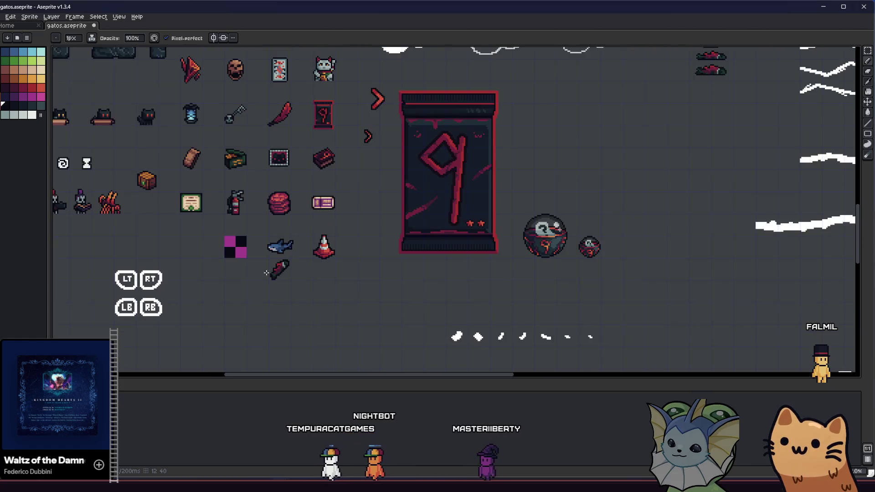
pyautogui.scroll(2, 267, 278)
pyautogui.scroll(2, 270, 278)
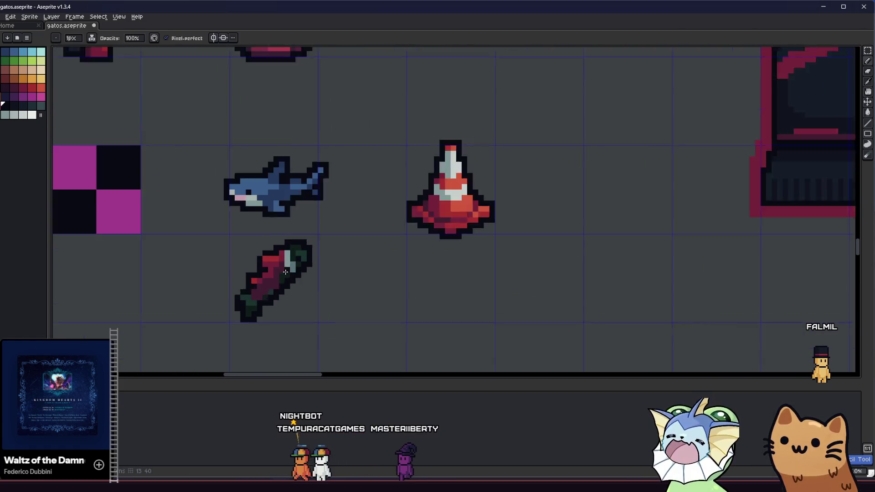
pyautogui.scroll(-3, 283, 273)
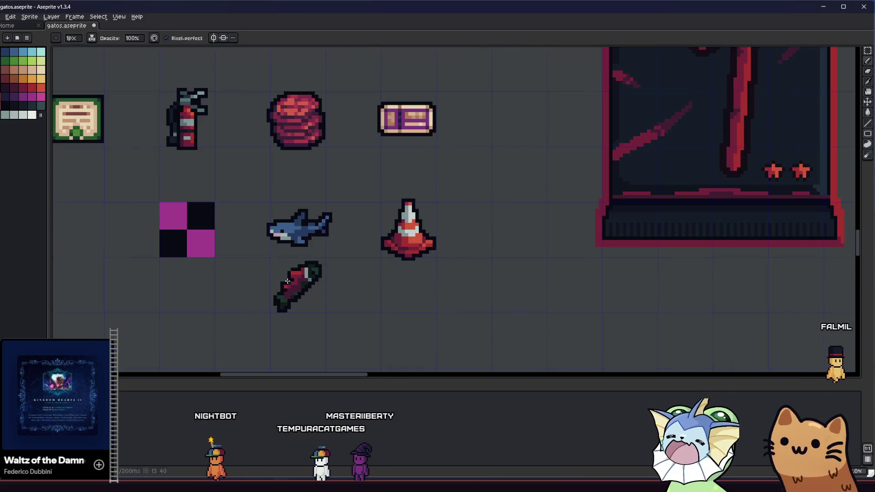
pyautogui.scroll(3, 328, 291)
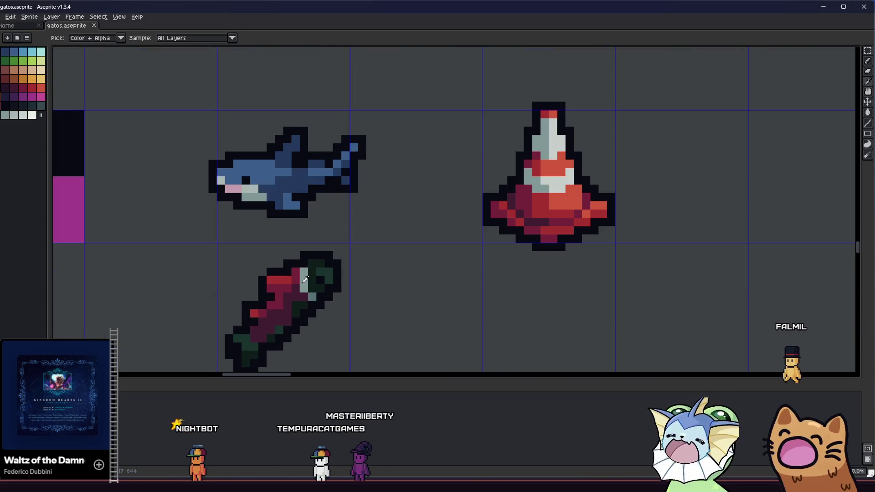
pyautogui.scroll(-3, 330, 301)
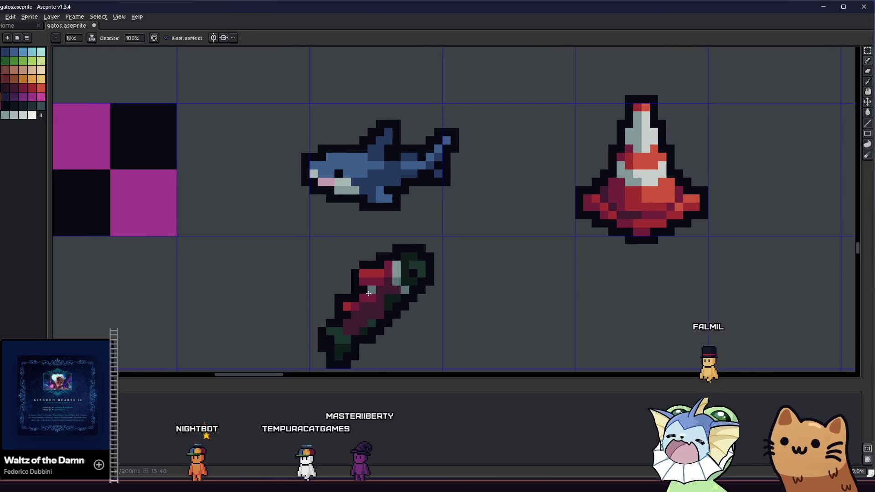
pyautogui.scroll(3, 330, 302)
pyautogui.moveTo(271, 302)
pyautogui.mouseDown()
pyautogui.moveTo(214, 299)
pyautogui.moveTo(225, 303)
pyautogui.mouseUp()
pyautogui.scroll(-3, 282, 293)
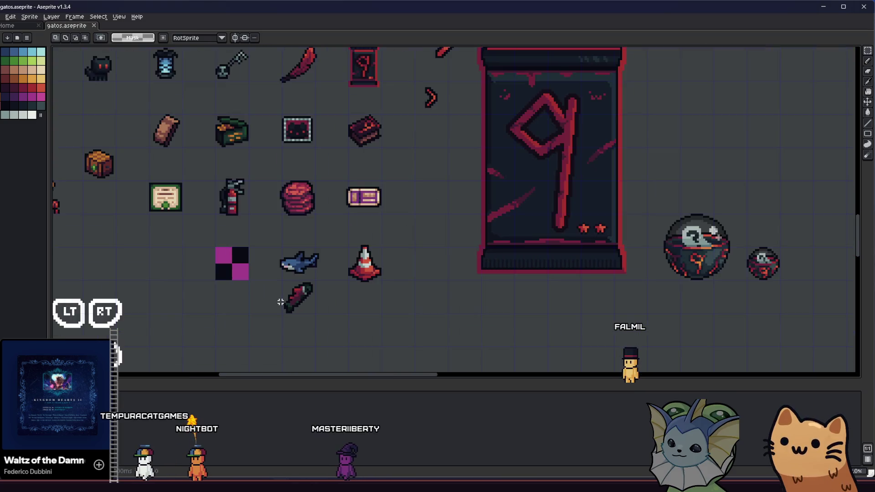
pyautogui.scroll(5, 318, 279)
pyautogui.keyDown('alt'); pyautogui.click(322, 263); pyautogui.keyUp('alt')
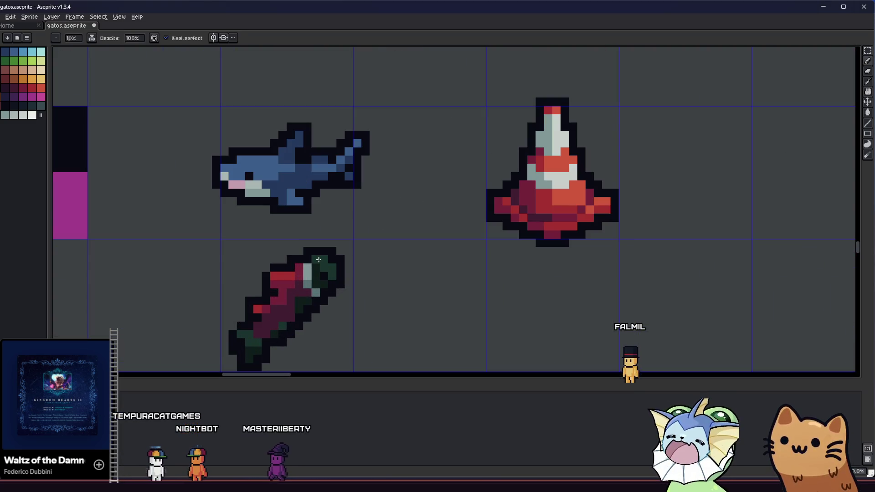
pyautogui.scroll(2, 302, 270)
pyautogui.scroll(-1, 280, 250)
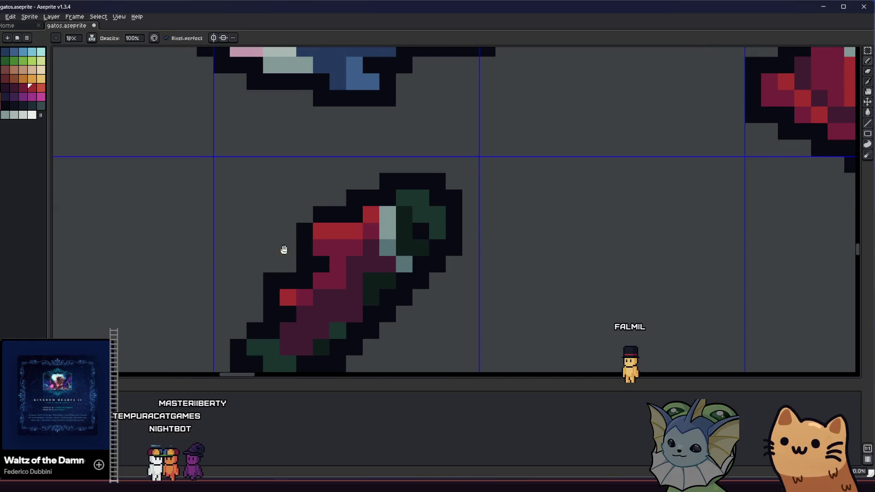
pyautogui.scroll(-2, 298, 287)
pyautogui.scroll(1, 297, 306)
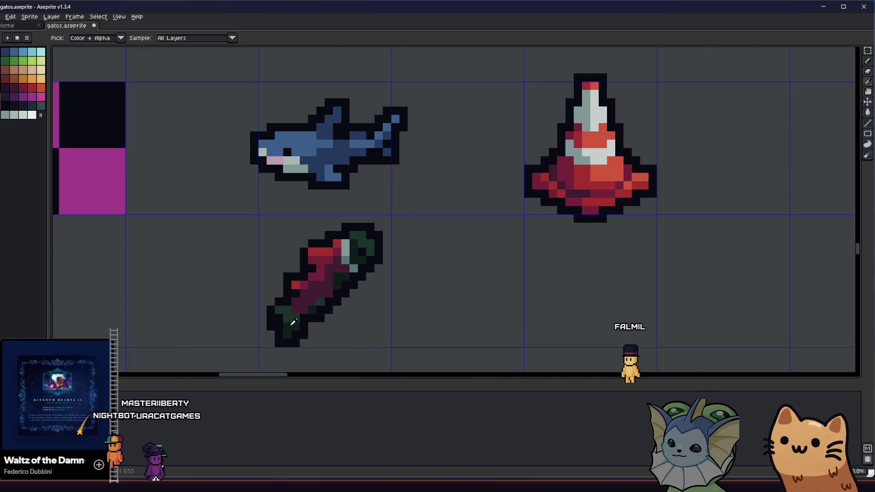
pyautogui.keyDown('alt'); pyautogui.click(289, 314); pyautogui.keyUp('alt')
pyautogui.scroll(-2, 288, 325)
pyautogui.moveTo(218, 336)
pyautogui.mouseDown()
pyautogui.moveTo(263, 335)
pyautogui.moveTo(235, 323)
pyautogui.mouseUp()
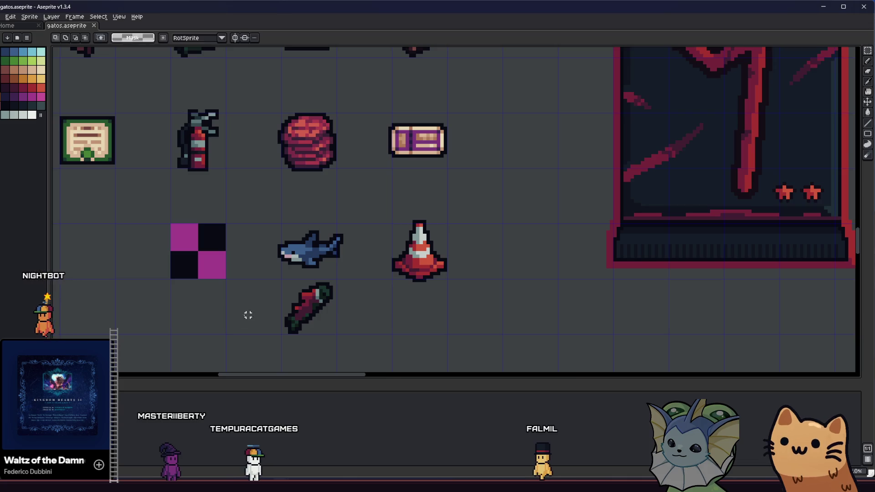
pyautogui.scroll(-3, 241, 315)
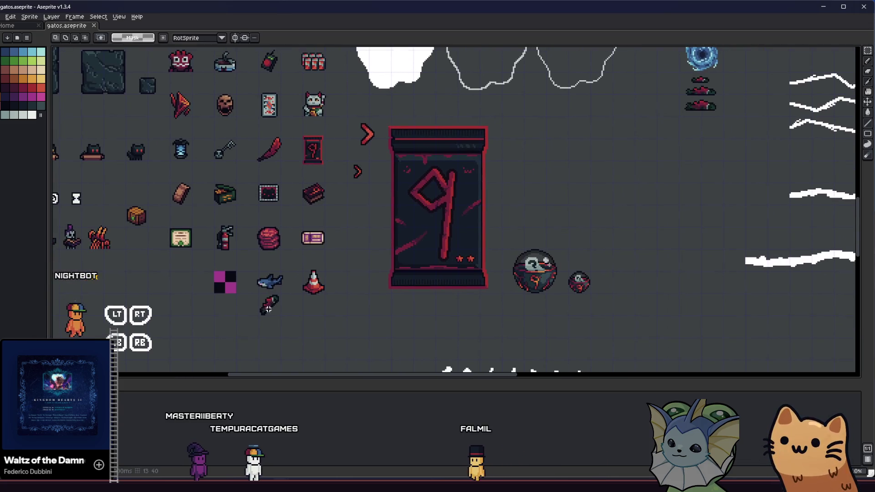
pyautogui.scroll(2, 273, 305)
pyautogui.scroll(3, 281, 274)
# Bring the shark, traffic cone and red-green item into view together
pyautogui.press('v')
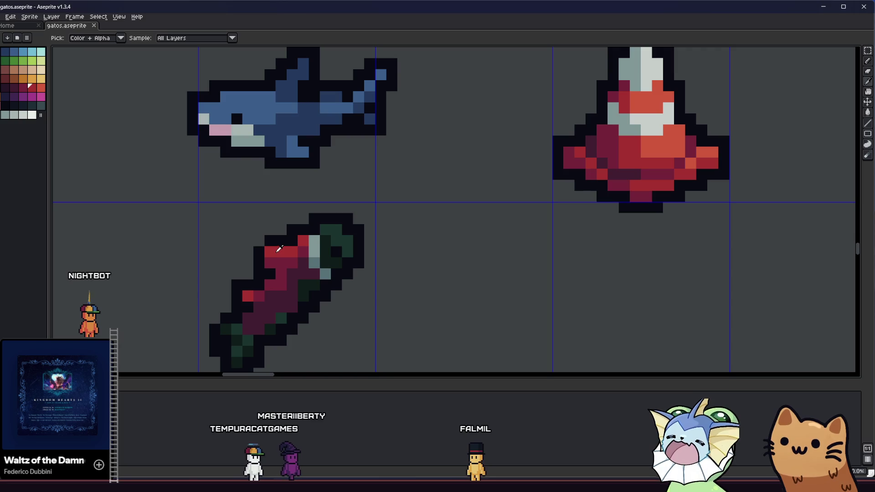
pyautogui.scroll(-3, 269, 287)
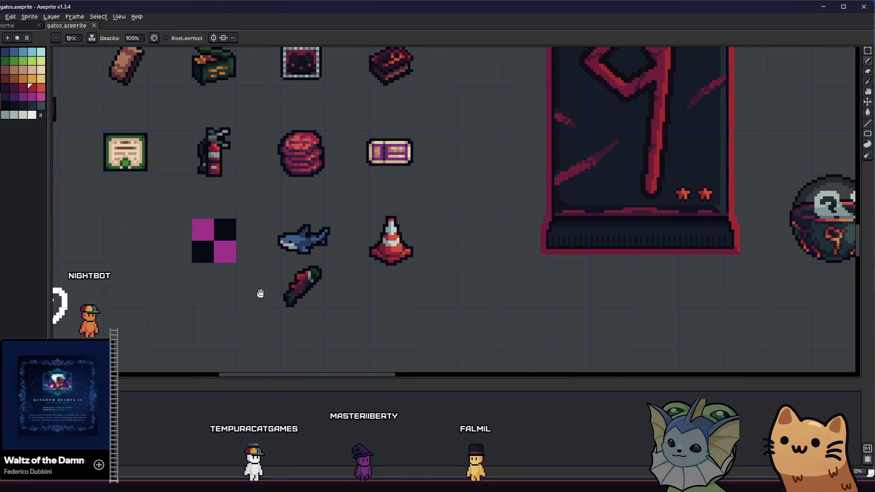
pyautogui.scroll(3, 280, 294)
pyautogui.press('b')
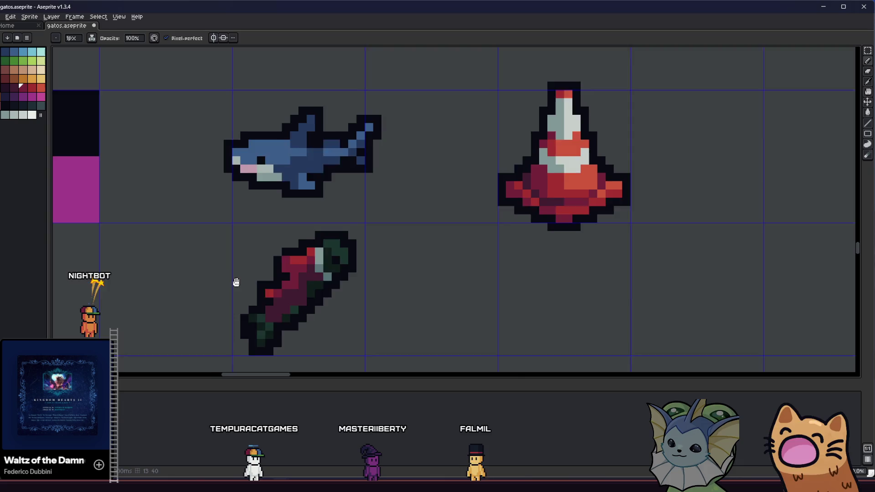
pyautogui.scroll(-3, 255, 293)
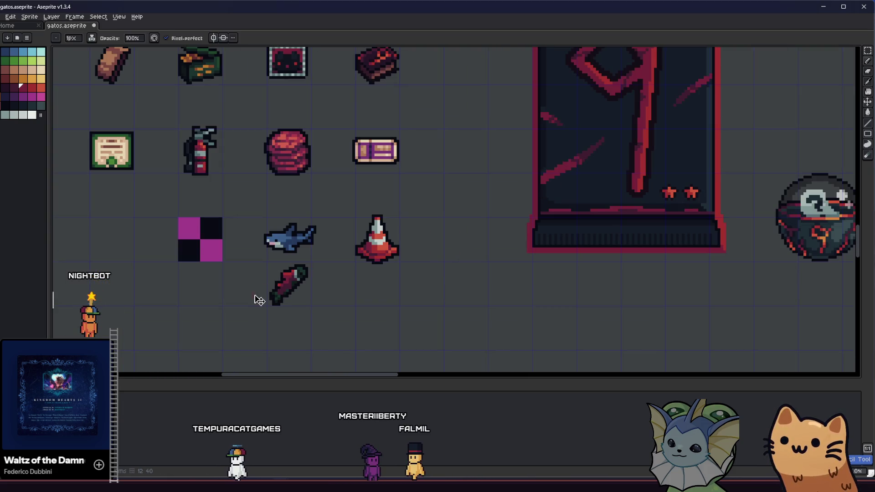
pyautogui.press('m')
pyautogui.moveTo(234, 300)
pyautogui.mouseDown()
pyautogui.moveTo(398, 282)
pyautogui.moveTo(518, 289)
pyautogui.moveTo(415, 277)
pyautogui.mouseUp()
pyautogui.scroll(3, 474, 264)
# Select a part of the dark red-green item and drop it back in place
pyautogui.press('q')
pyautogui.moveTo(484, 275)
pyautogui.mouseDown()
pyautogui.moveTo(401, 234)
pyautogui.moveTo(409, 207)
pyautogui.moveTo(527, 246)
pyautogui.moveTo(506, 273)
pyautogui.moveTo(471, 256)
pyautogui.mouseUp()
pyautogui.hotkey('ctrl', 'd')
pyautogui.press('b')
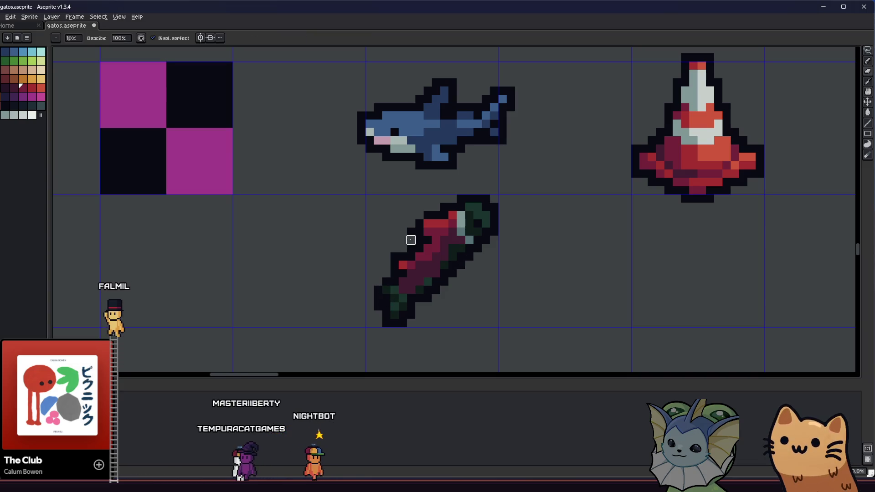
pyautogui.press('v')
pyautogui.scroll(-5, 389, 292)
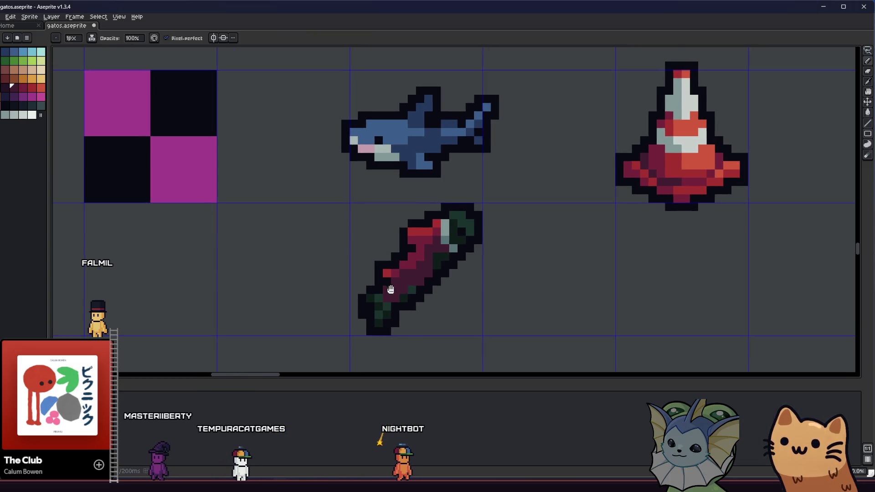
pyautogui.scroll(1, 392, 305)
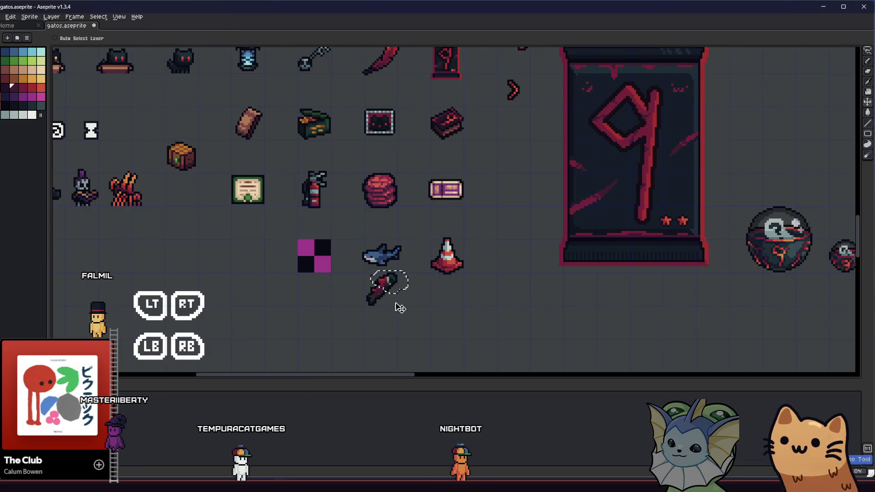
# Lasso the item's top end and move it one pixel up and to the right
pyautogui.press('b')
pyautogui.scroll(1, 396, 308)
pyautogui.scroll(2, 388, 300)
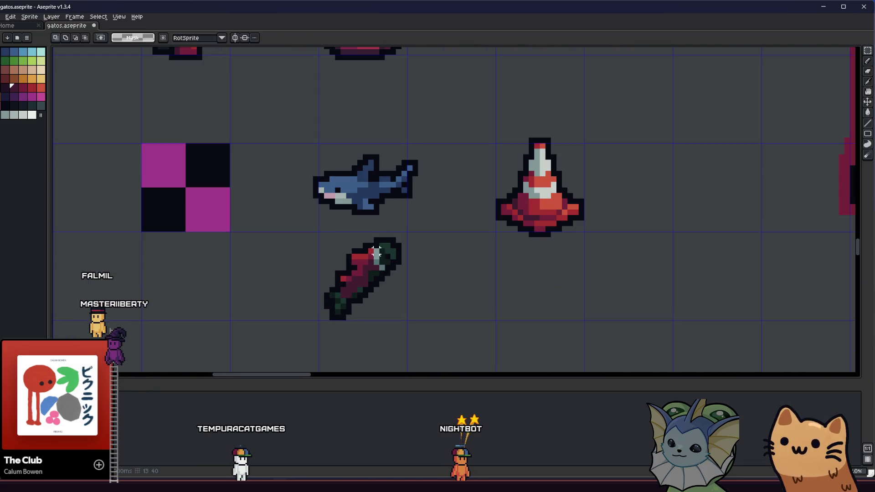
pyautogui.moveTo(437, 269); pyautogui.dragTo(370, 237)
pyautogui.moveTo(397, 274); pyautogui.dragTo(405, 265)
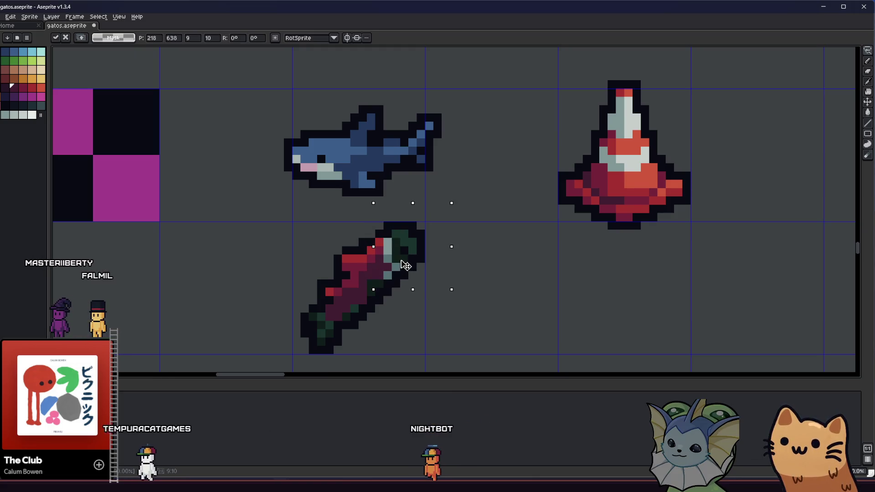
pyautogui.rightClick(401, 220)
pyautogui.scroll(-4, 358, 308)
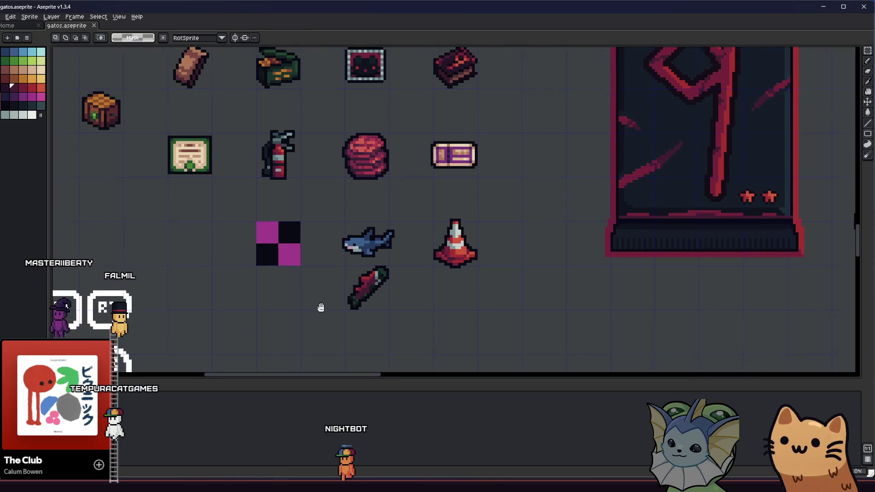
pyautogui.scroll(4, 345, 293)
pyautogui.press('i')
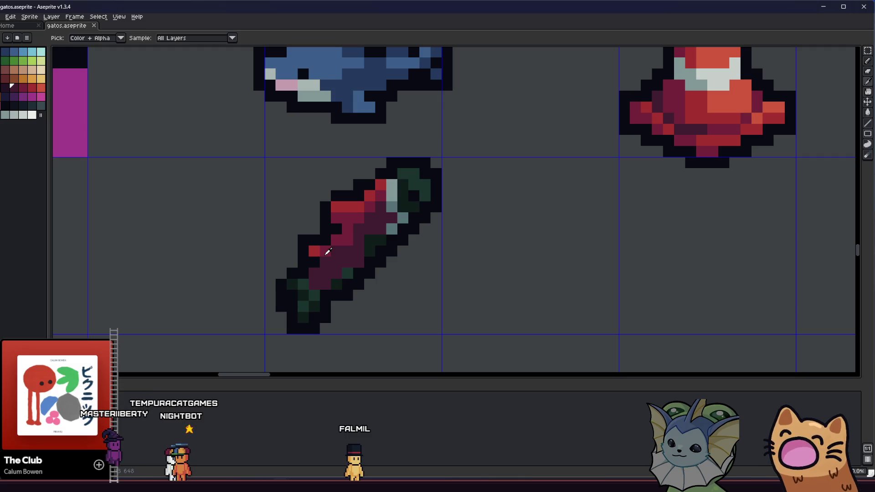
# Pick the item's dark green and paint one of the item's pixels with it
pyautogui.scroll(3, 328, 251)
pyautogui.keyDown('alt'); pyautogui.click(365, 280); pyautogui.keyUp('alt')
pyautogui.click(451, 172)
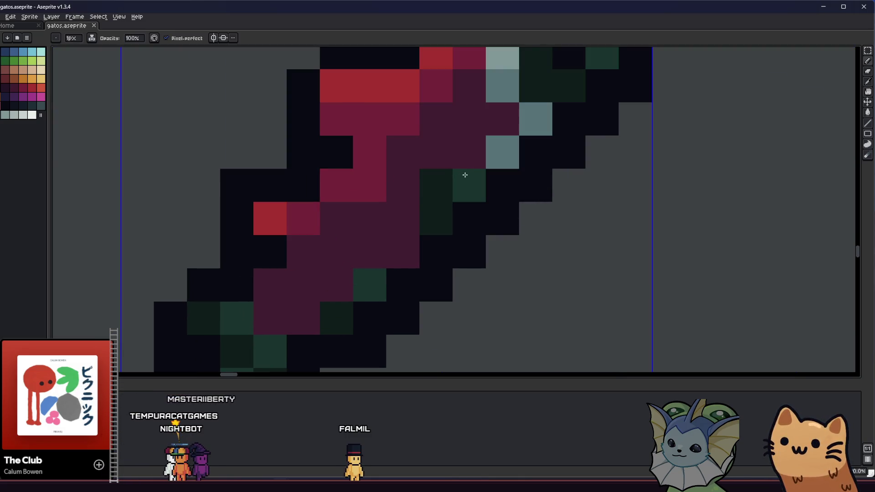
pyautogui.scroll(-6, 464, 174)
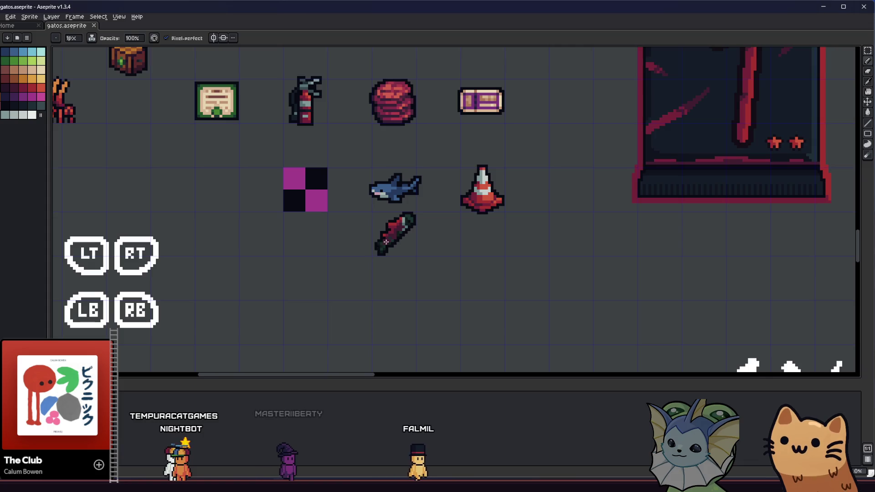
pyautogui.scroll(3, 387, 239)
pyautogui.scroll(-4, 367, 270)
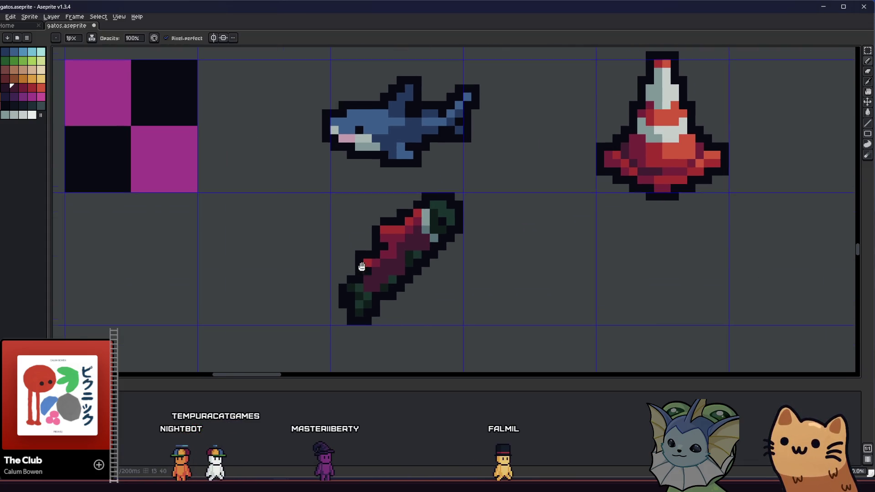
pyautogui.scroll(-2, 306, 290)
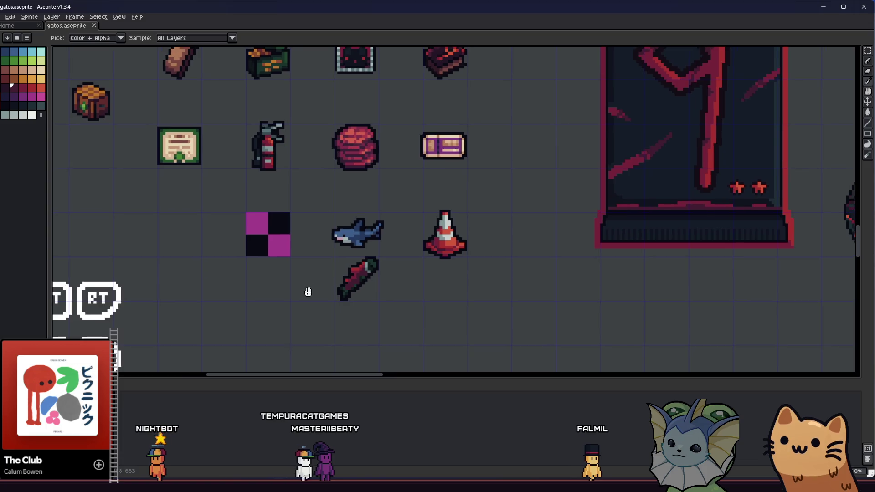
pyautogui.scroll(3, 340, 283)
# Recenter and pan the view toward the items on the left, ending with the Pencil active
pyautogui.moveTo(303, 285); pyautogui.dragTo(299, 302)
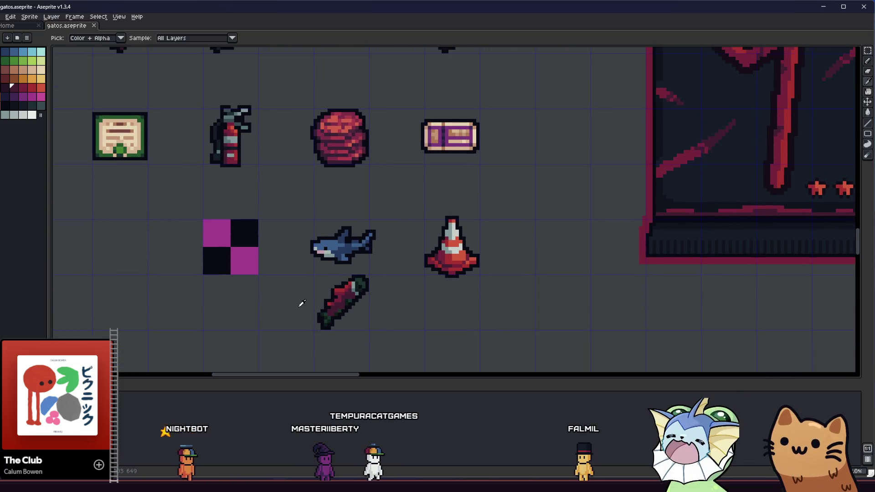
pyautogui.press('m')
pyautogui.scroll(-1, 308, 301)
pyautogui.scroll(-2, 308, 300)
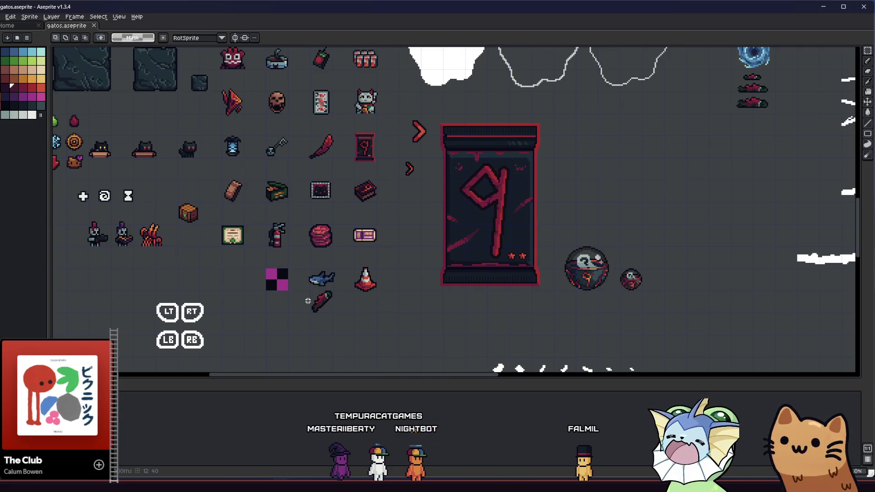
pyautogui.scroll(3, 308, 300)
pyautogui.scroll(2, 308, 301)
pyautogui.press('b')
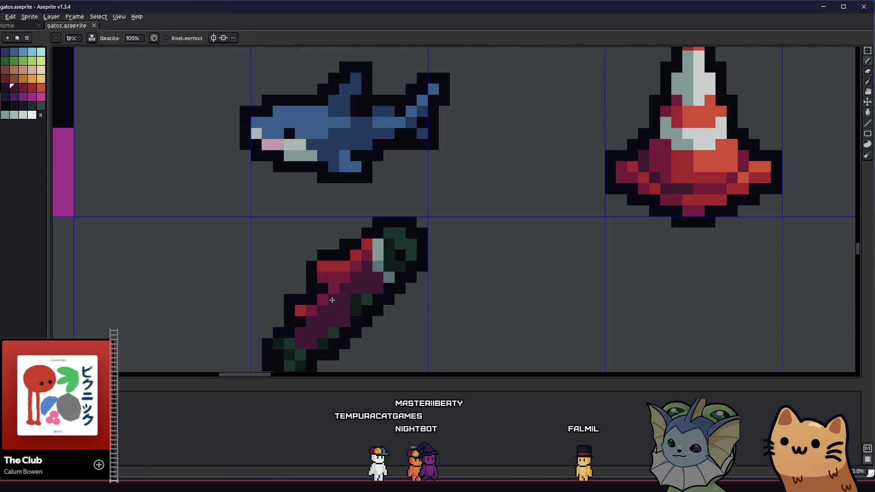
pyautogui.scroll(-3, 296, 314)
pyautogui.scroll(4, 365, 278)
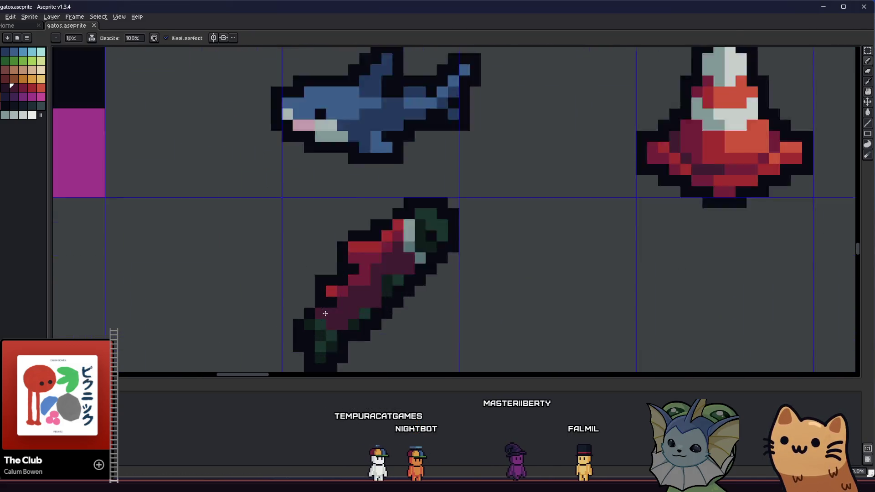
pyautogui.press('i')
pyautogui.press('b')
pyautogui.scroll(-5, 361, 278)
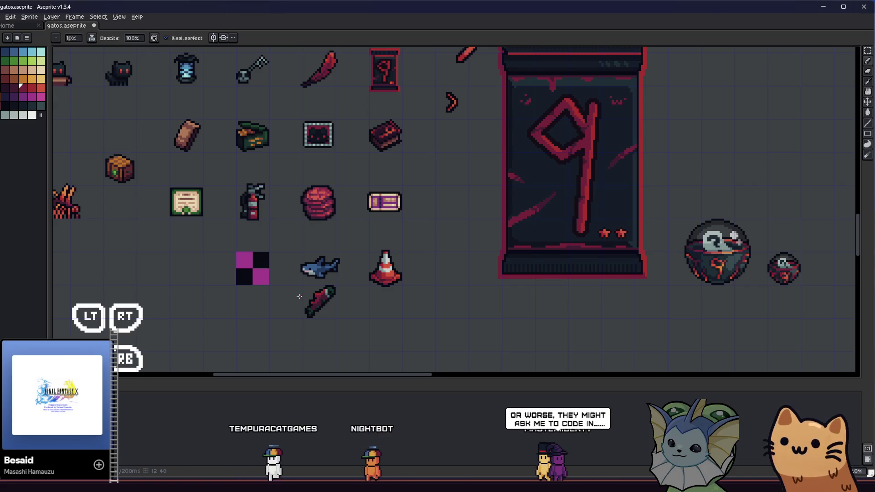
pyautogui.scroll(3, 278, 305)
pyautogui.hscroll(-6, 287, 301)
pyautogui.press('m')
pyautogui.moveTo(280, 282)
pyautogui.mouseDown()
pyautogui.moveTo(412, 293)
pyautogui.moveTo(227, 280)
pyautogui.mouseUp()
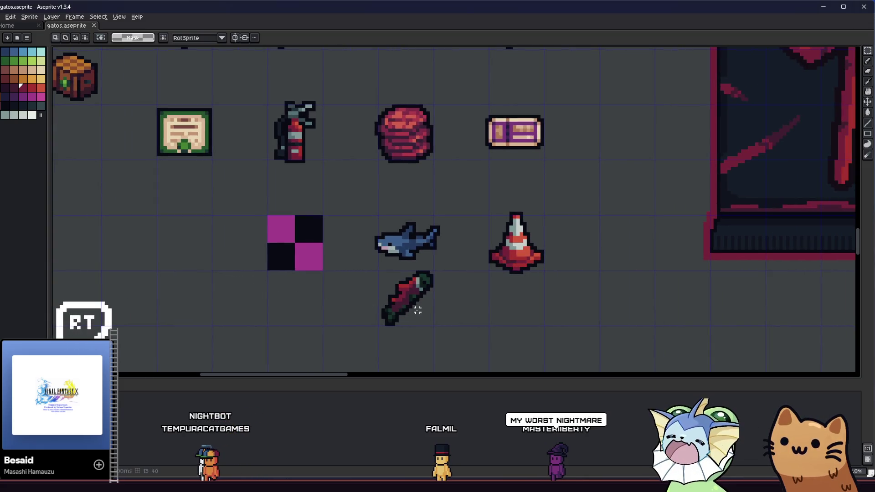
pyautogui.press('b')
pyautogui.scroll(3, 390, 330)
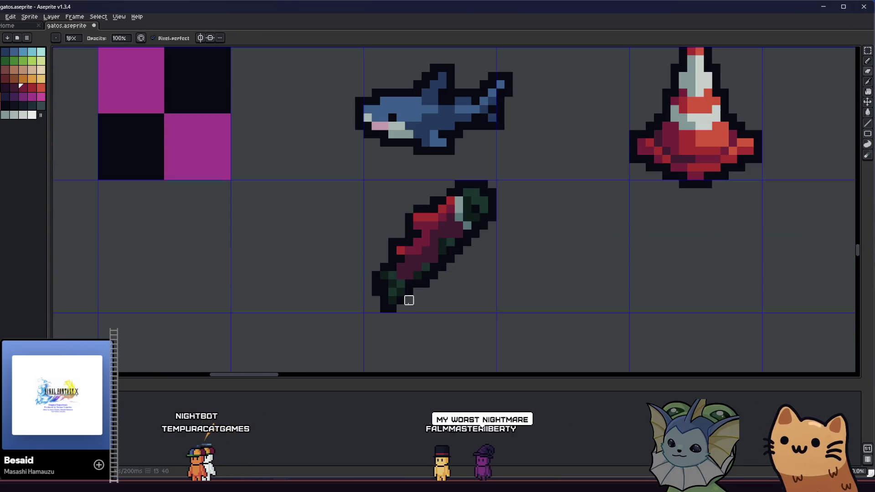
# Choose the dark outline colour from the palette and recenter the view on the item
pyautogui.keyDown('alt'); pyautogui.click(390, 301); pyautogui.keyUp('alt')
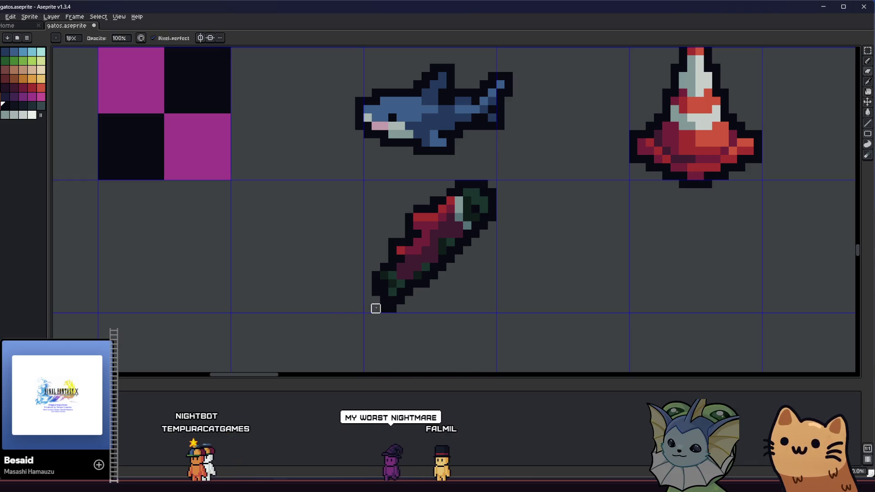
pyautogui.scroll(-2, 320, 312)
pyautogui.scroll(3, 329, 321)
pyautogui.scroll(-2, 341, 316)
pyautogui.moveTo(313, 326)
pyautogui.mouseDown()
pyautogui.moveTo(276, 335)
pyautogui.moveTo(303, 312)
pyautogui.mouseUp()
pyautogui.scroll(-1, 275, 336)
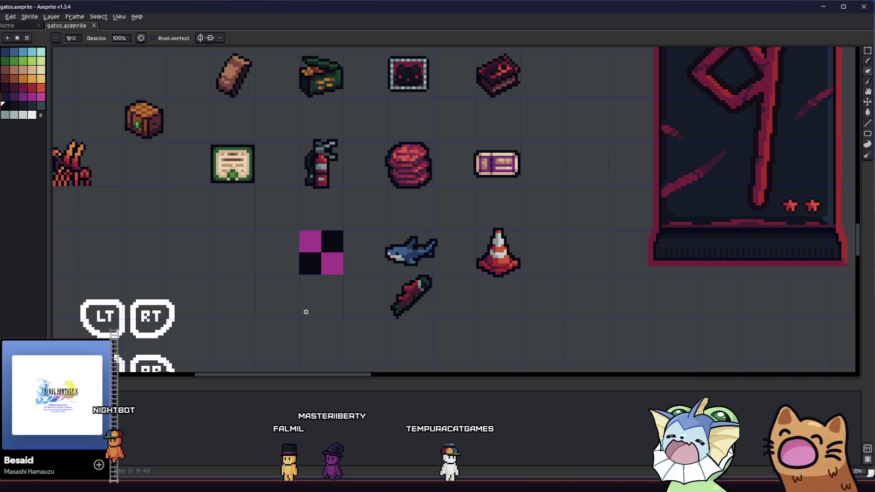
# Select the dark red-green item with the Rectangular Marquee, then commit the selection
pyautogui.press('m')
pyautogui.moveTo(389, 269); pyautogui.dragTo(453, 317)
pyautogui.moveTo(376, 324); pyautogui.dragTo(447, 273)
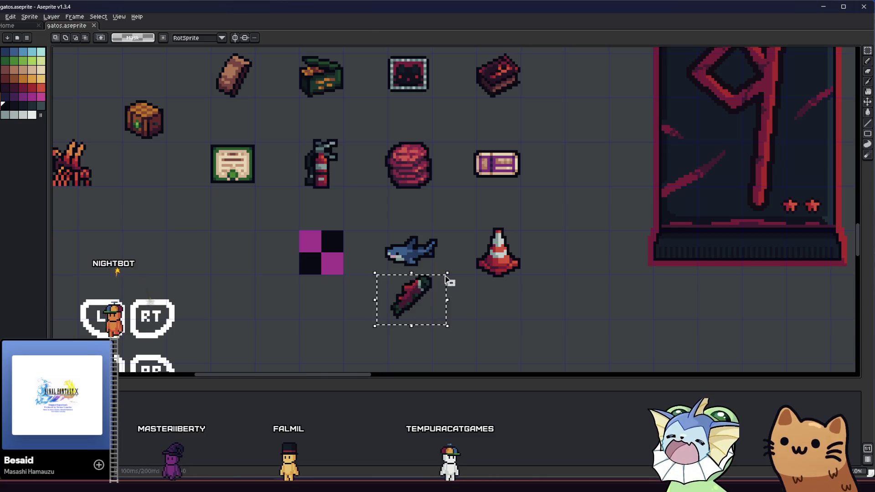
pyautogui.click(431, 287)
pyautogui.press('Return')
pyautogui.scroll(-3, 294, 308)
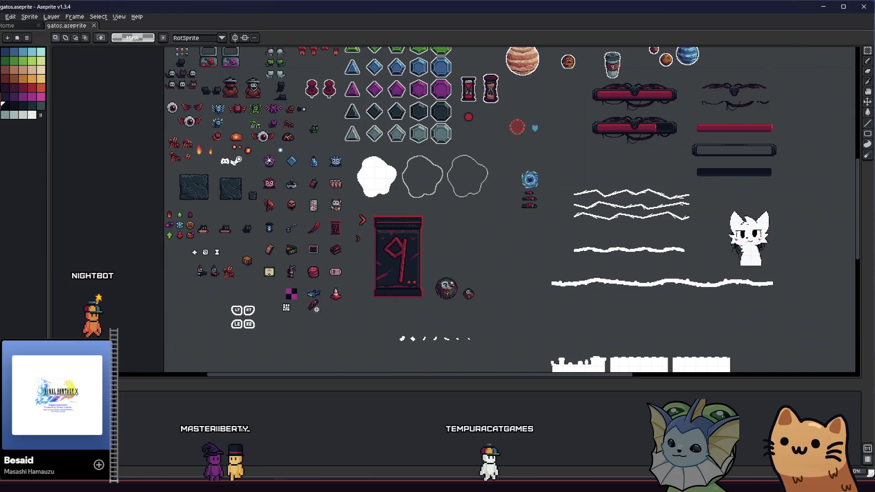
pyautogui.scroll(3, 314, 303)
# Reselect the item and drop it into the empty cell below the checkered square
pyautogui.moveTo(262, 270); pyautogui.dragTo(342, 331)
pyautogui.moveTo(306, 308)
pyautogui.mouseDown()
pyautogui.moveTo(246, 359)
pyautogui.moveTo(209, 348)
pyautogui.moveTo(217, 349)
pyautogui.mouseUp()
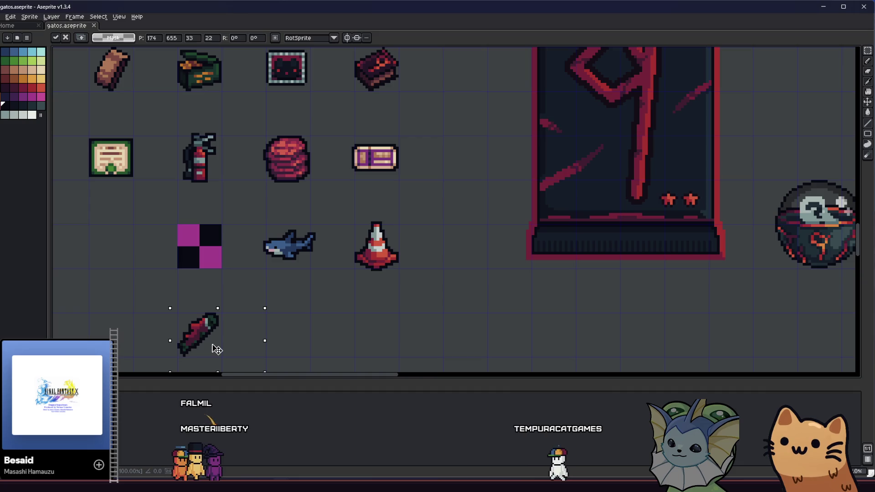
pyautogui.click(316, 319)
pyautogui.moveTo(316, 318); pyautogui.dragTo(380, 301)
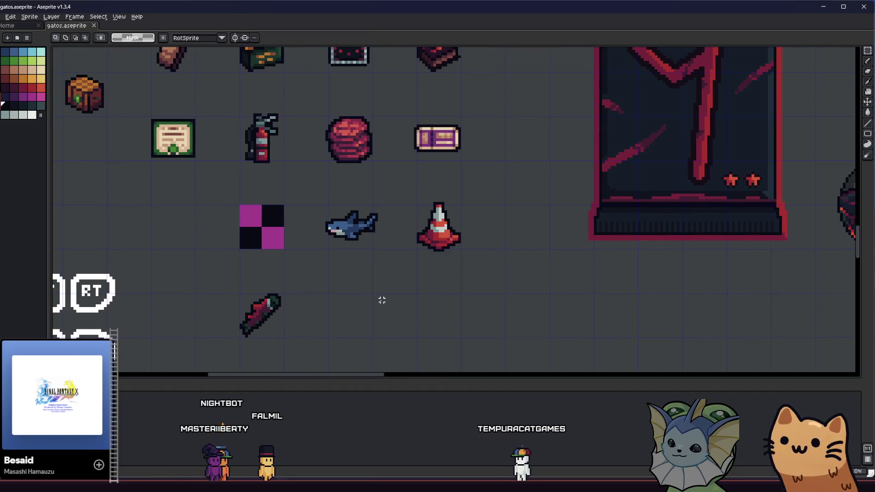
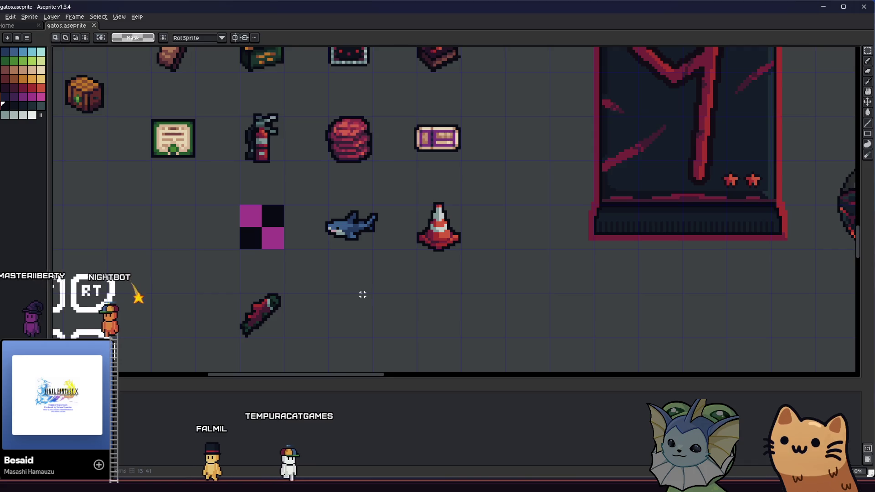
# Draw a red circle beside the sword sprite, undo stray strokes and nudge it right and down
pyautogui.scroll(2, 333, 273)
pyautogui.click(29, 86)
pyautogui.press('b')
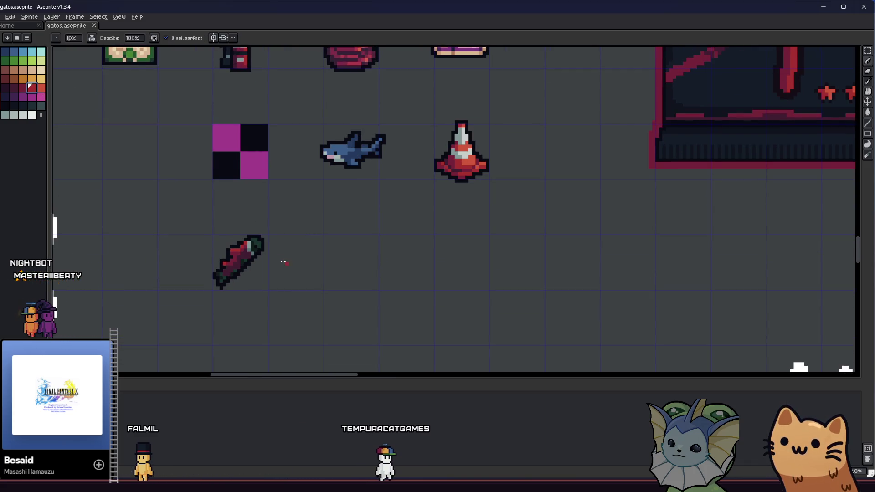
pyautogui.scroll(2, 357, 263)
pyautogui.scroll(2, 355, 261)
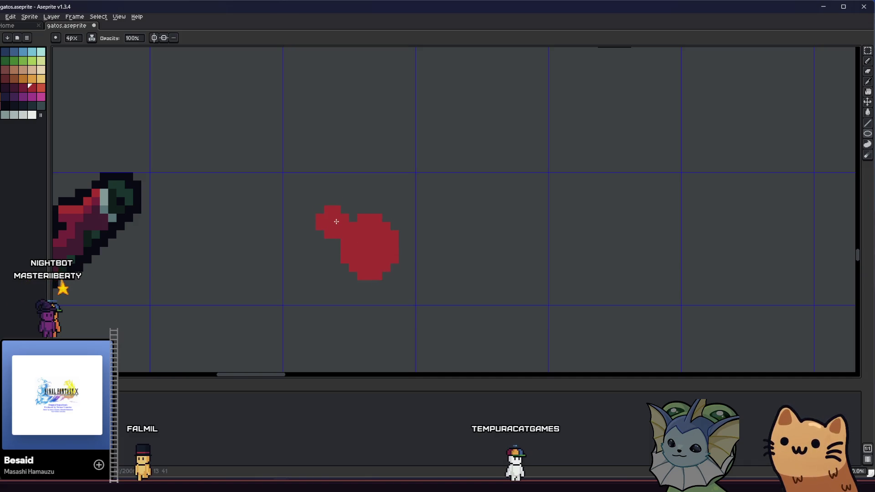
pyautogui.hotkey('ctrl', 'z')
pyautogui.press('v')
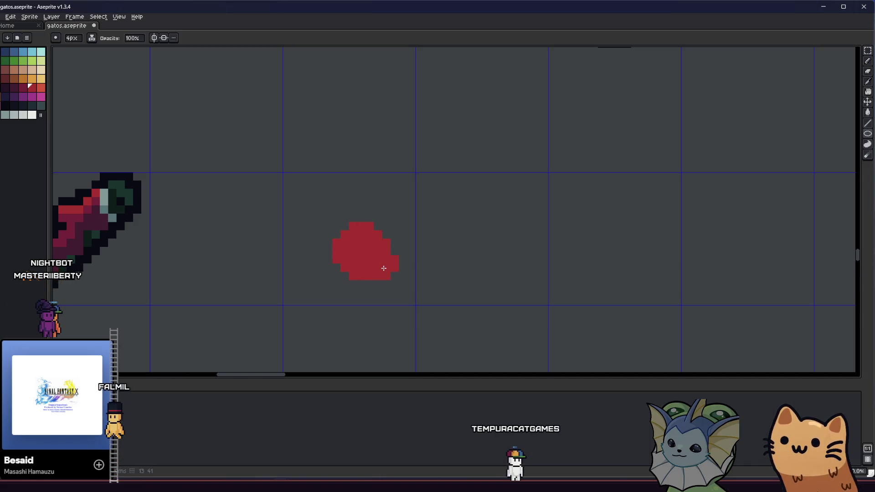
pyautogui.hotkey('ctrl', 'z')
pyautogui.moveTo(363, 274)
pyautogui.mouseDown()
pyautogui.moveTo(381, 289)
pyautogui.moveTo(370, 280)
pyautogui.mouseUp()
pyautogui.hotkey('ctrl', 'd')
# Add a dark-red arc stroke curving over the circle's top to the left
pyautogui.click(23, 88)
pyautogui.press('b')
pyautogui.moveTo(385, 244)
pyautogui.mouseDown()
pyautogui.moveTo(375, 221)
pyautogui.moveTo(334, 225)
pyautogui.moveTo(294, 270)
pyautogui.moveTo(332, 231)
pyautogui.moveTo(380, 233)
pyautogui.mouseUp()
pyautogui.moveTo(277, 276); pyautogui.dragTo(195, 271)
pyautogui.scroll(-3, 198, 272)
pyautogui.scroll(3, 201, 270)
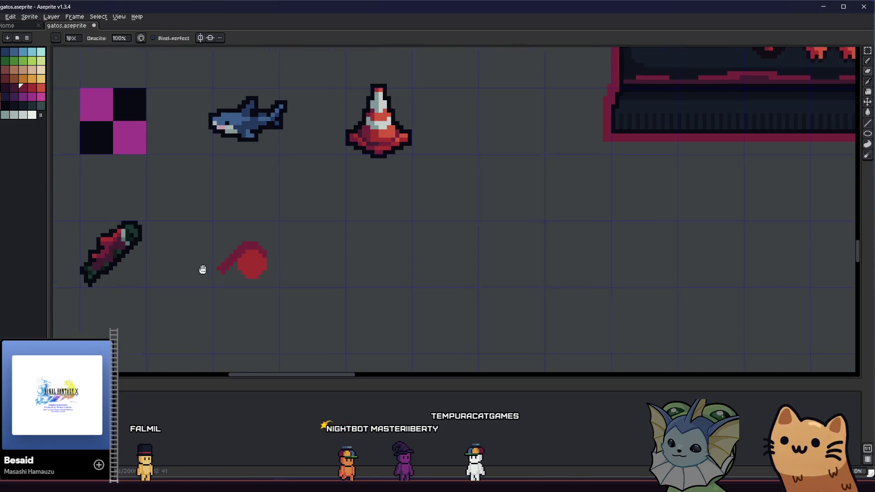
# Thicken the dark-red tail toward the upper right and fill the gap to the circle
pyautogui.press('b')
pyautogui.click(232, 261)
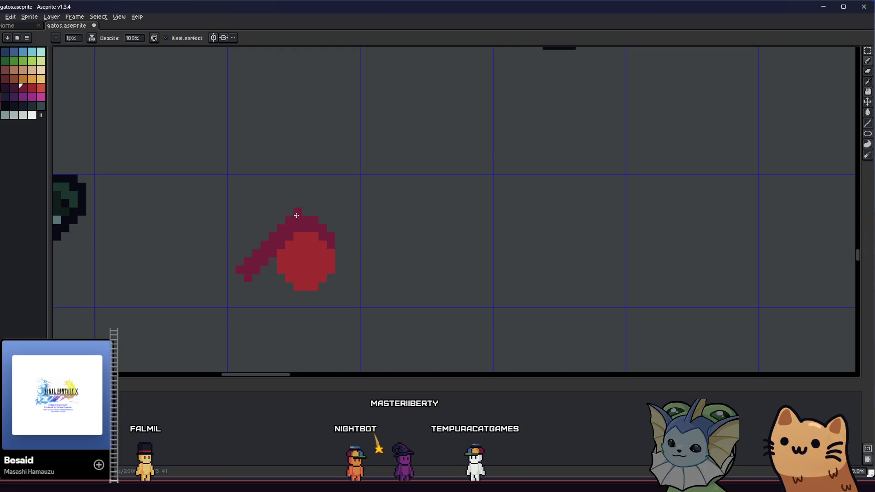
pyautogui.hotkey('ctrl', 'z')
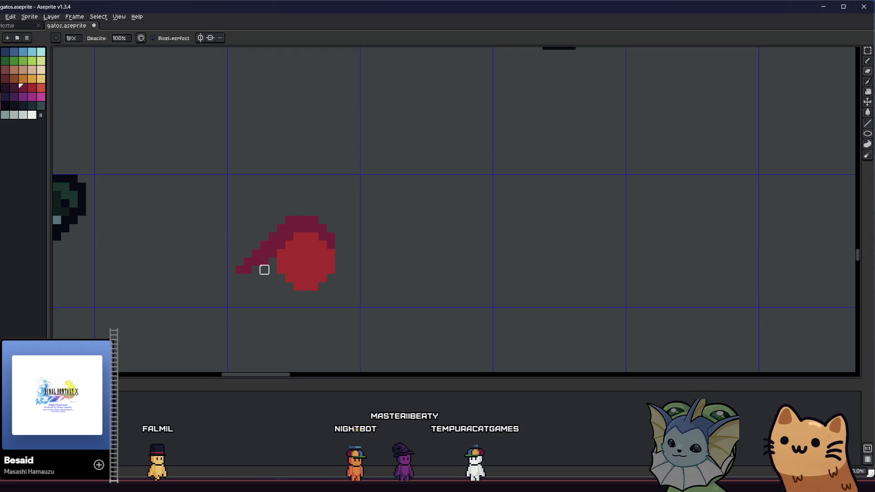
pyautogui.press('b')
pyautogui.moveTo(263, 259)
pyautogui.mouseDown()
pyautogui.moveTo(237, 259)
pyautogui.moveTo(267, 235)
pyautogui.mouseUp()
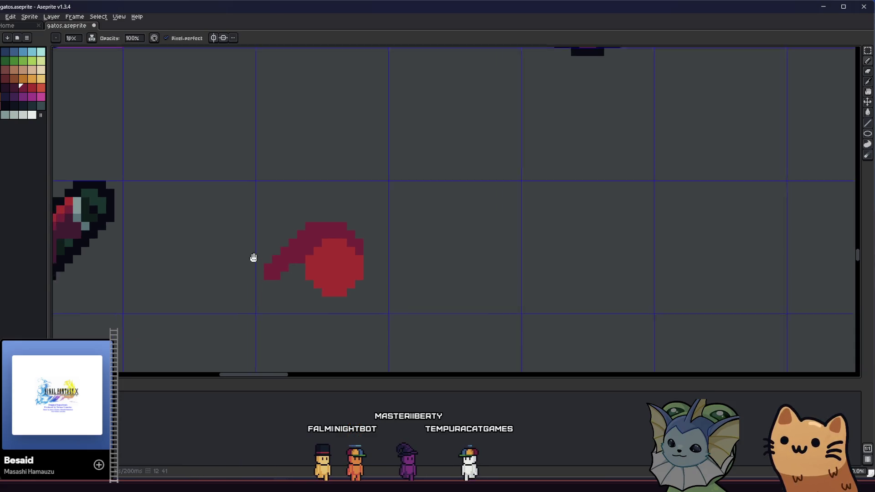
pyautogui.scroll(-3, 254, 257)
pyautogui.scroll(3, 286, 248)
pyautogui.moveTo(286, 247); pyautogui.dragTo(276, 253)
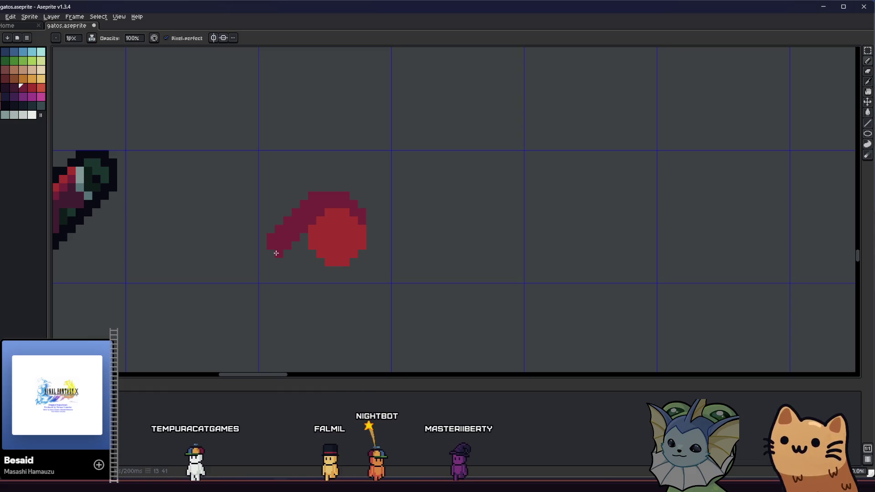
# Paint a lighter red band from the tail's lower-left end along the shape's top
pyautogui.scroll(3, 276, 254)
pyautogui.moveTo(216, 263); pyautogui.dragTo(279, 193)
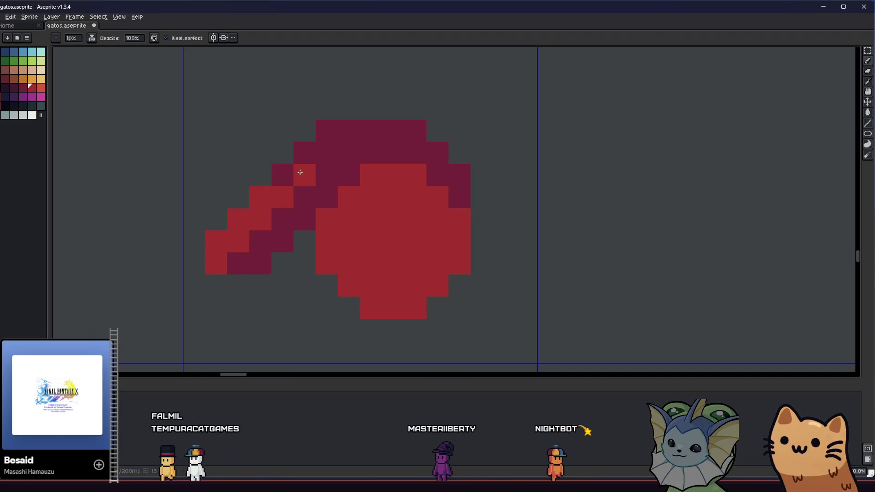
pyautogui.moveTo(299, 150); pyautogui.dragTo(383, 126)
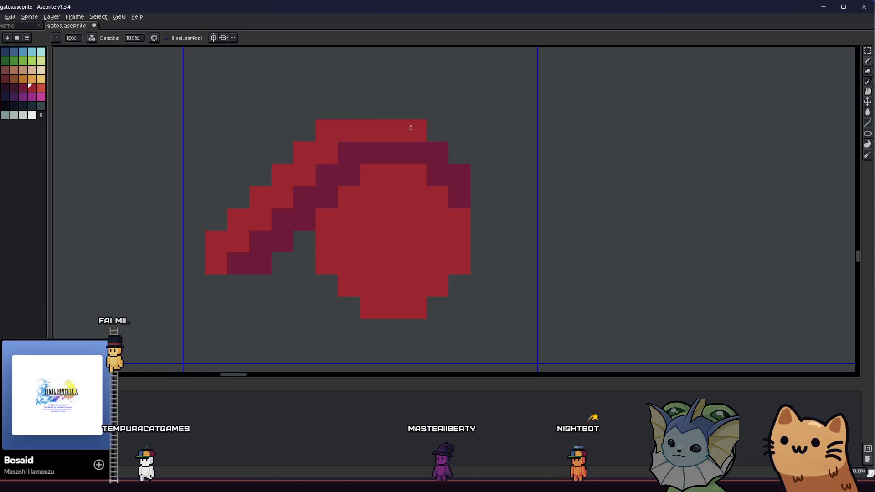
pyautogui.scroll(-5, 336, 196)
pyautogui.scroll(3, 352, 255)
# Darken the pixels along the upper edge and fill the round body dark maroon
pyautogui.press('i')
pyautogui.moveTo(359, 245); pyautogui.dragTo(363, 271)
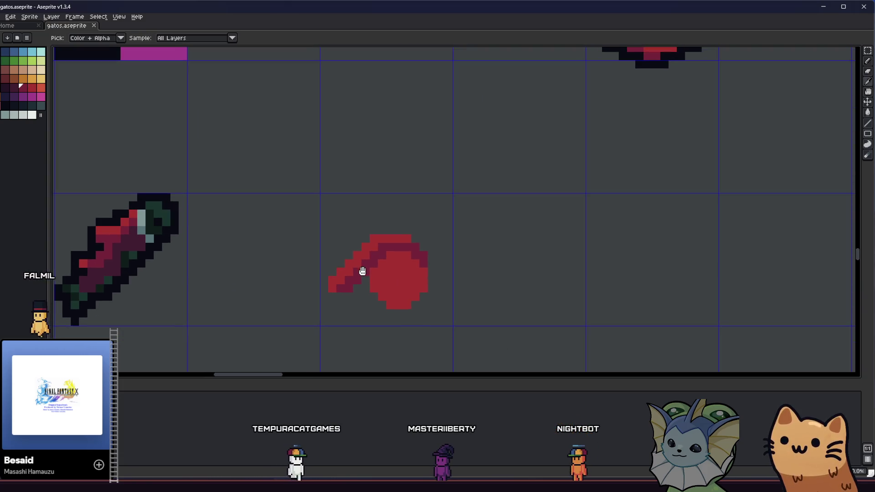
pyautogui.scroll(1, 372, 253)
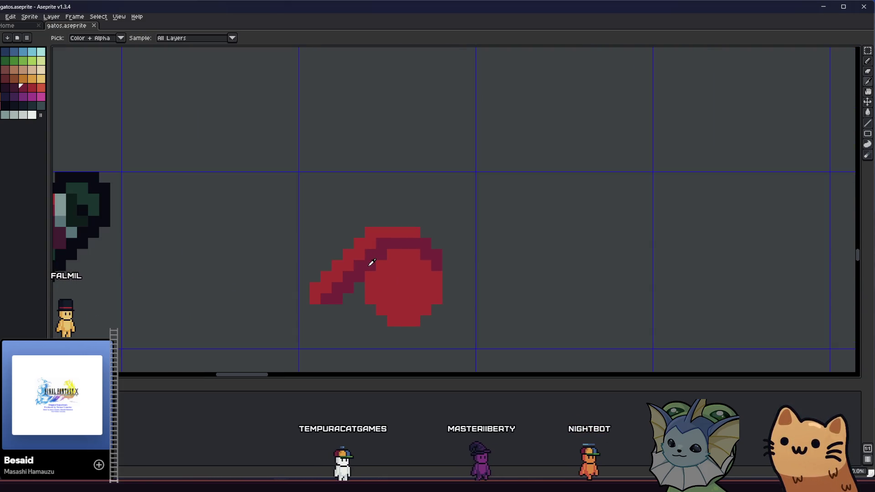
pyautogui.press('b')
pyautogui.moveTo(423, 244)
pyautogui.mouseDown()
pyautogui.moveTo(432, 252)
pyautogui.moveTo(410, 256)
pyautogui.mouseUp()
pyautogui.keyDown('alt'); pyautogui.click(383, 253); pyautogui.keyUp('alt')
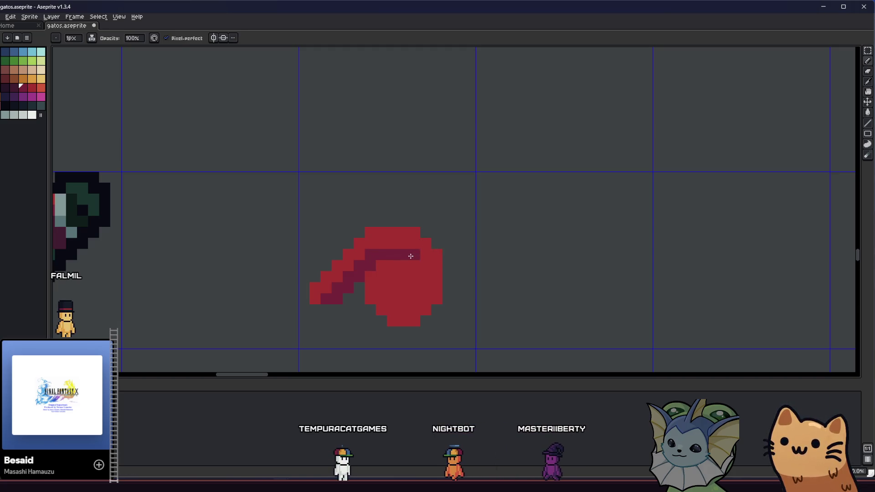
pyautogui.click(431, 273)
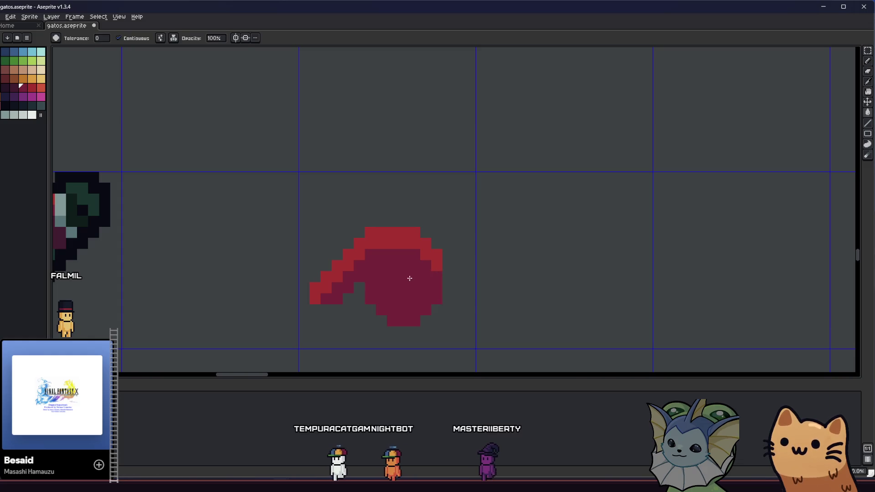
pyautogui.keyDown('alt'); pyautogui.click(370, 239); pyautogui.keyUp('alt')
pyautogui.scroll(-4, 351, 277)
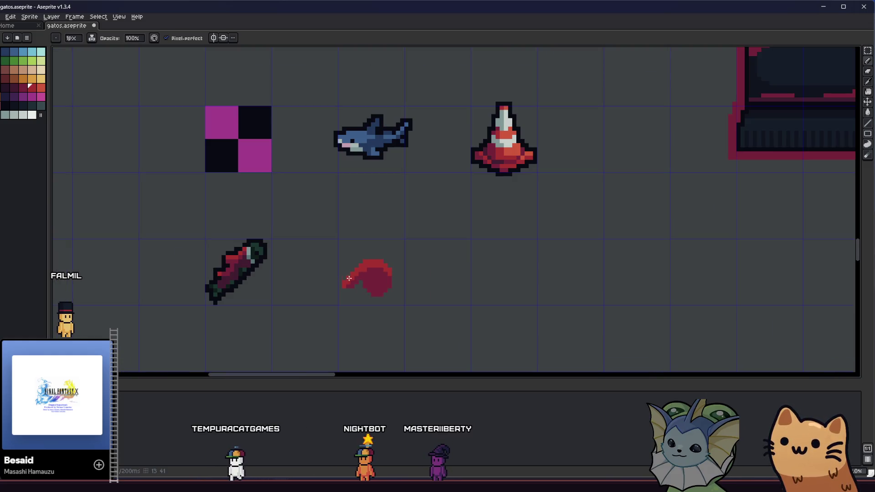
# Frame the red blob and box-select its tail area with the rectangular marquee
pyautogui.scroll(2, 360, 273)
pyautogui.scroll(-4, 320, 286)
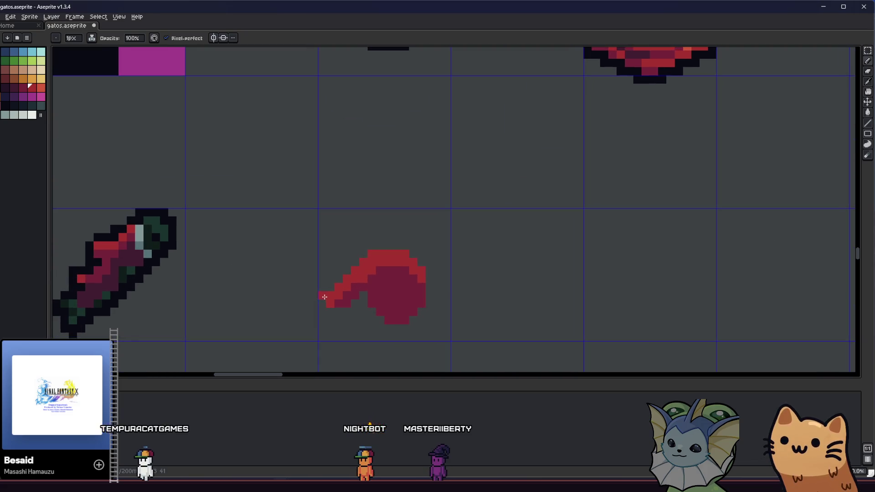
pyautogui.scroll(5, 314, 304)
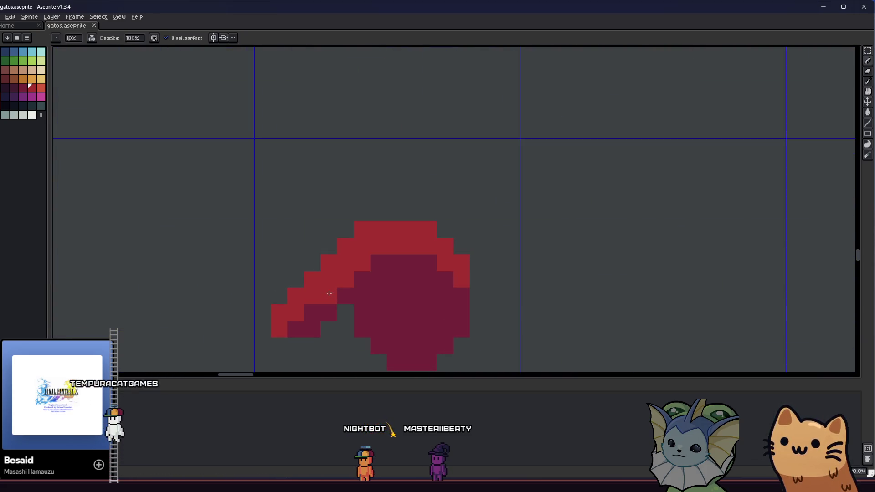
pyautogui.moveTo(292, 328); pyautogui.dragTo(276, 308)
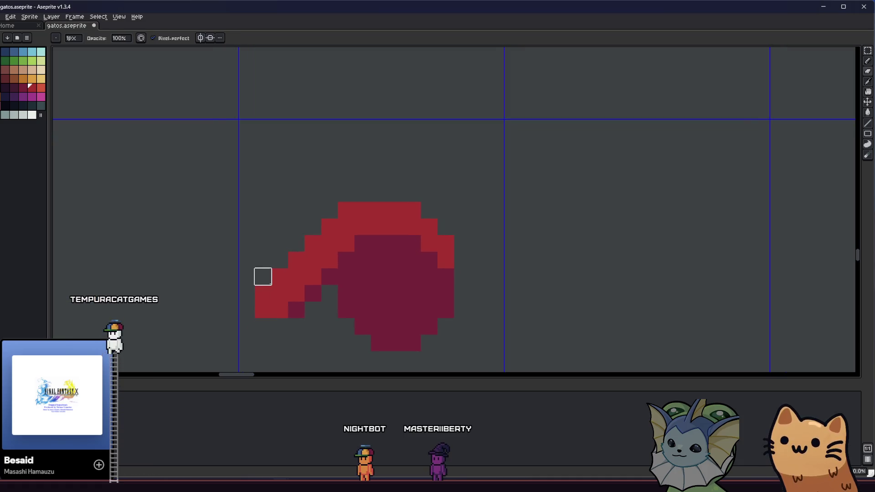
pyautogui.scroll(-5, 262, 277)
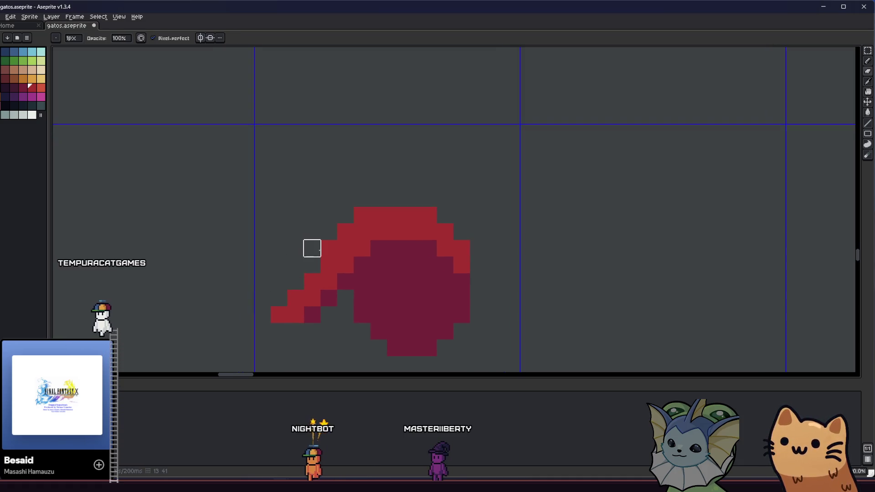
pyautogui.scroll(4, 310, 282)
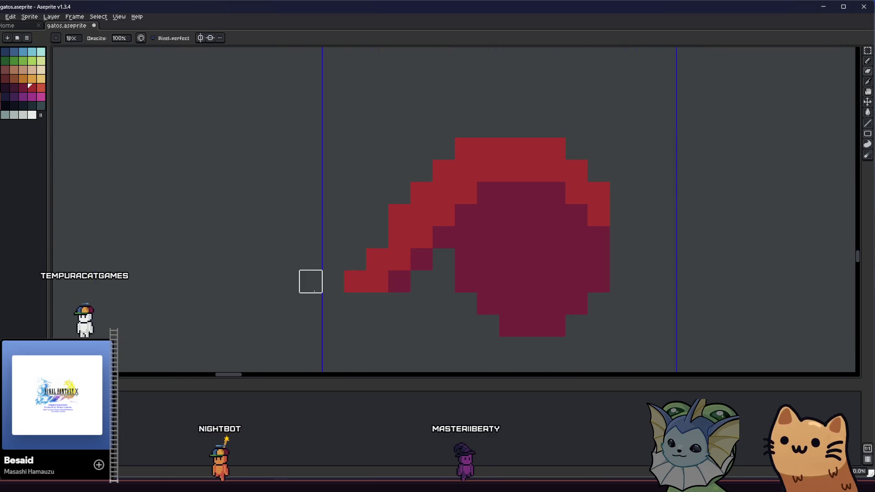
pyautogui.scroll(-3, 340, 295)
pyautogui.moveTo(340, 295); pyautogui.dragTo(269, 317)
pyautogui.scroll(-4, 305, 290)
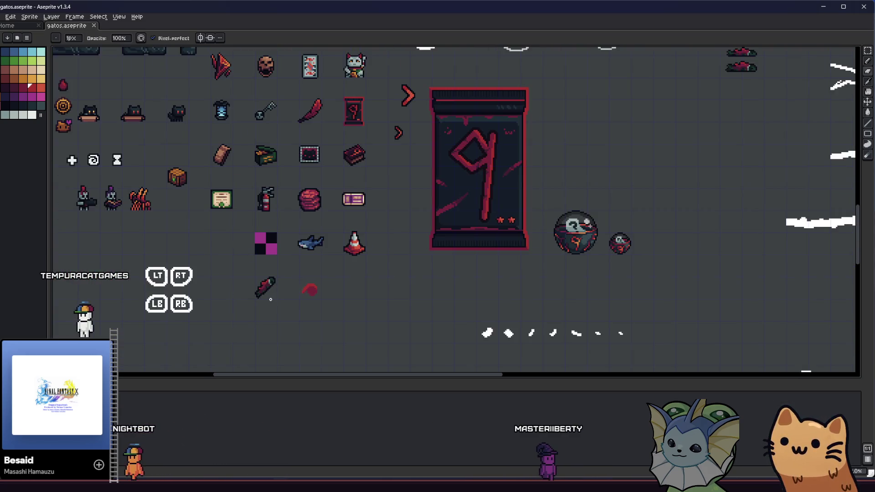
pyautogui.scroll(4, 265, 264)
pyautogui.press('m')
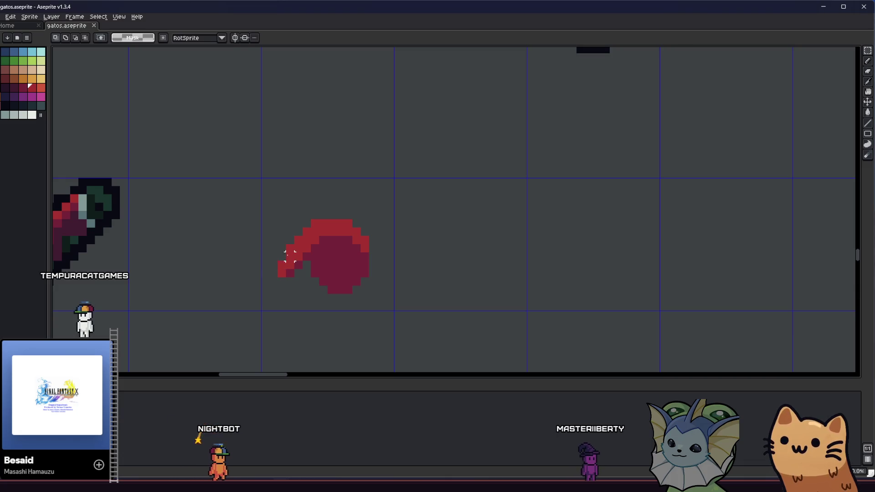
pyautogui.moveTo(295, 269); pyautogui.dragTo(260, 243)
pyautogui.press('b')
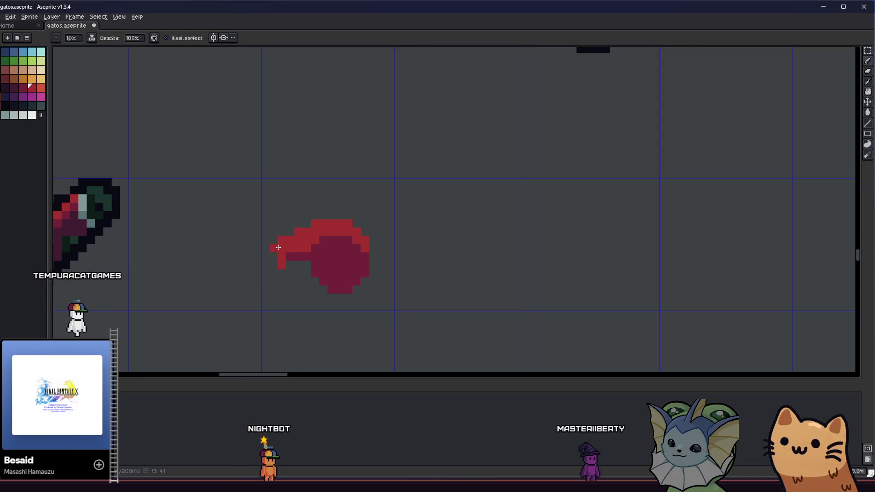
# Extend the tail's left edge with red pixels, then marquee the whole sprite
pyautogui.moveTo(266, 249)
pyautogui.mouseDown()
pyautogui.moveTo(266, 261)
pyautogui.moveTo(279, 261)
pyautogui.mouseUp()
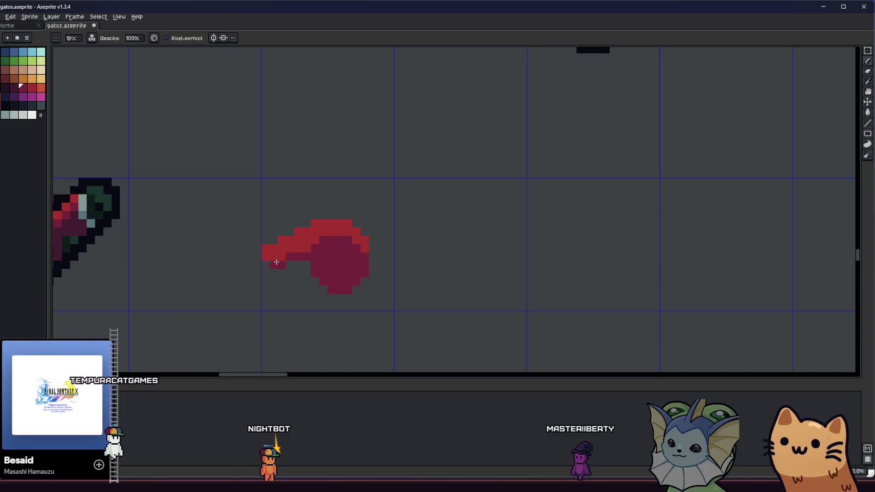
pyautogui.press('m')
pyautogui.moveTo(258, 209); pyautogui.dragTo(427, 326)
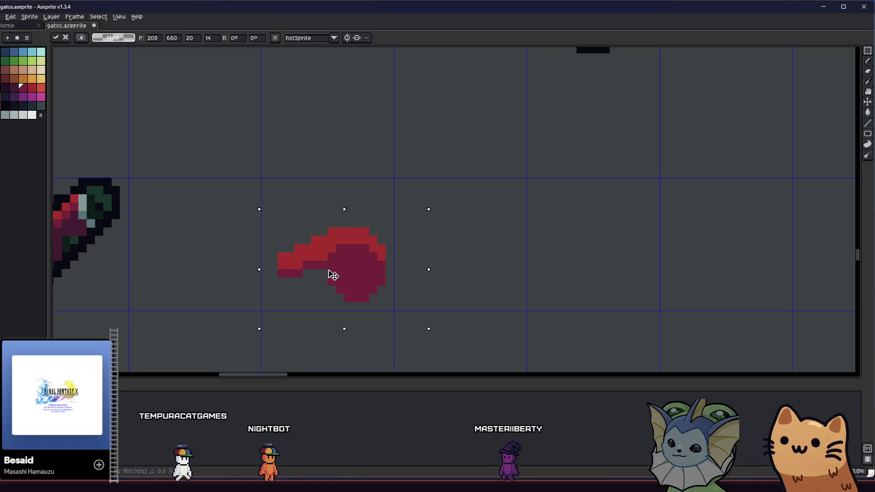
# Select the whole red sprite with the rectangular marquee
pyautogui.moveTo(251, 300); pyautogui.dragTo(280, 308)
pyautogui.press('b')
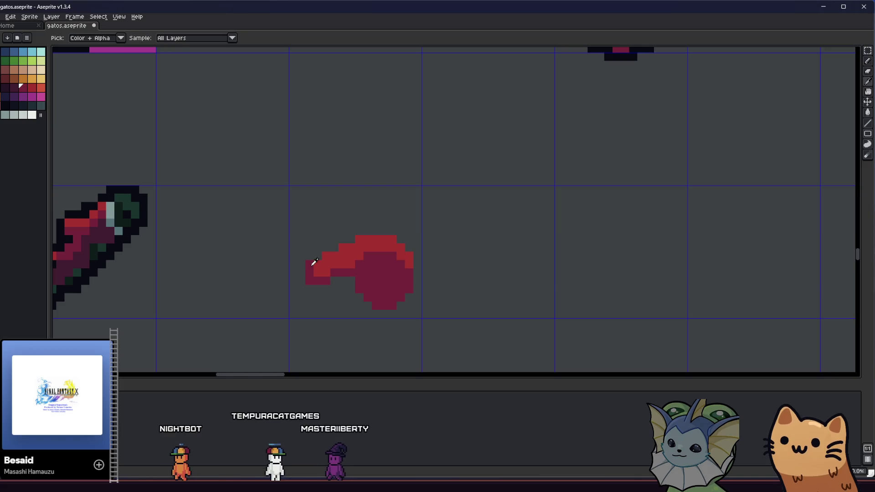
pyautogui.scroll(-2, 308, 280)
pyautogui.scroll(-2, 330, 302)
pyautogui.scroll(5, 324, 298)
pyautogui.scroll(-4, 318, 297)
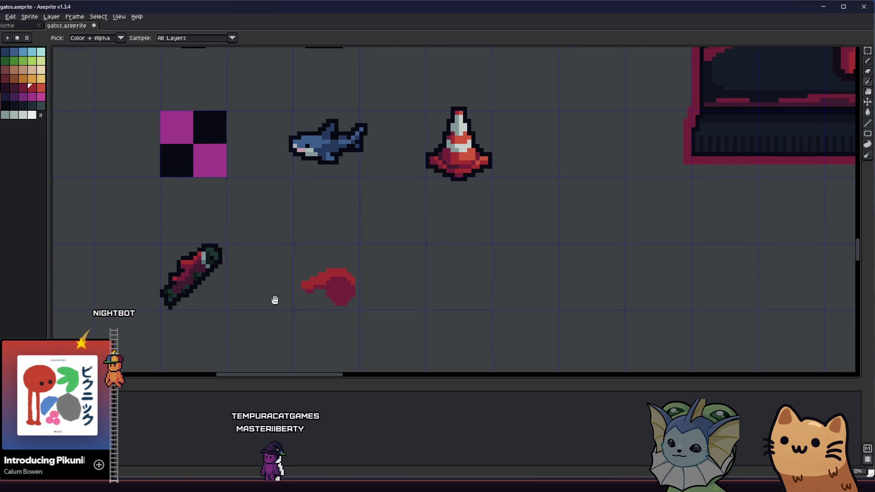
pyautogui.scroll(-3, 277, 301)
pyautogui.scroll(4, 308, 301)
pyautogui.press('m')
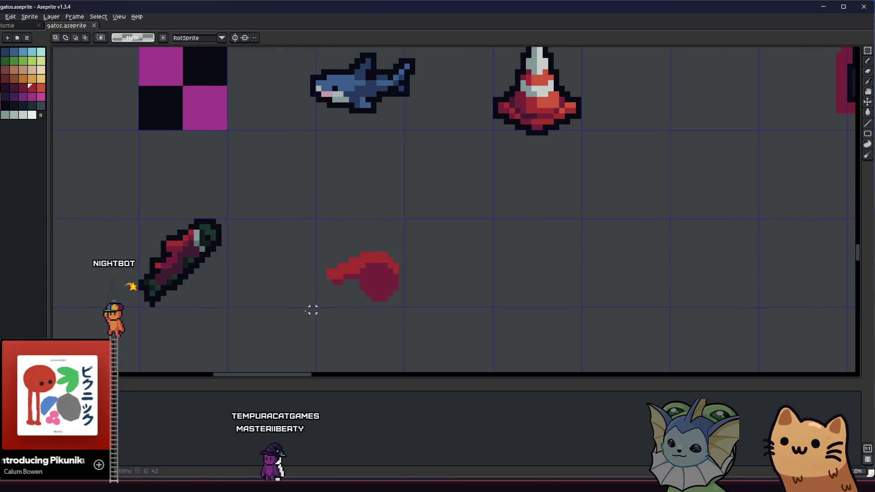
pyautogui.scroll(4, 356, 257)
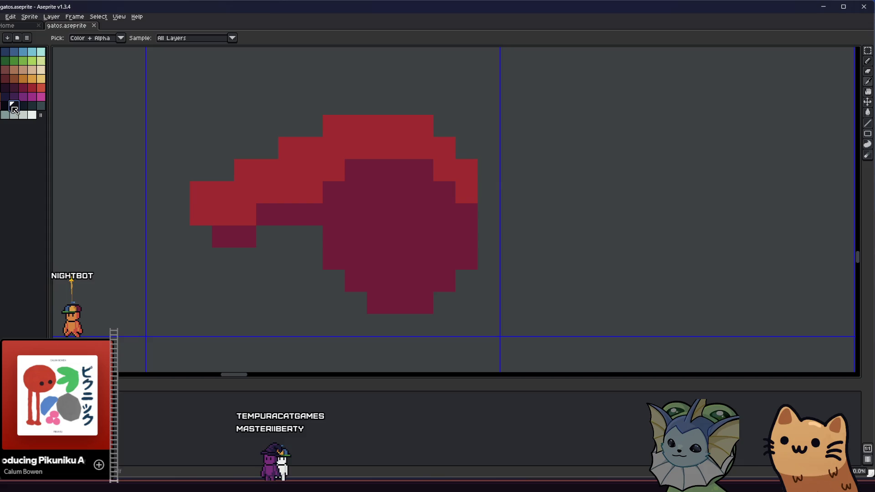
# Paint dark-red pixels forming a small cross near the top, fixing a stray pixel red
pyautogui.click(5, 87)
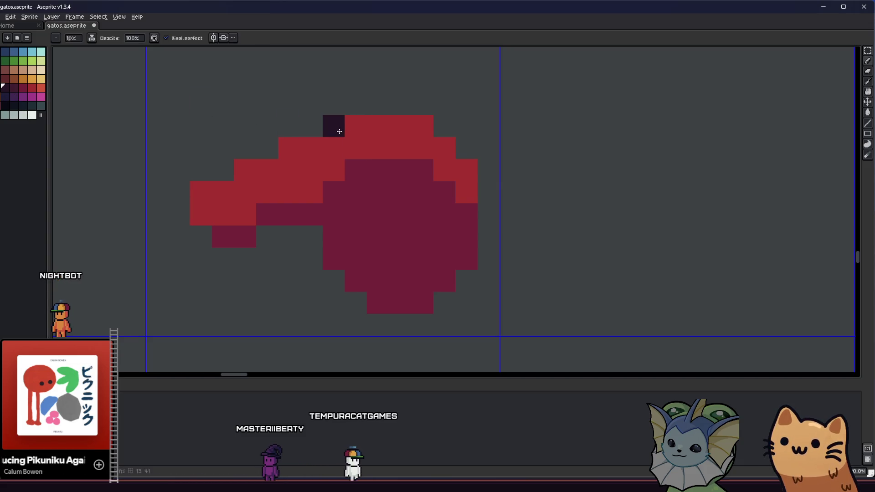
pyautogui.scroll(-5, 337, 176)
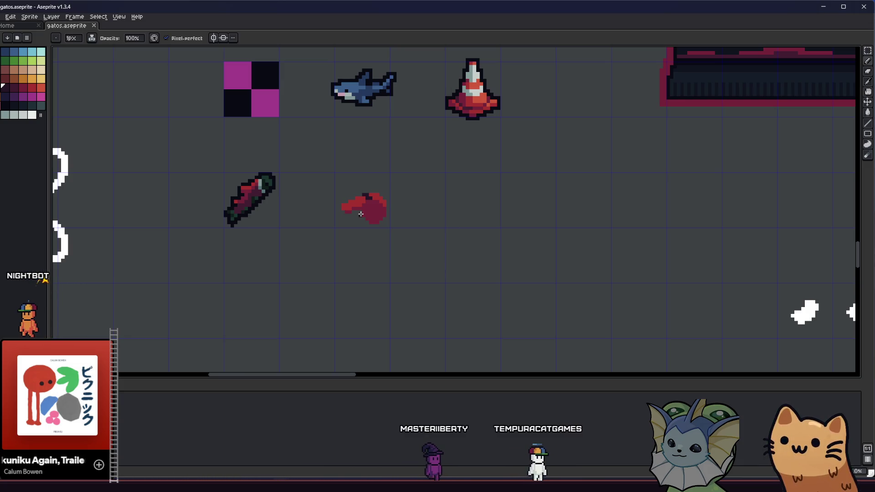
pyautogui.scroll(5, 361, 214)
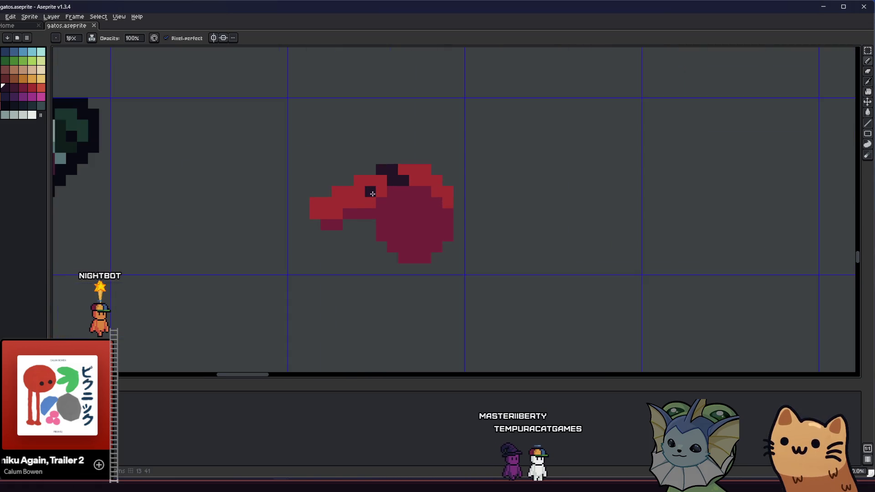
pyautogui.click(390, 167)
pyautogui.press('alt')
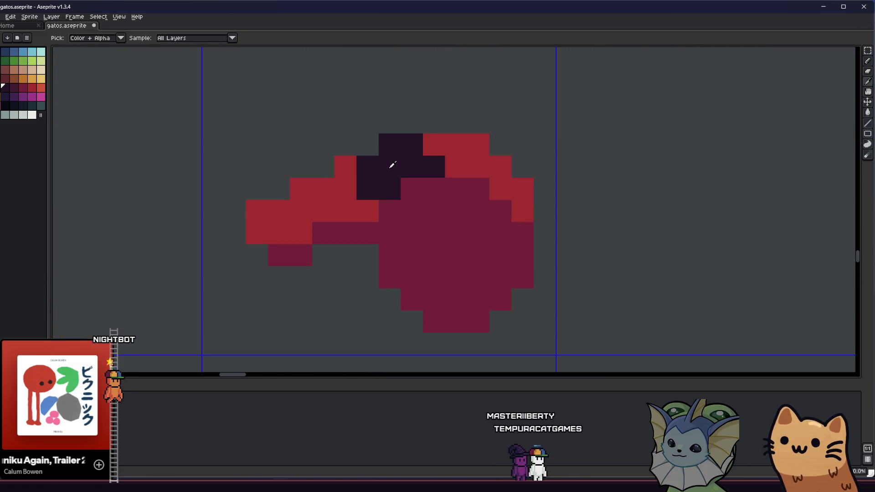
pyautogui.keyDown('alt'); pyautogui.click(340, 176); pyautogui.keyUp('alt')
pyautogui.click(363, 187)
pyautogui.keyDown('alt'); pyautogui.click(372, 167); pyautogui.keyUp('alt')
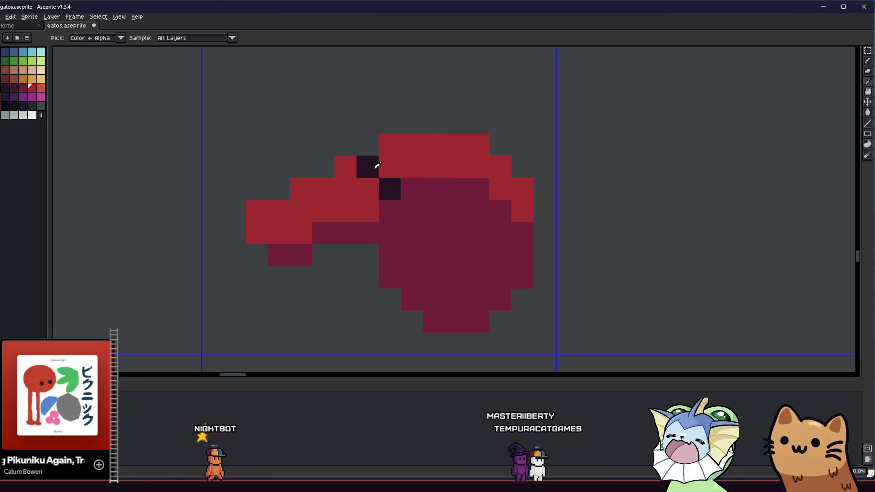
pyautogui.click(390, 168)
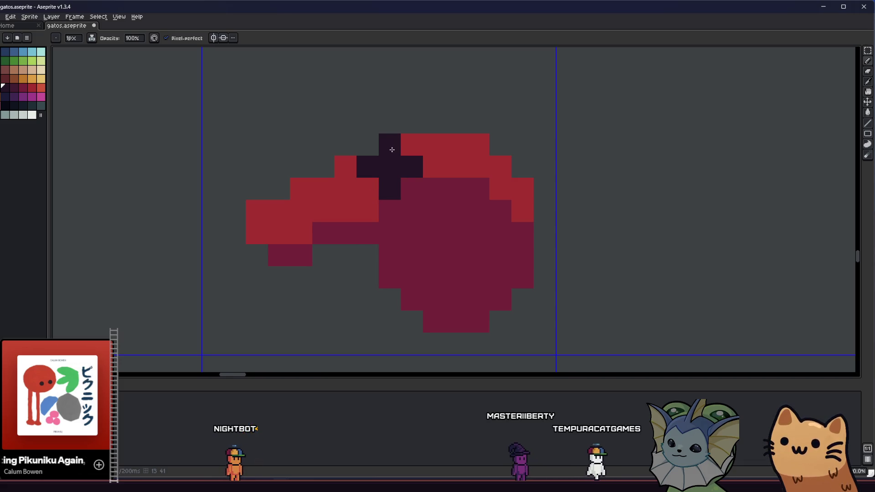
pyautogui.scroll(-7, 383, 192)
pyautogui.scroll(3, 365, 240)
# Apply an Outline effect in the dark palette colour around the selected red item
pyautogui.press('m')
pyautogui.moveTo(321, 141); pyautogui.dragTo(477, 266)
pyautogui.hotkey('shift', 'o')
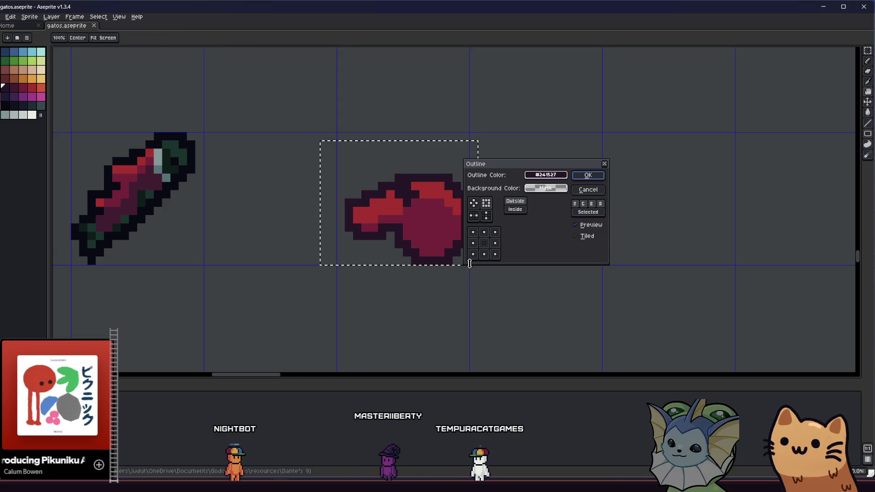
pyautogui.click(545, 175)
pyautogui.click(534, 189)
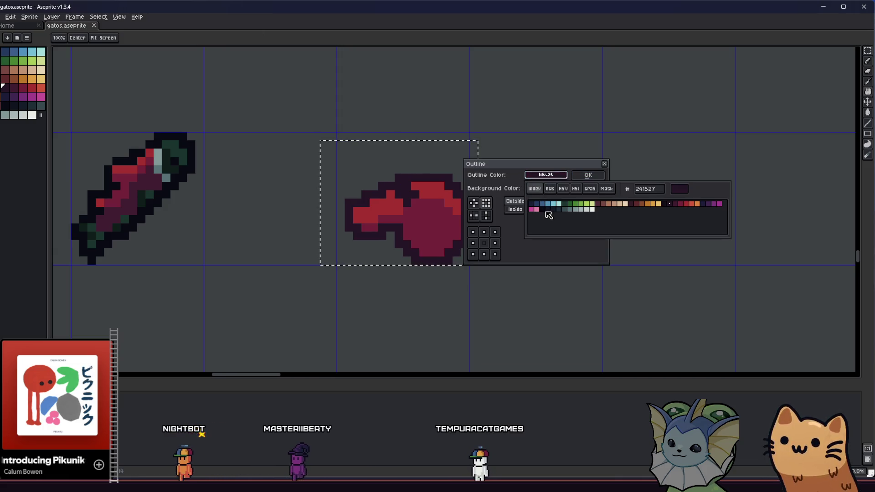
pyautogui.click(580, 175)
pyautogui.click(580, 177)
# Move the whole red item up and left by one pixel
pyautogui.scroll(-2, 521, 221)
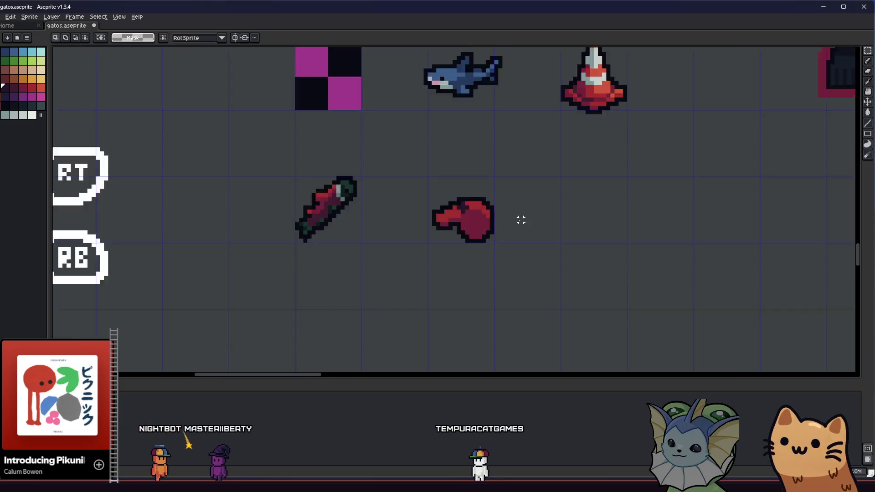
pyautogui.scroll(-1, 521, 220)
pyautogui.scroll(3, 441, 224)
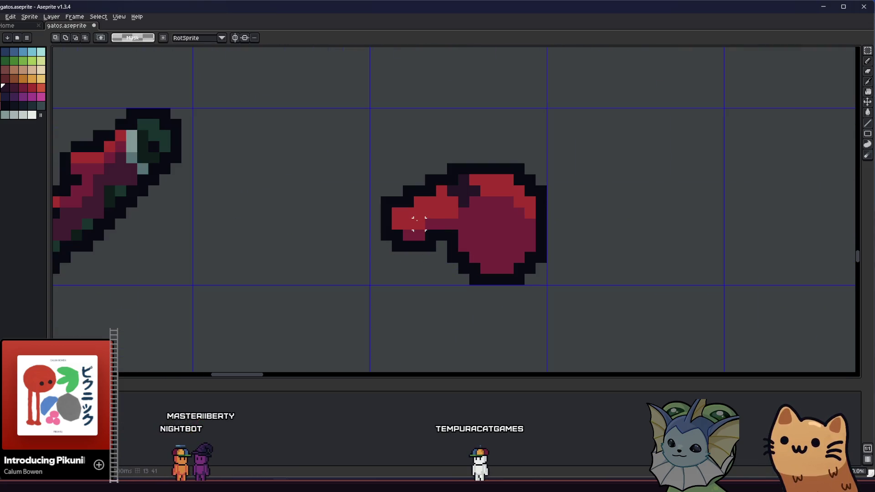
pyautogui.moveTo(419, 224); pyautogui.dragTo(370, 242)
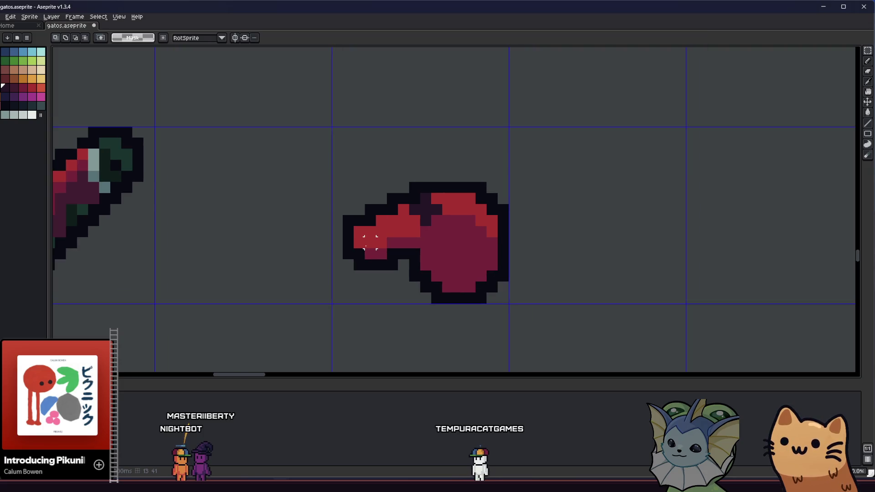
pyautogui.moveTo(293, 165); pyautogui.dragTo(532, 334)
pyautogui.moveTo(461, 262); pyautogui.dragTo(457, 254)
pyautogui.hotkey('ctrl', 'd')
# Shift the item's lower-right part up by one pixel
pyautogui.moveTo(398, 249); pyautogui.dragTo(540, 321)
pyautogui.moveTo(455, 278); pyautogui.dragTo(455, 267)
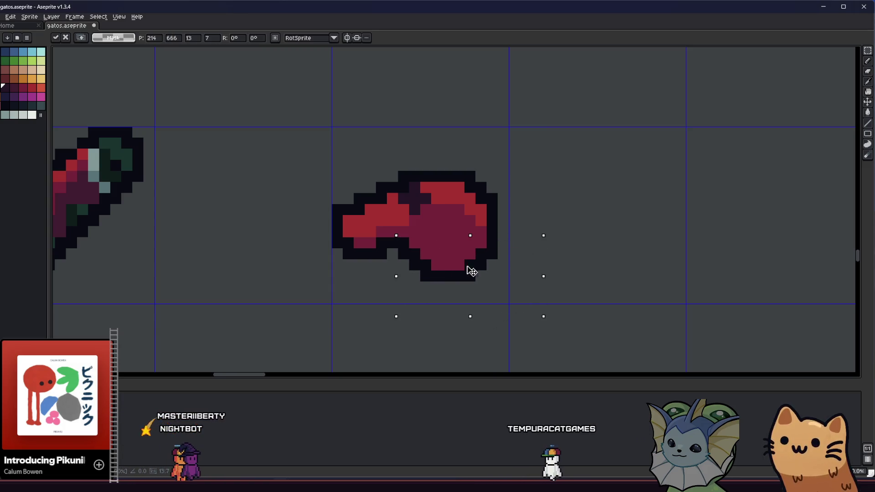
pyautogui.hotkey('ctrl', 'd')
pyautogui.scroll(-5, 364, 302)
pyautogui.moveTo(370, 308); pyautogui.dragTo(338, 297)
pyautogui.scroll(5, 337, 297)
# Recolour a red pixel on the tail maroon with the Pencil
pyautogui.press('b')
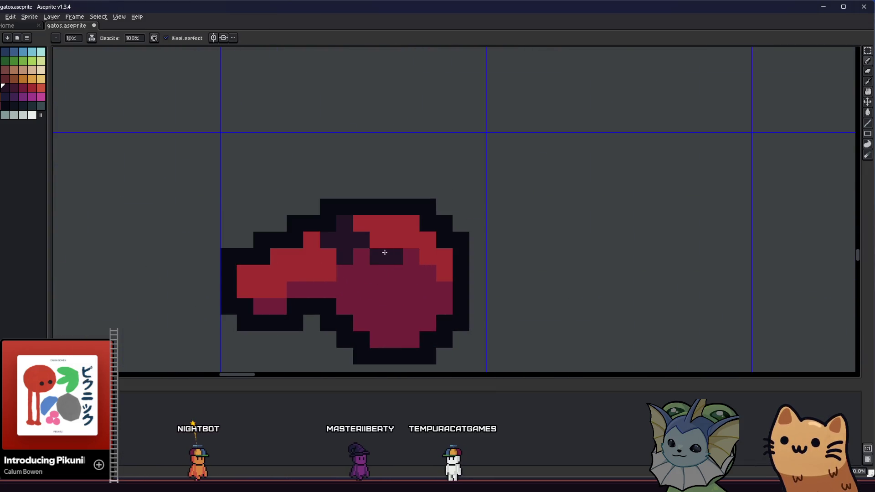
pyautogui.keyDown('alt'); pyautogui.click(375, 276); pyautogui.keyUp('alt')
pyautogui.hscroll(-2, 389, 254)
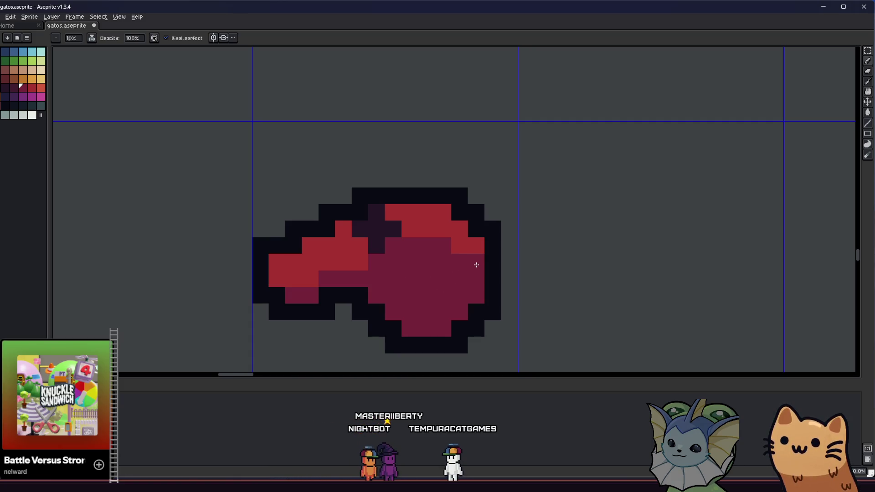
pyautogui.moveTo(476, 264); pyautogui.dragTo(444, 245)
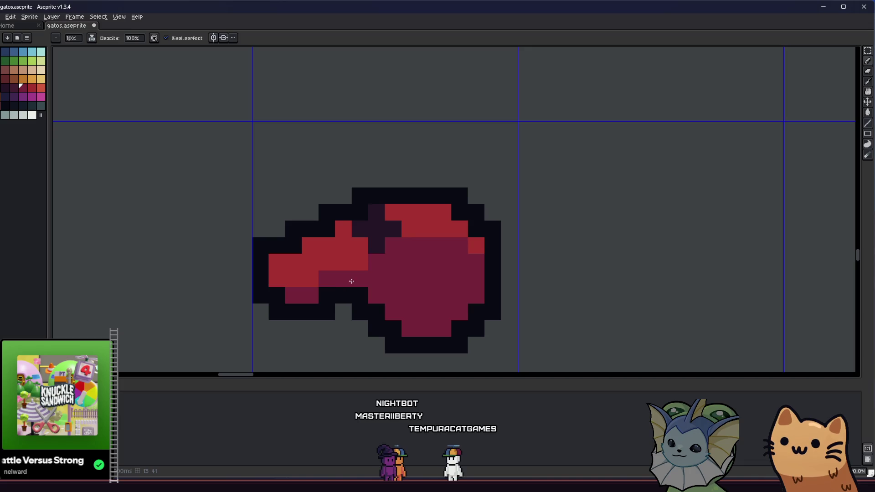
pyautogui.scroll(2, 432, 233)
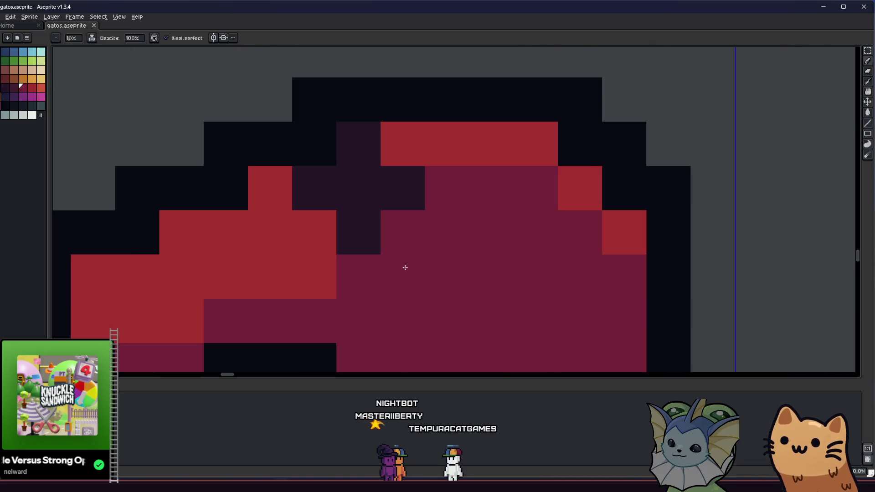
pyautogui.scroll(-5, 404, 267)
pyautogui.hscroll(-1, 367, 272)
pyautogui.scroll(-2, 367, 272)
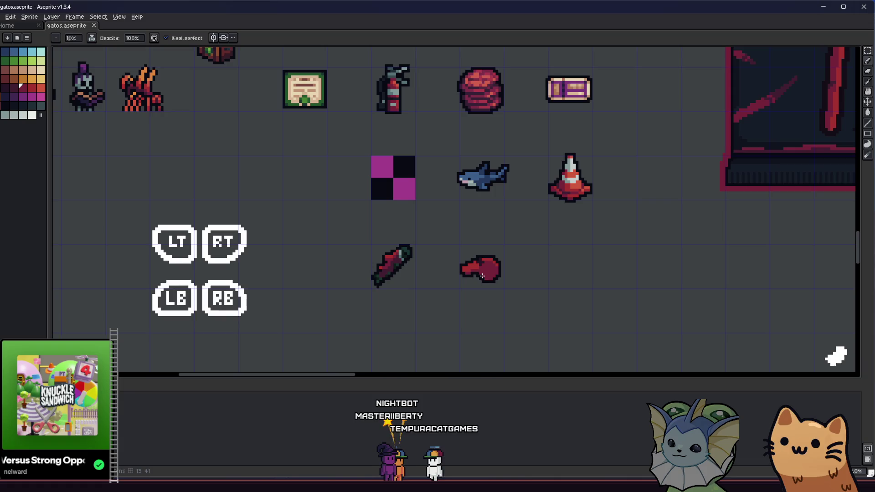
pyautogui.scroll(4, 497, 268)
pyautogui.press('i')
pyautogui.press('b')
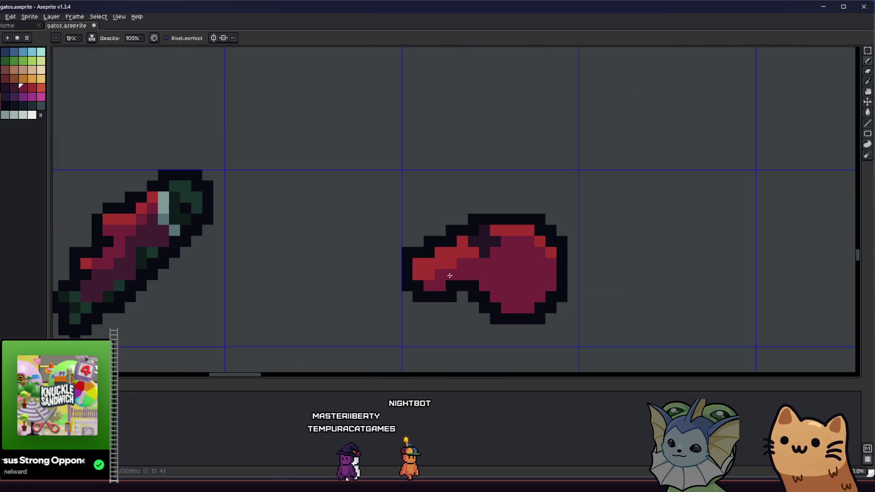
pyautogui.scroll(-4, 404, 305)
pyautogui.scroll(3, 395, 291)
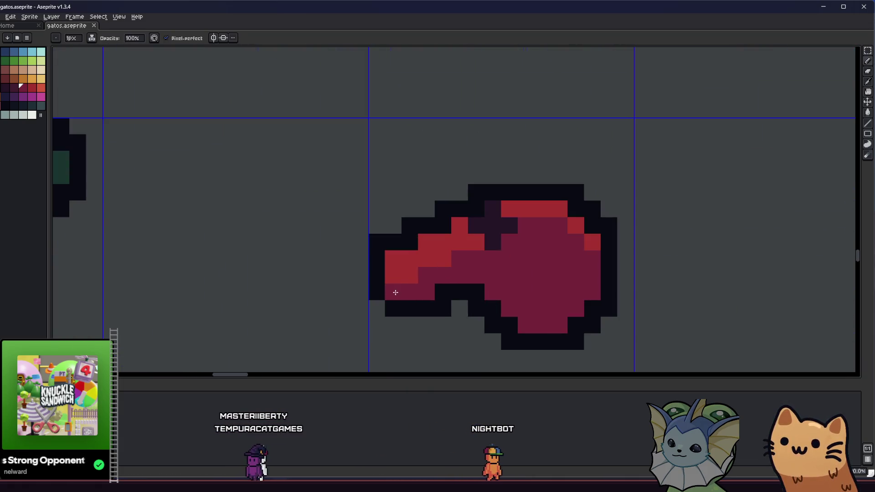
pyautogui.scroll(-4, 408, 278)
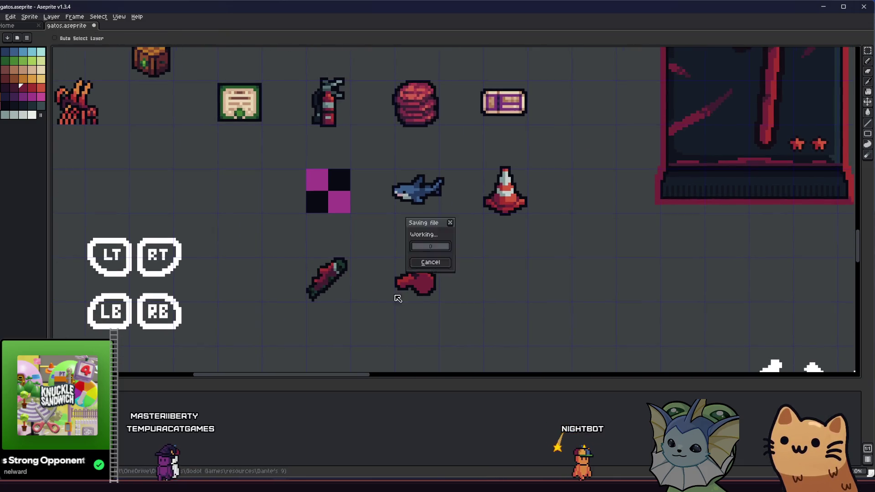
# Undo the last tail stroke and save gatos.aseprite
pyautogui.scroll(3, 414, 276)
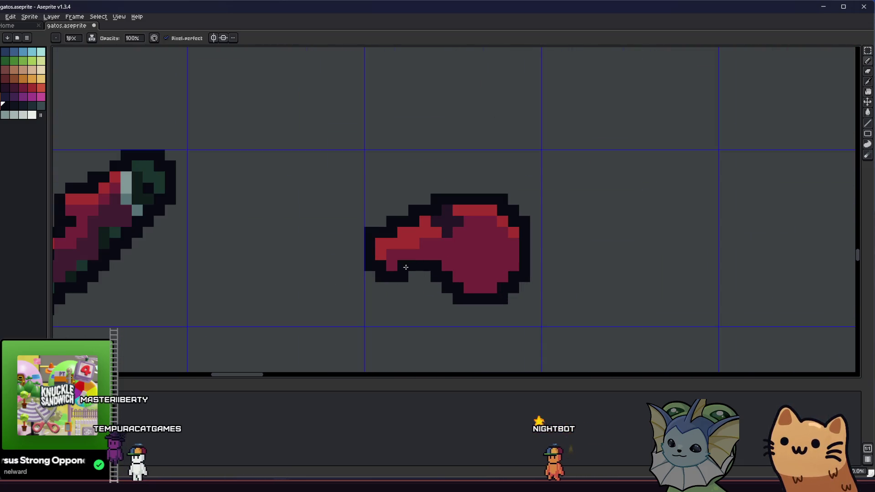
pyautogui.scroll(-2, 412, 282)
pyautogui.scroll(3, 411, 297)
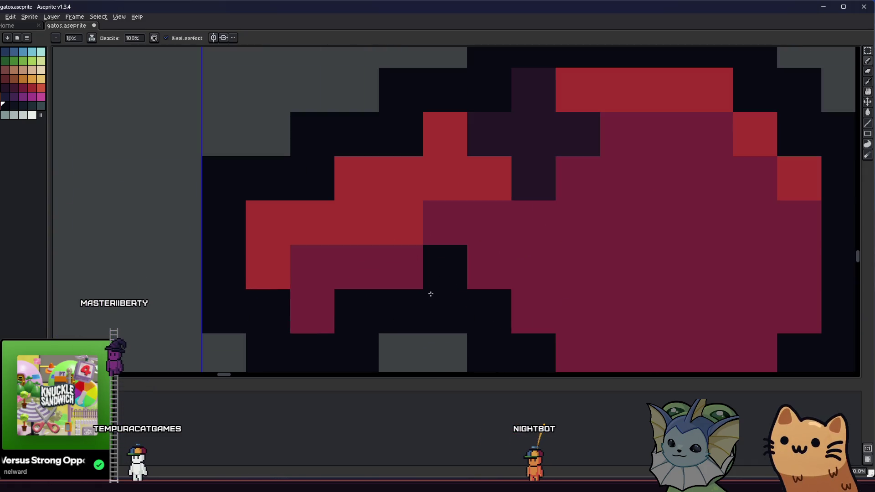
pyautogui.scroll(-6, 402, 308)
pyautogui.scroll(-1, 365, 299)
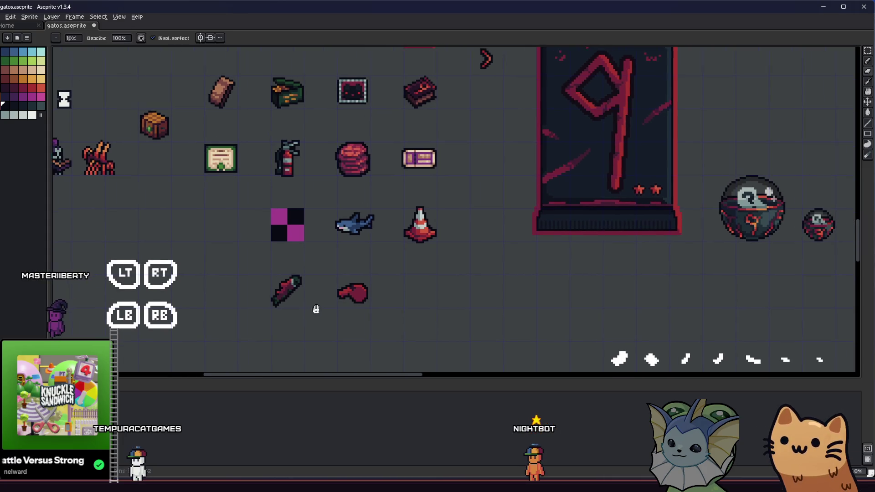
pyautogui.scroll(4, 334, 298)
pyautogui.scroll(2, 334, 296)
pyautogui.press('alt')
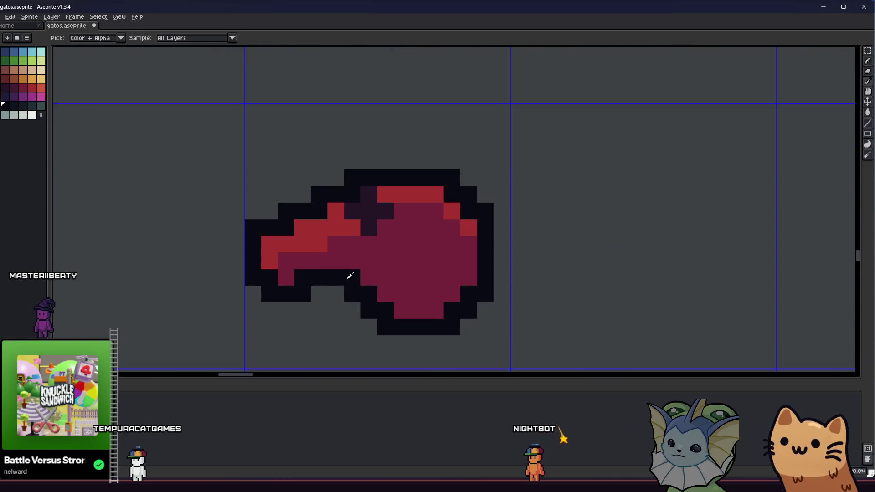
pyautogui.moveTo(284, 296); pyautogui.dragTo(337, 297)
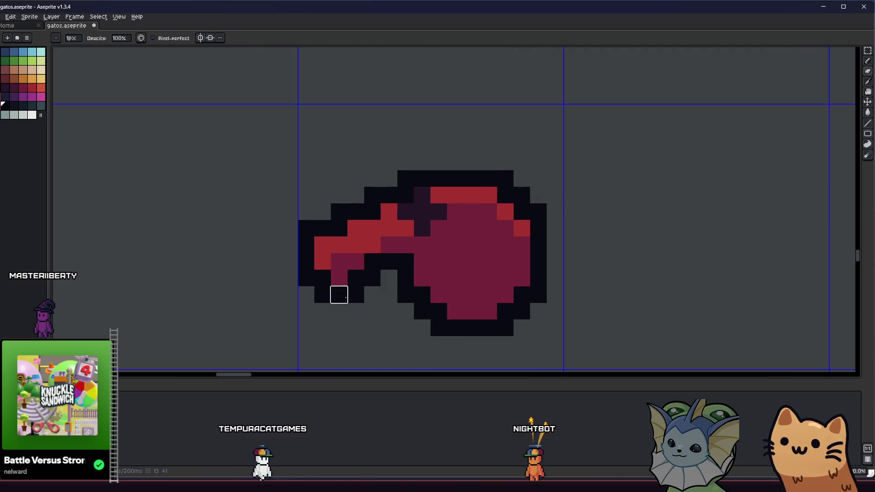
pyautogui.hotkey('ctrl', 'z')
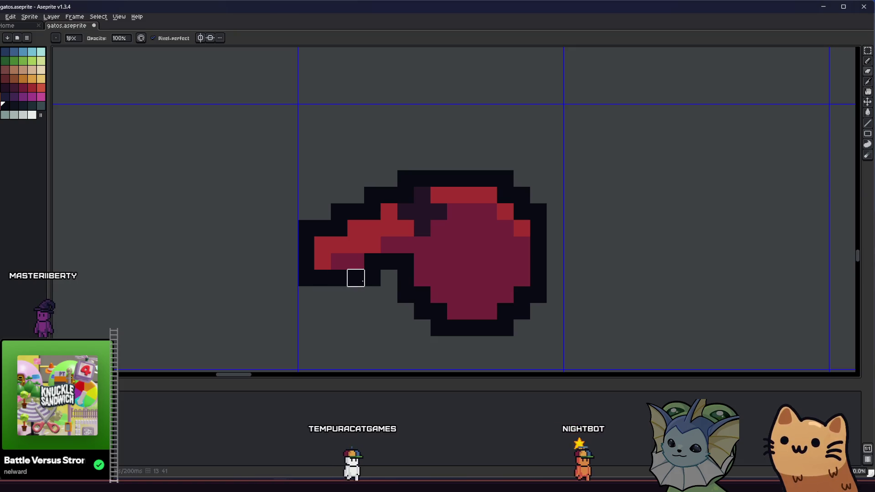
pyautogui.scroll(-4, 333, 306)
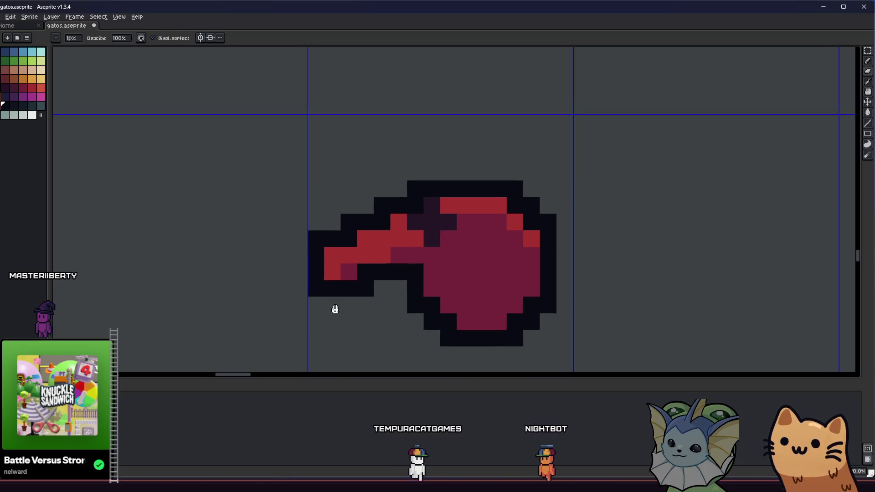
pyautogui.scroll(4, 351, 302)
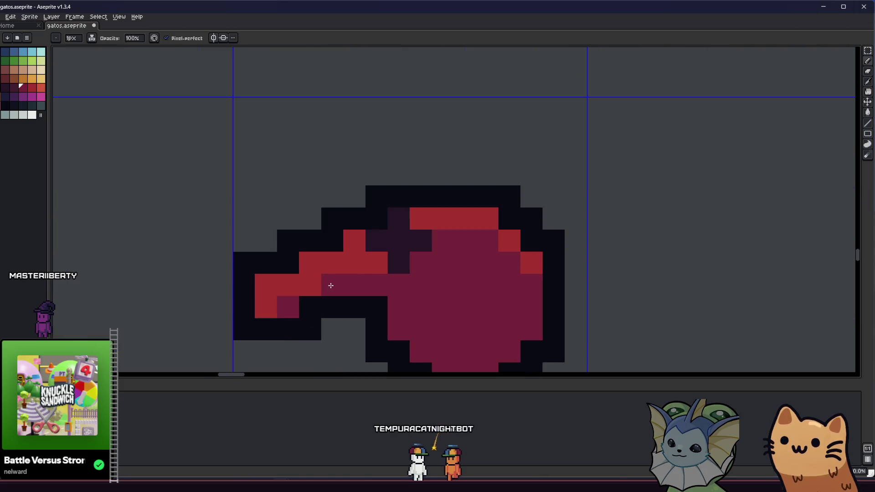
pyautogui.scroll(-6, 267, 312)
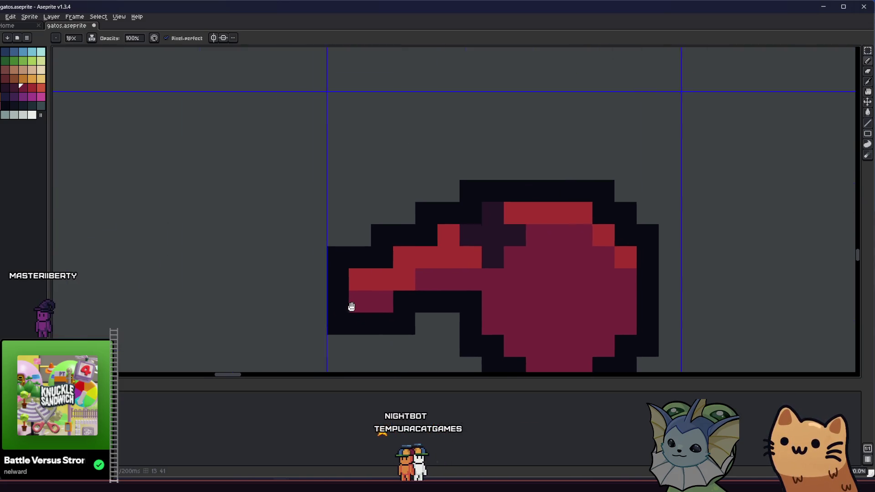
pyautogui.hotkey('ctrl', 's')
# Paint red into the cells above the tail to thicken it
pyautogui.scroll(5, 376, 318)
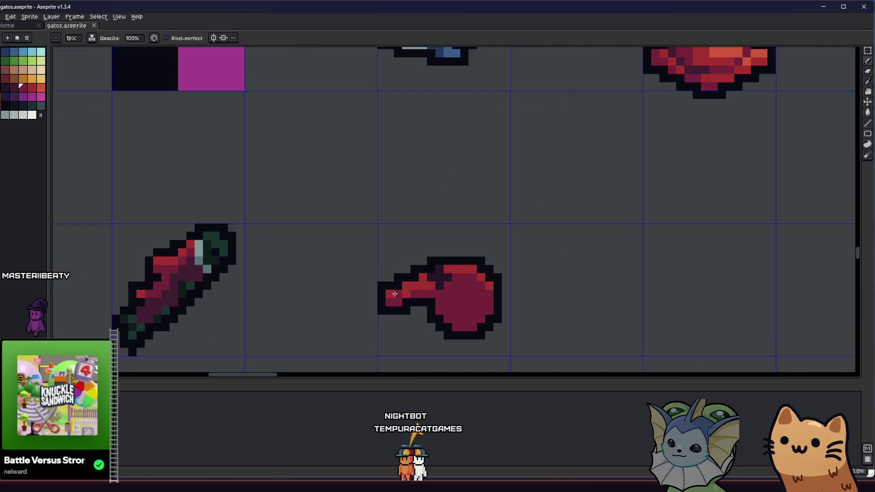
pyautogui.scroll(-4, 346, 296)
pyautogui.moveTo(272, 297)
pyautogui.mouseDown()
pyautogui.moveTo(173, 297)
pyautogui.moveTo(208, 296)
pyautogui.mouseUp()
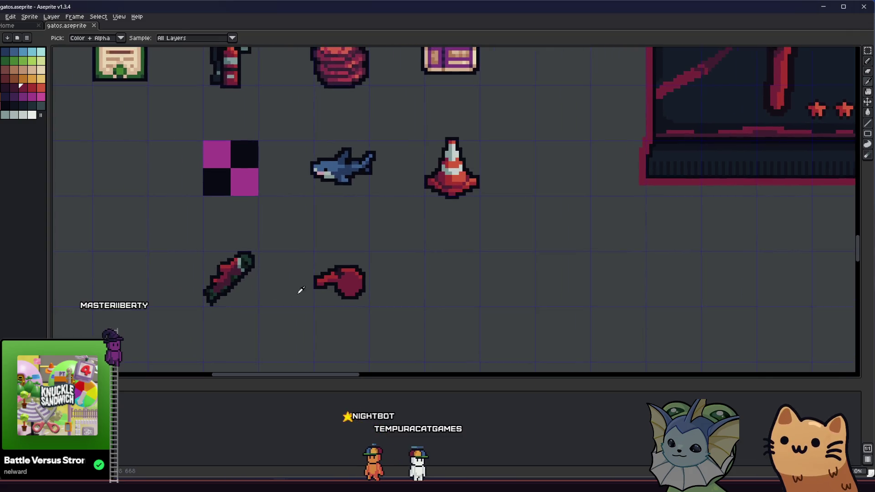
pyautogui.scroll(3, 315, 274)
pyautogui.click(302, 194)
pyautogui.press('b')
pyautogui.moveTo(303, 194)
pyautogui.mouseDown()
pyautogui.moveTo(368, 140)
pyautogui.moveTo(381, 143)
pyautogui.moveTo(357, 131)
pyautogui.moveTo(274, 164)
pyautogui.mouseUp()
# Darken the upper-left outline cells with the sampled dark colour and save again
pyautogui.press('i')
pyautogui.click(399, 122)
pyautogui.press('b')
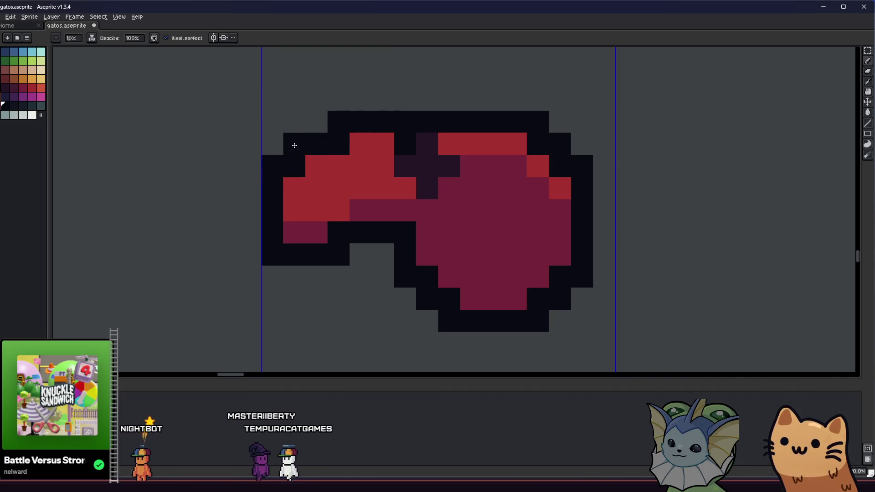
pyautogui.moveTo(261, 201); pyautogui.dragTo(287, 227)
pyautogui.moveTo(319, 169); pyautogui.dragTo(331, 191)
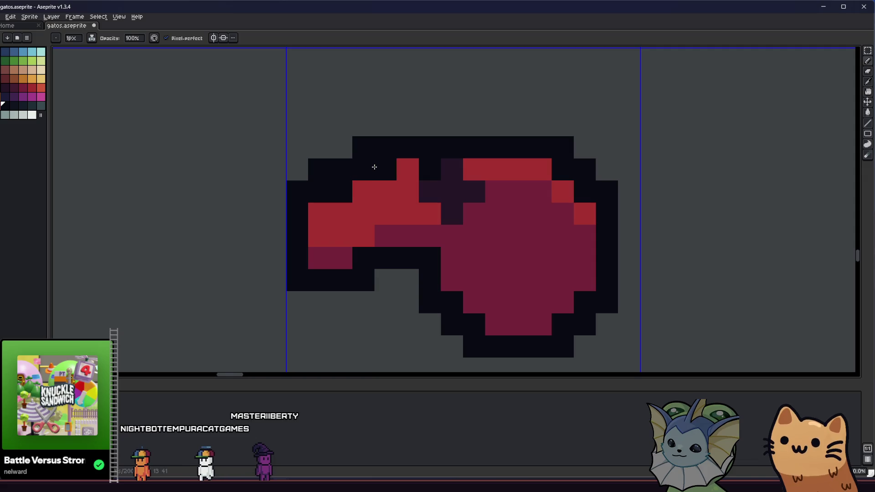
pyautogui.scroll(-5, 317, 218)
pyautogui.hotkey('ctrl', 's')
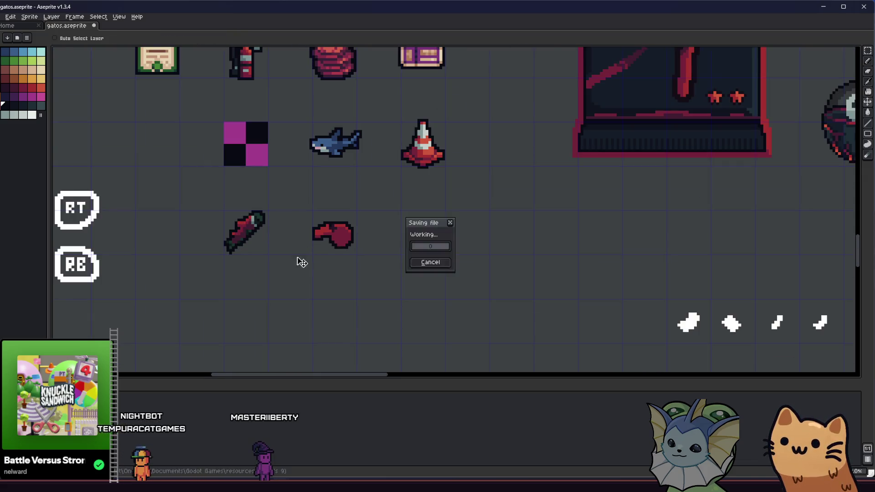